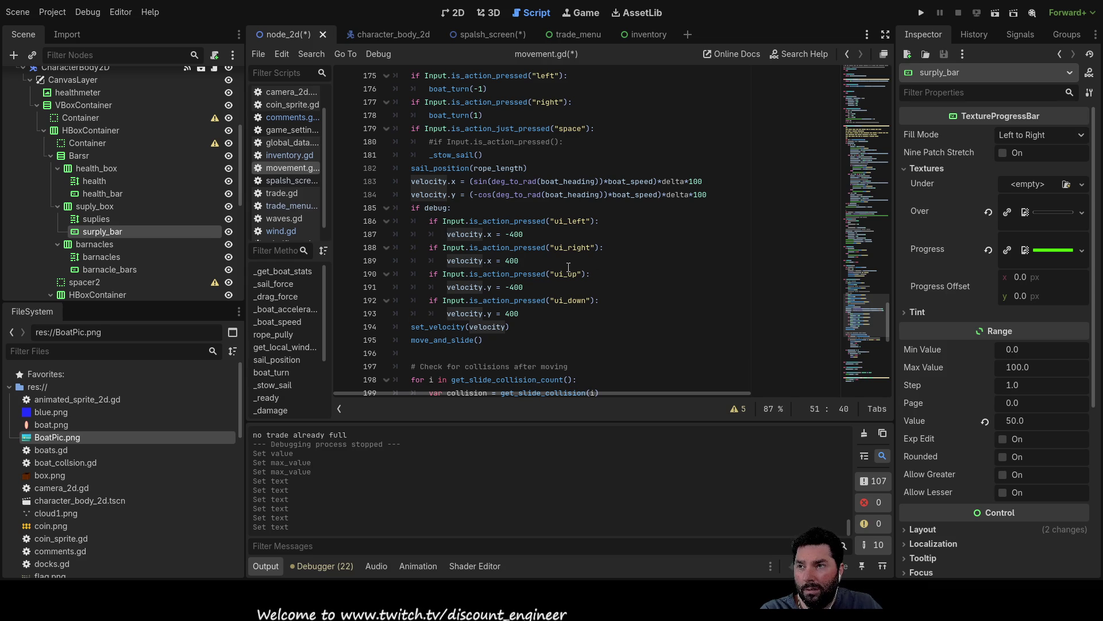
# Step: Replace velocity with boat_speed in the _drag_force parameter and its drag formula on line 51
pyautogui.doubleClick(630, 181)
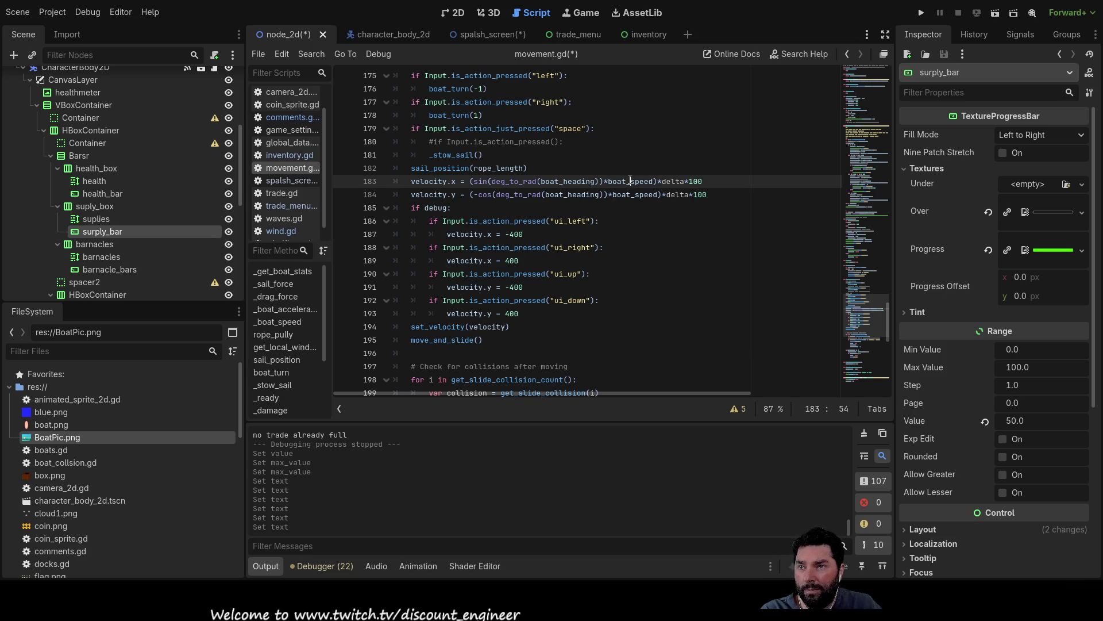
pyautogui.scroll(20, 643, 282)
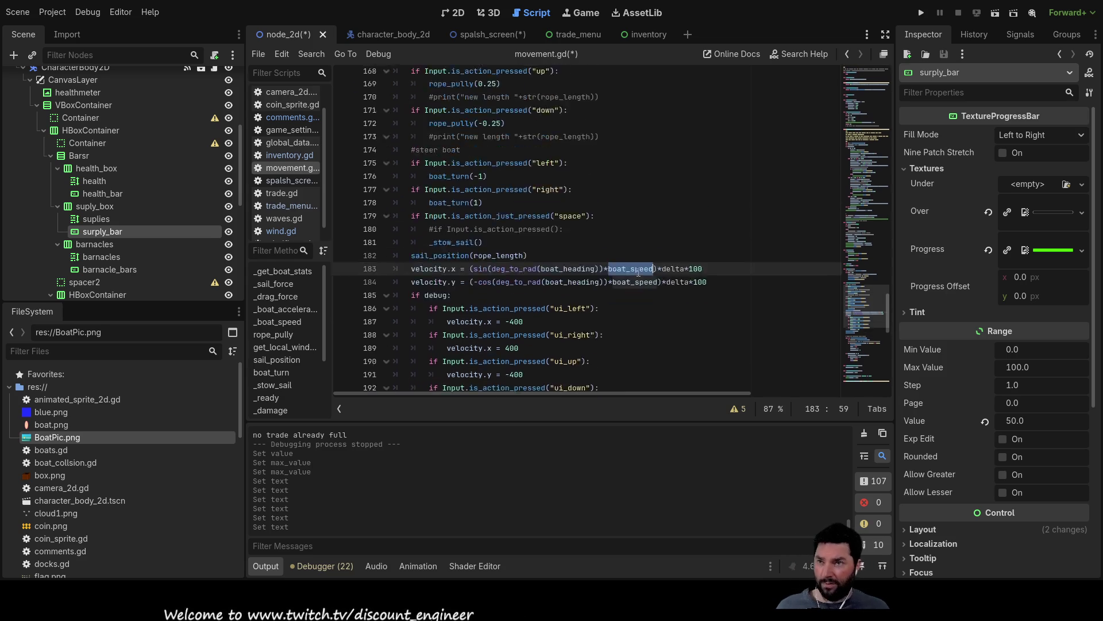
pyautogui.scroll(12, 537, 310)
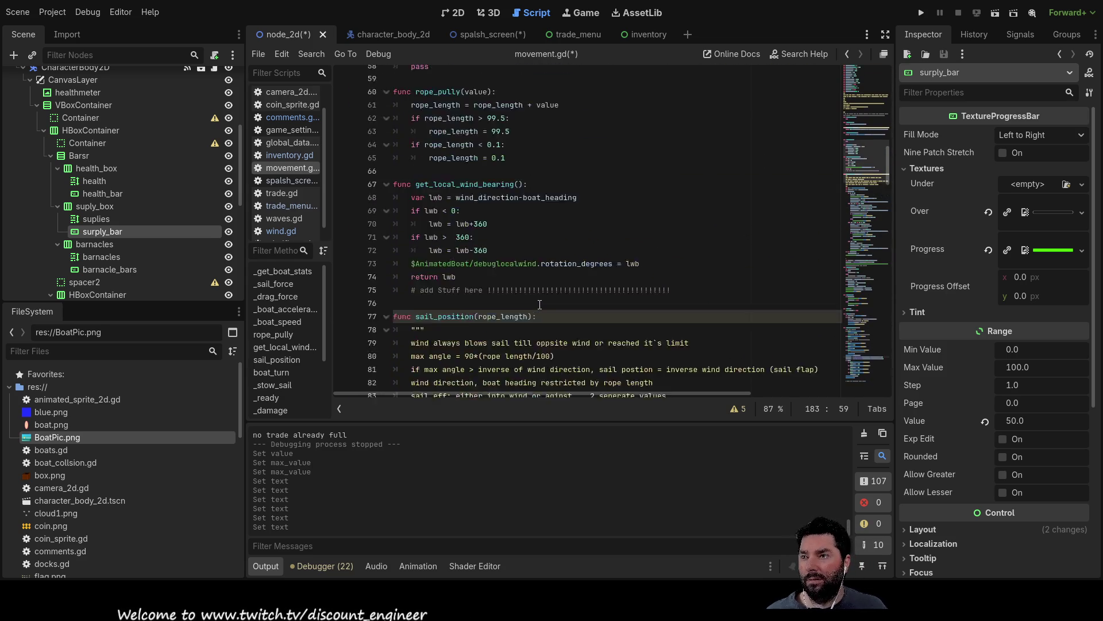
pyautogui.scroll(-2, 511, 290)
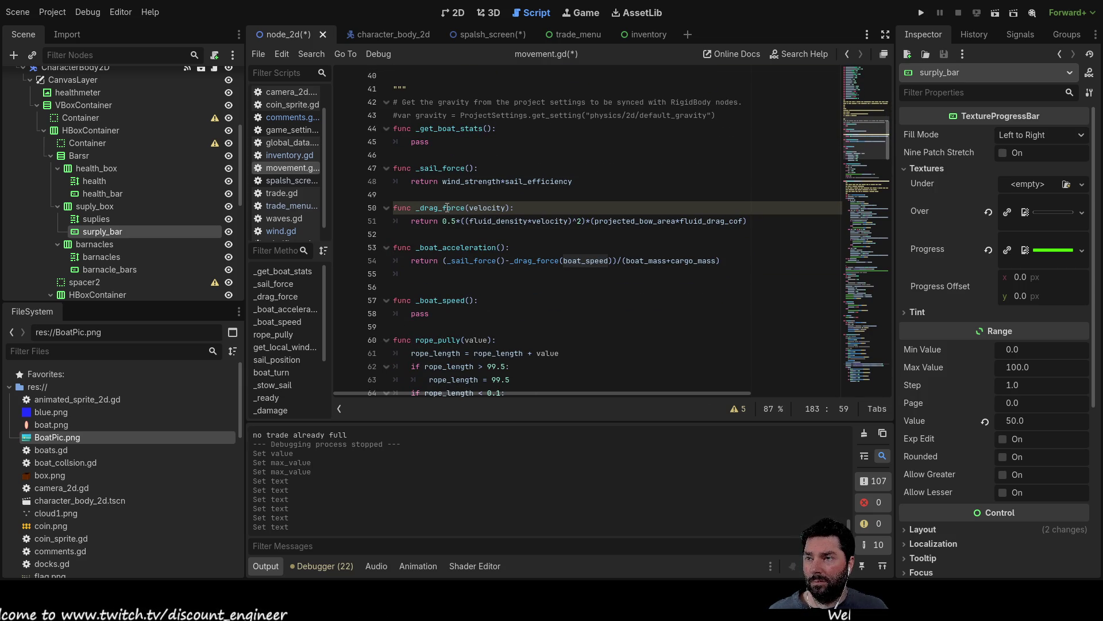
pyautogui.doubleClick(485, 207)
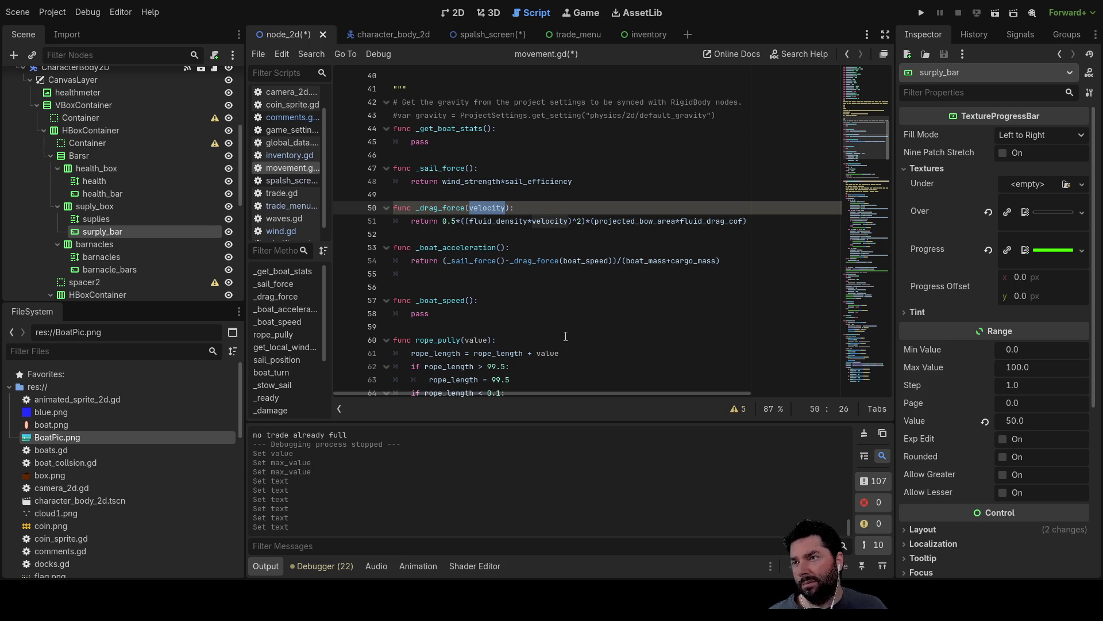
pyautogui.doubleClick(543, 220)
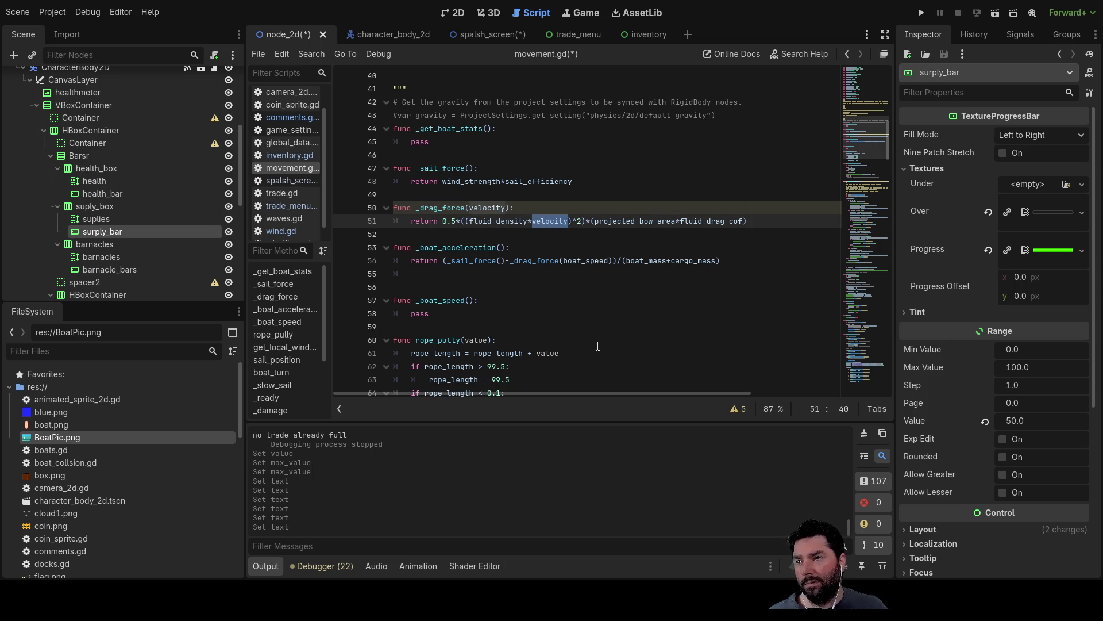
pyautogui.doubleClick(487, 207)
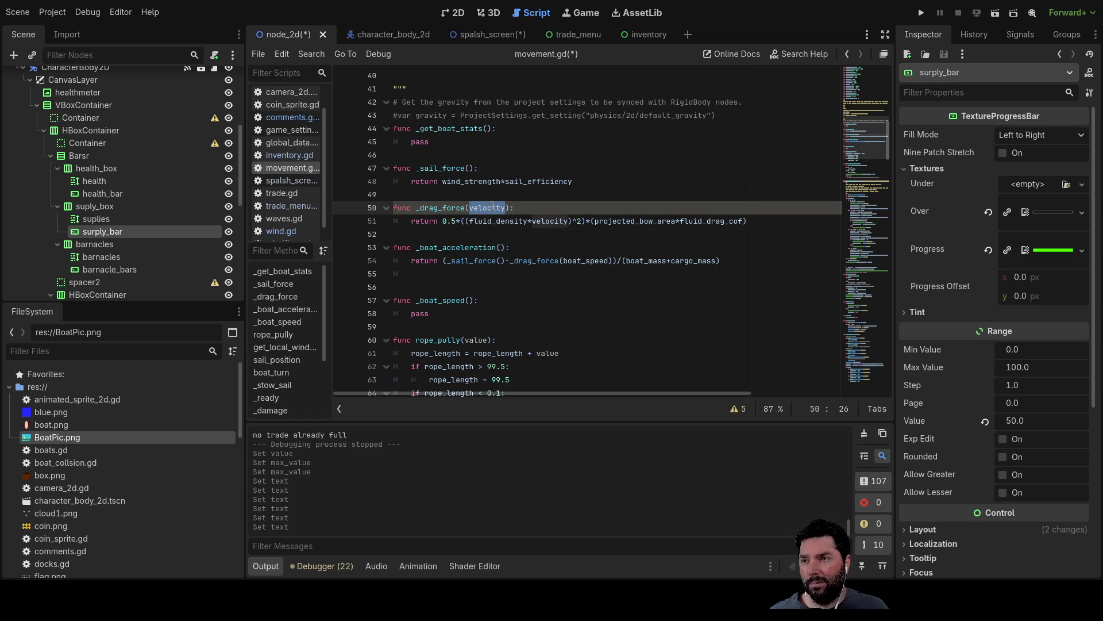
pyautogui.write('boat_speed')
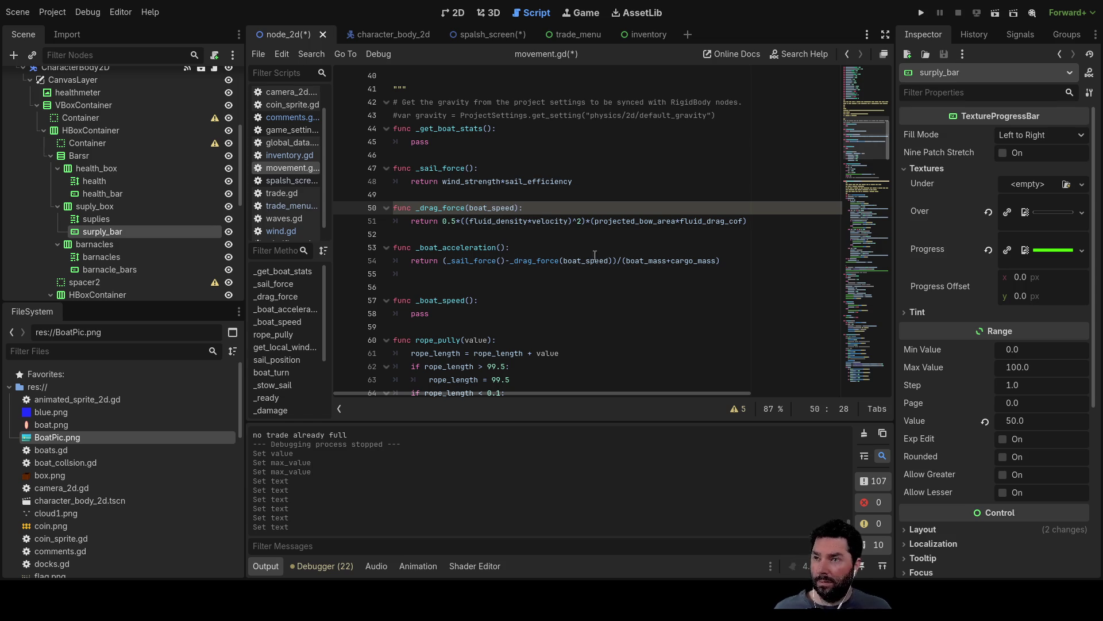
pyautogui.doubleClick(550, 222)
pyautogui.write('boat_speed')
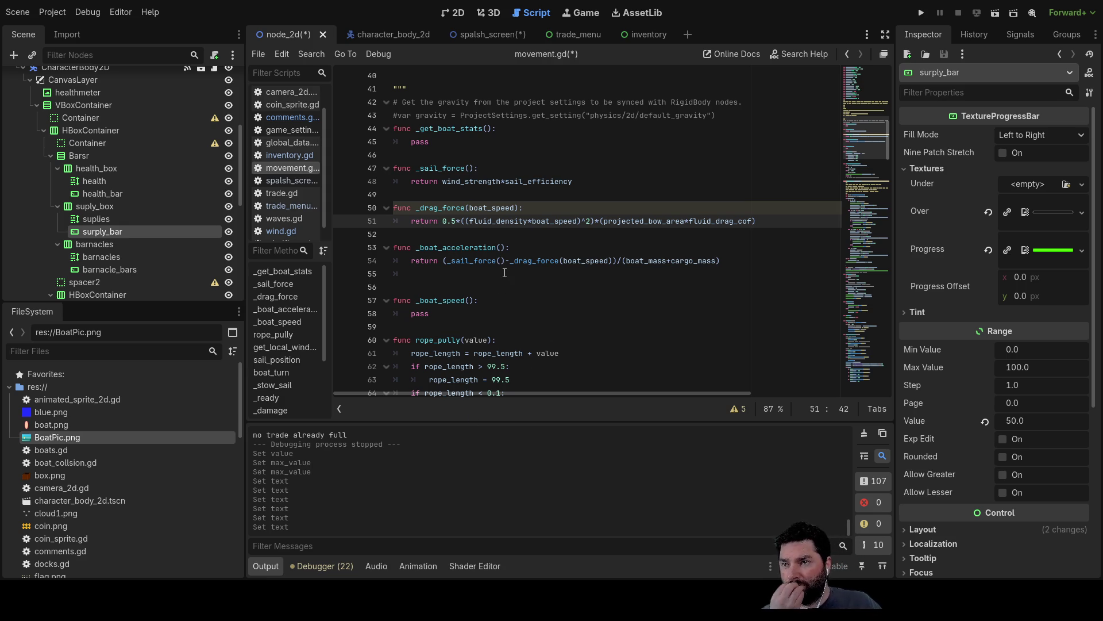
# Step: Declare func _top_speed() on a new blank line between _boat_acceleration and _boat_speed
pyautogui.click(430, 231)
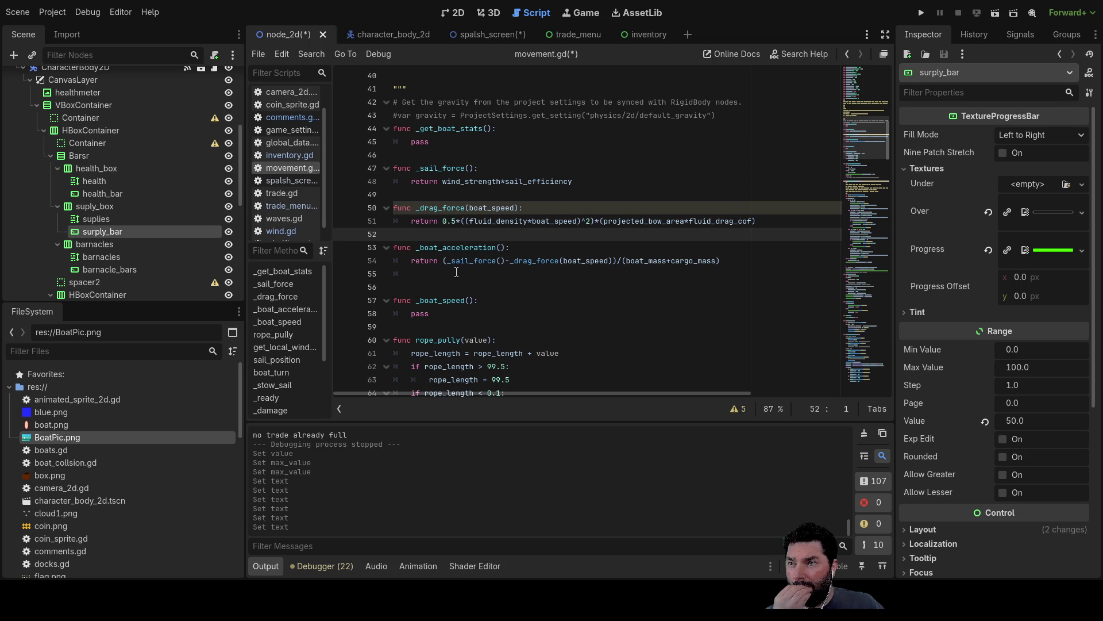
pyautogui.click(482, 287)
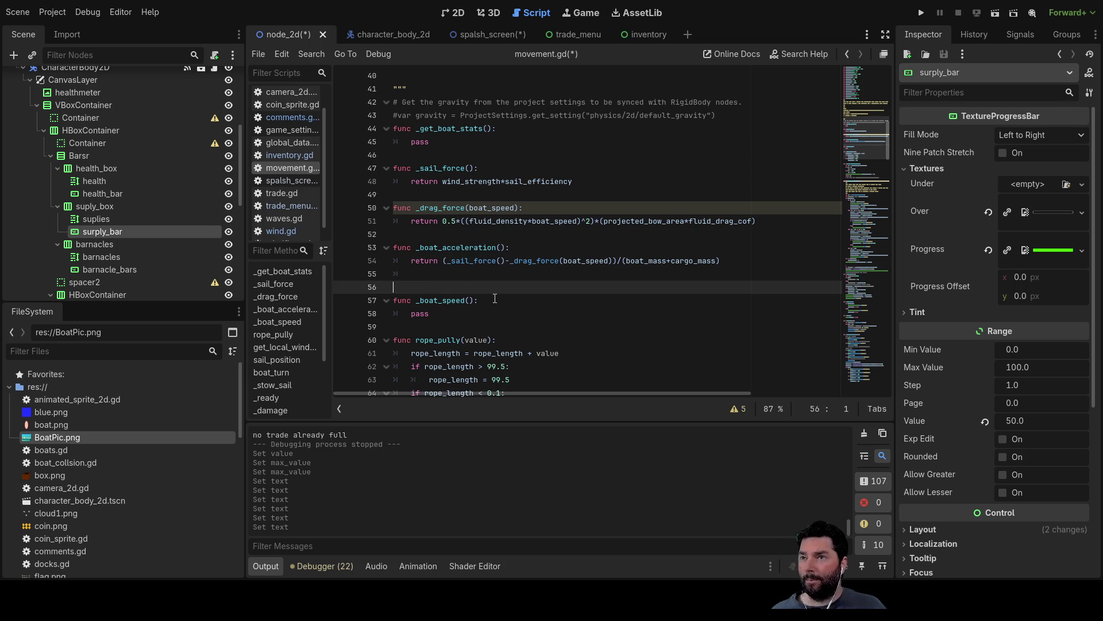
pyautogui.press('Up')
pyautogui.press('Down')
pyautogui.press('Return')
pyautogui.press('Up')
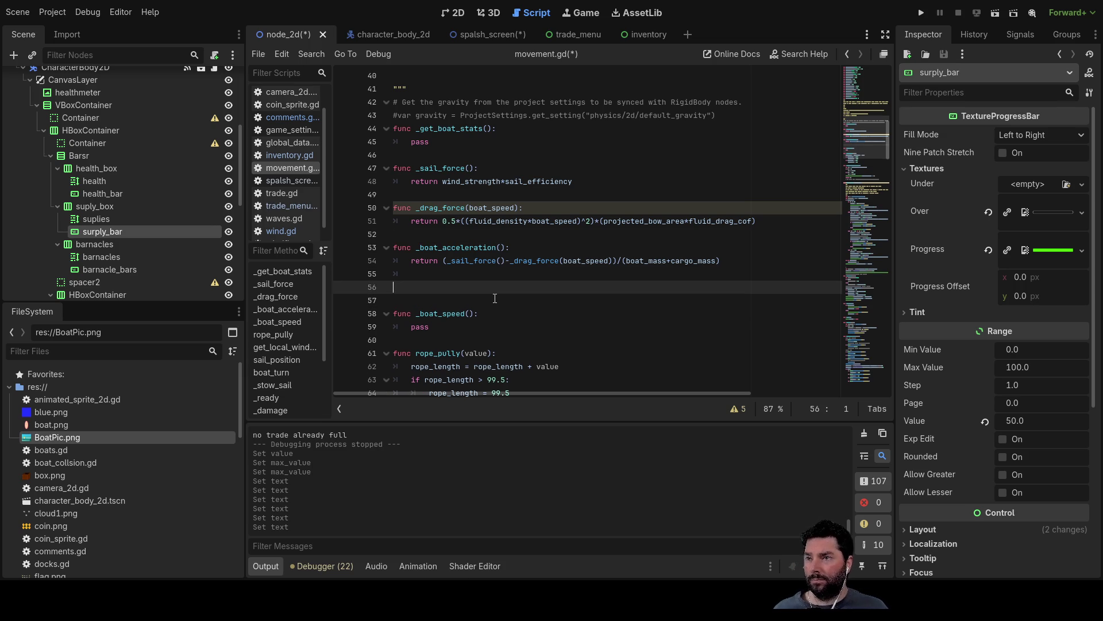
pyautogui.write('func _')
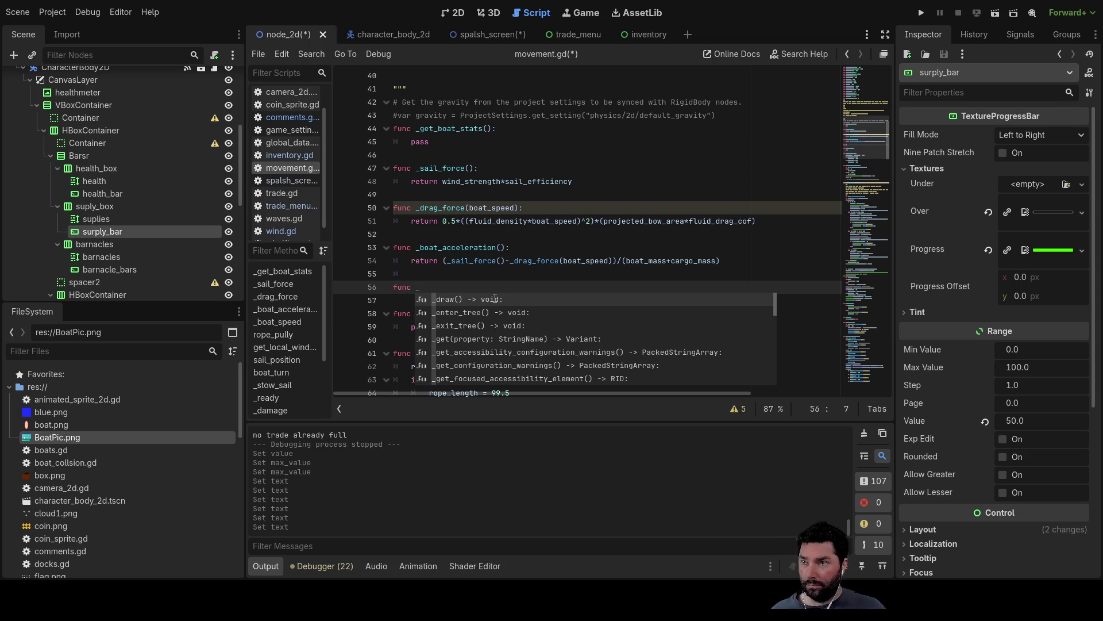
pyautogui.write('top')
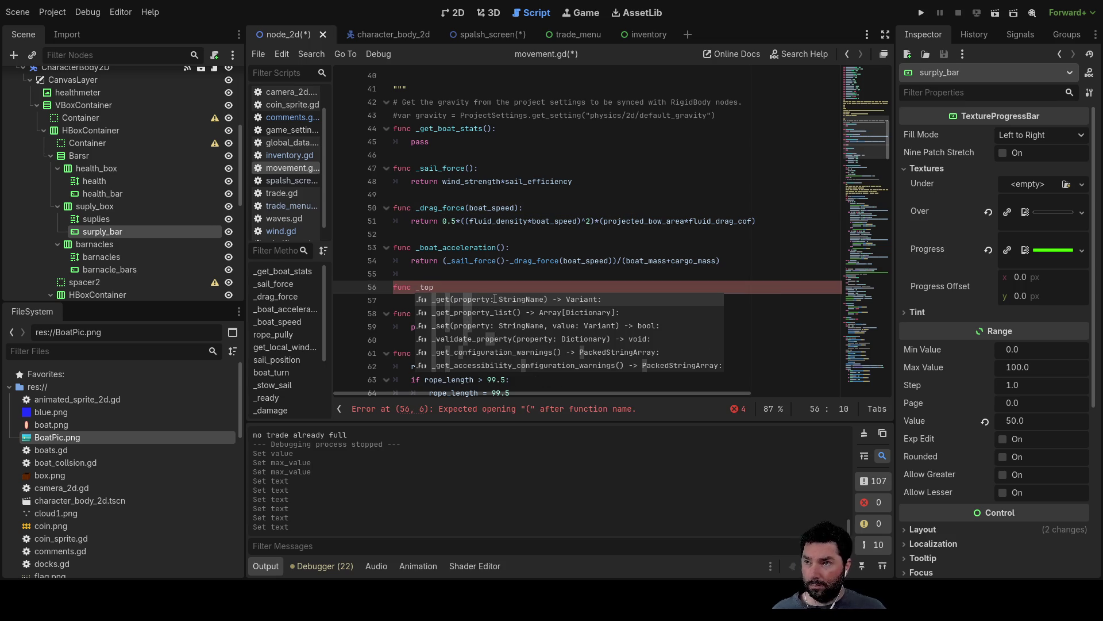
pyautogui.write('_speed')
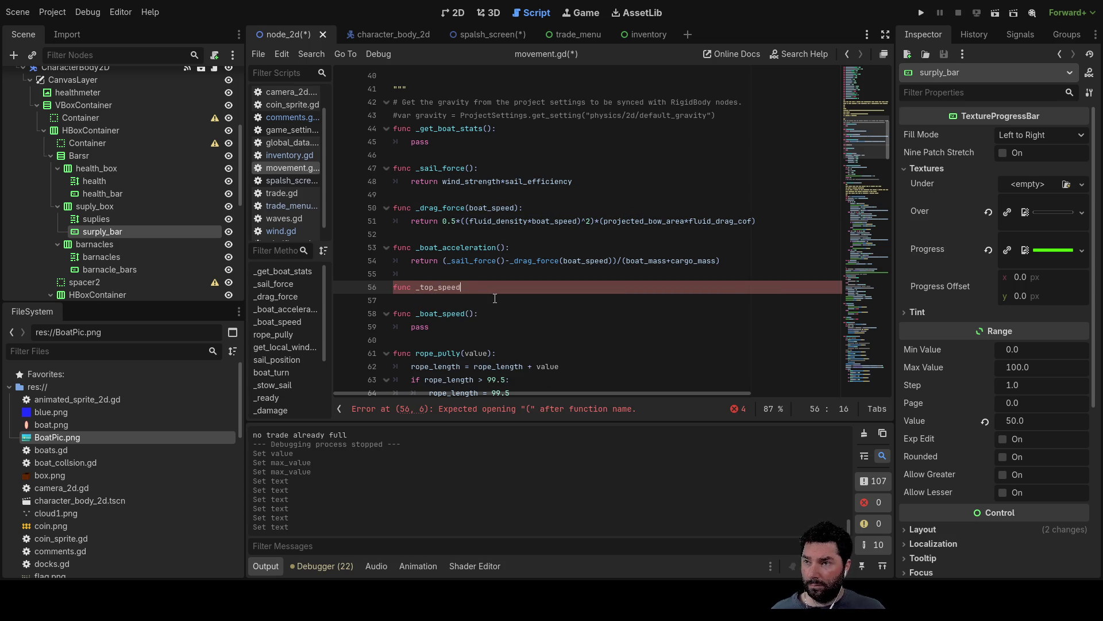
pyautogui.write('():')
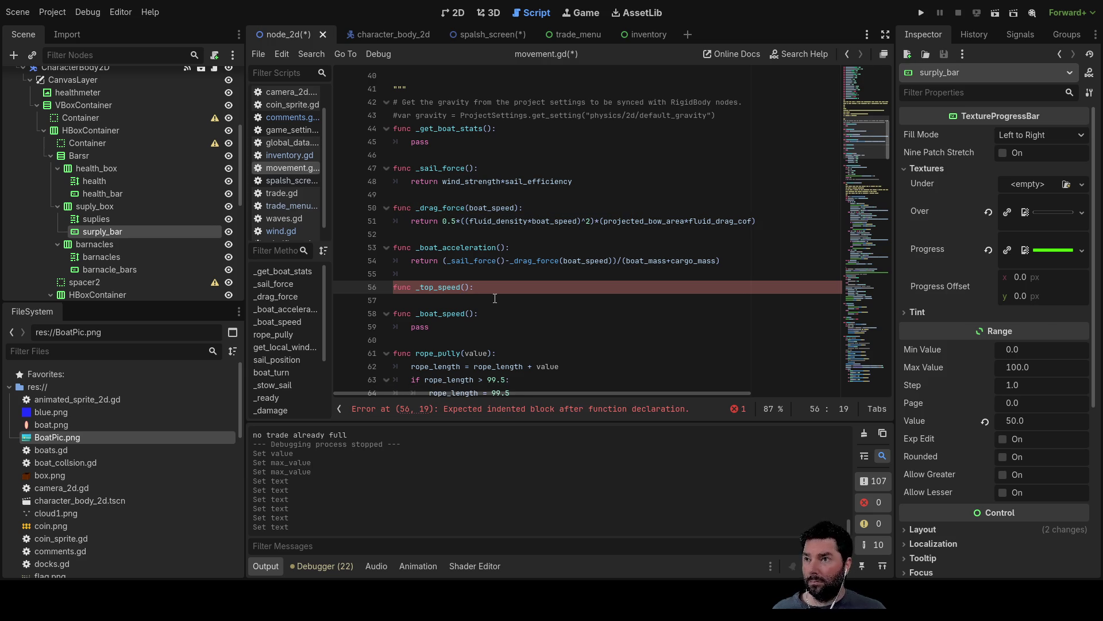
# Step: Copy the topspeed formula from the notes and paste it as a comment under _top_speed
pyautogui.scroll(6, 462, 273)
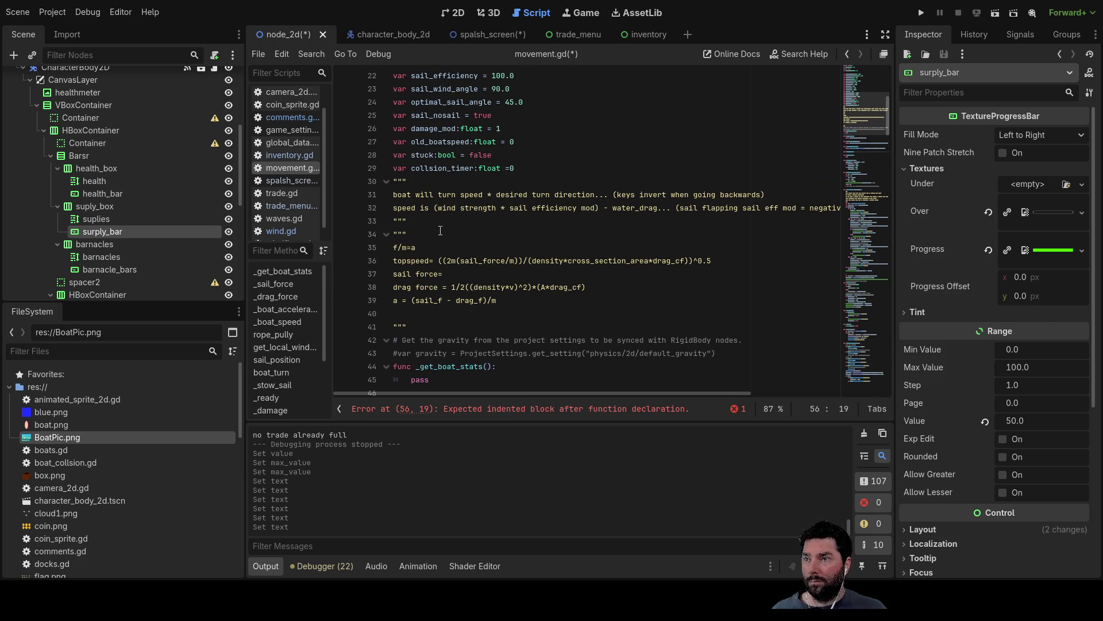
pyautogui.scroll(-1, 440, 230)
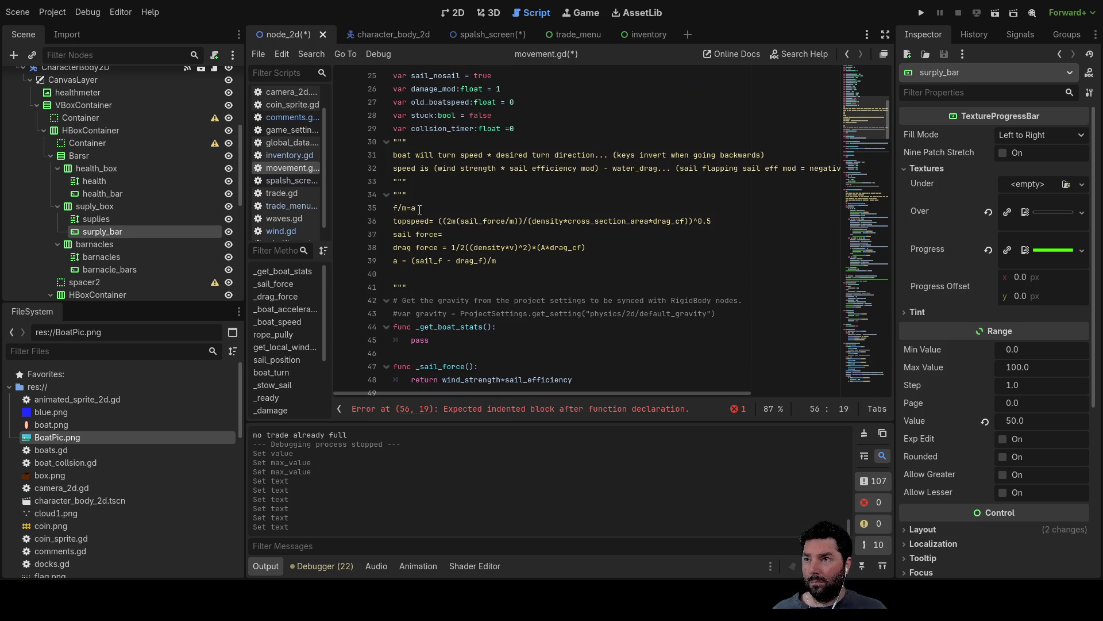
pyautogui.moveTo(712, 221); pyautogui.dragTo(390, 227)
pyautogui.hotkey('ctrl', 'c')
pyautogui.scroll(-6, 520, 231)
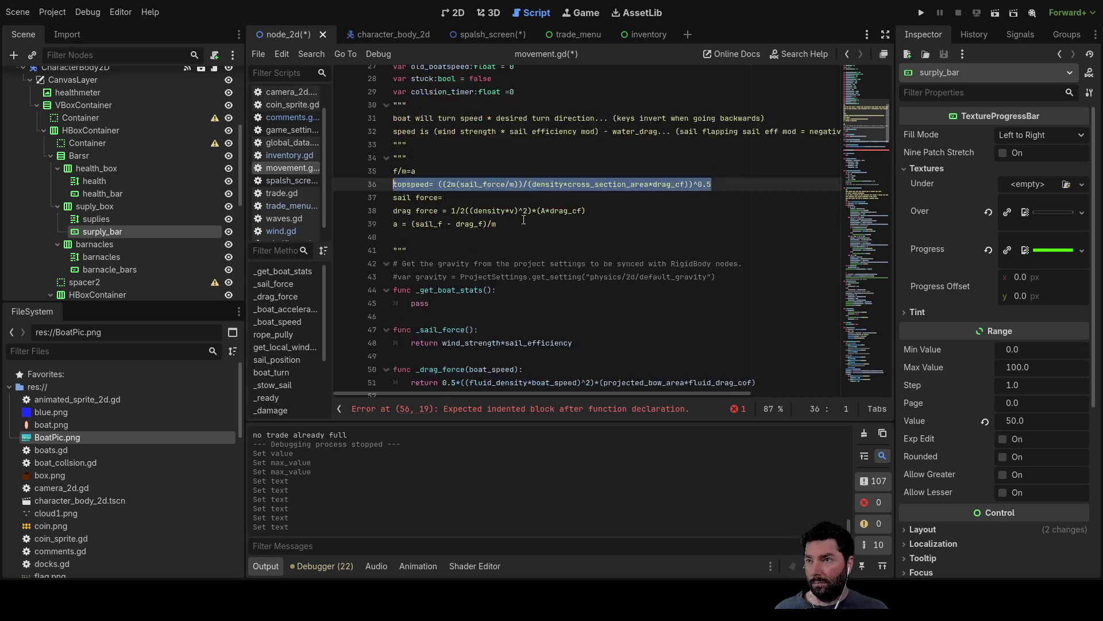
pyautogui.click(428, 259)
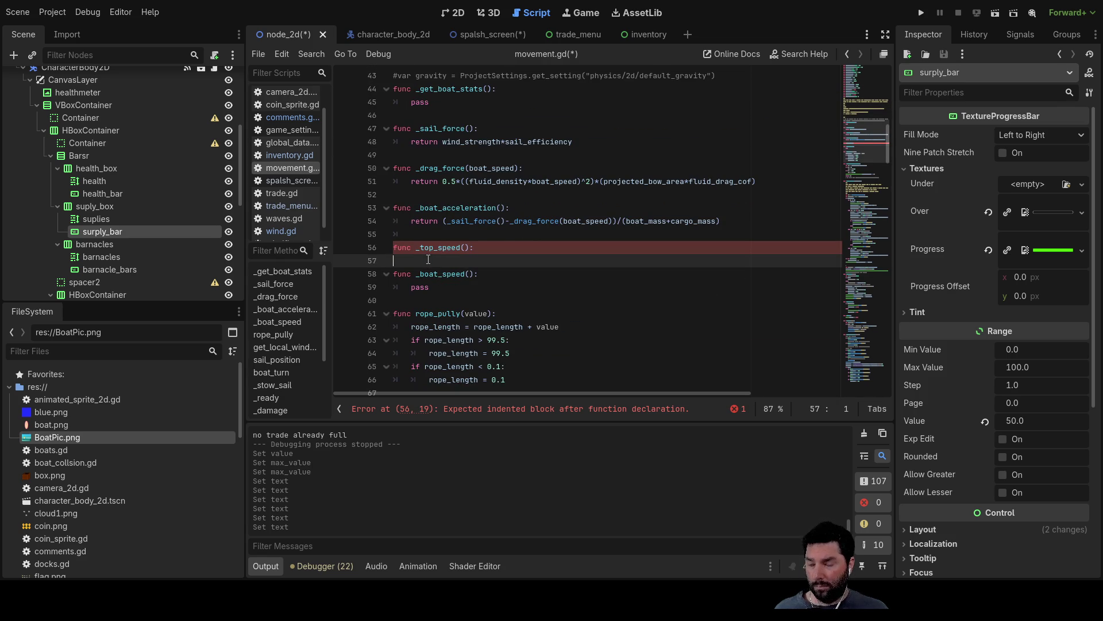
pyautogui.write('#')
pyautogui.hotkey('ctrl', 'v')
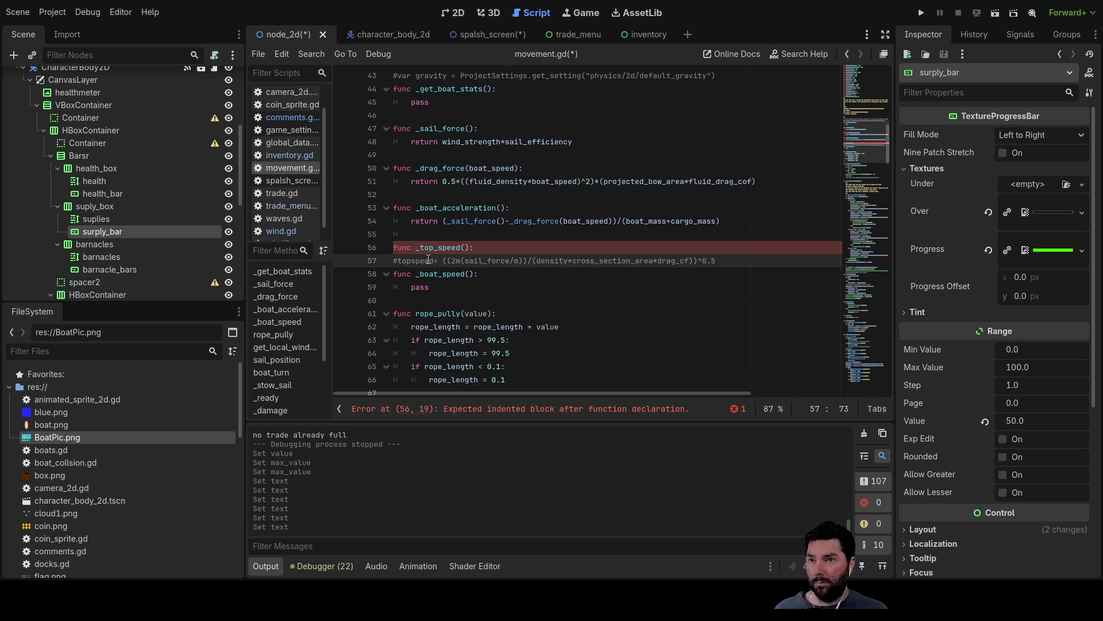
pyautogui.press('Return')
pyautogui.press('Return')
pyautogui.press('Up')
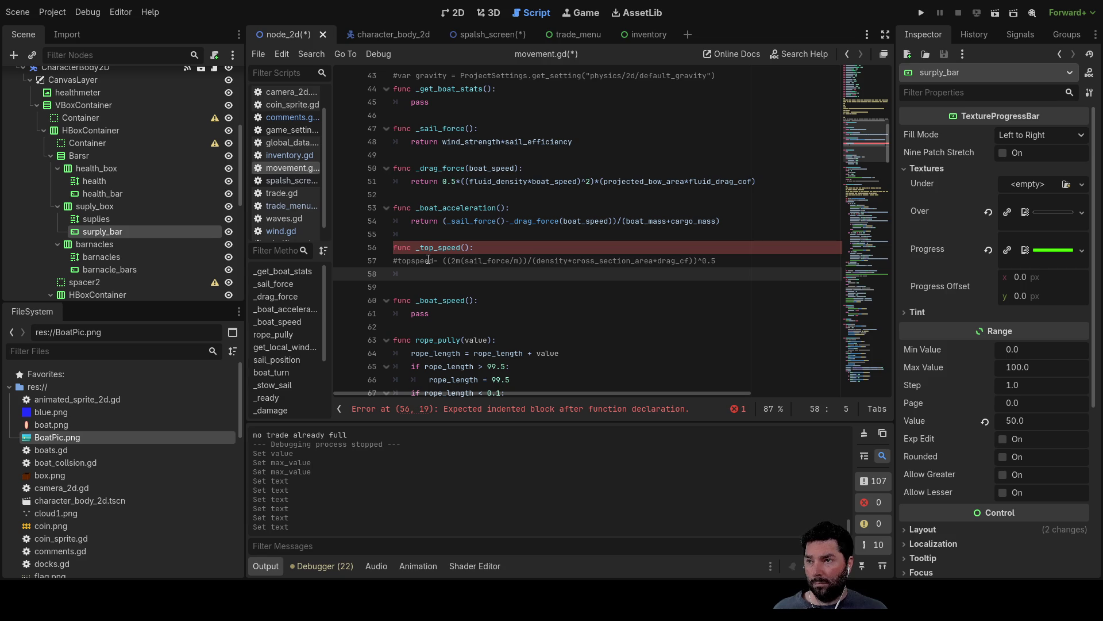
# Step: Write (2*(boat_mass+cargo_mass))* on line 58, reusing the mass sum from line 54
pyautogui.write('2*')
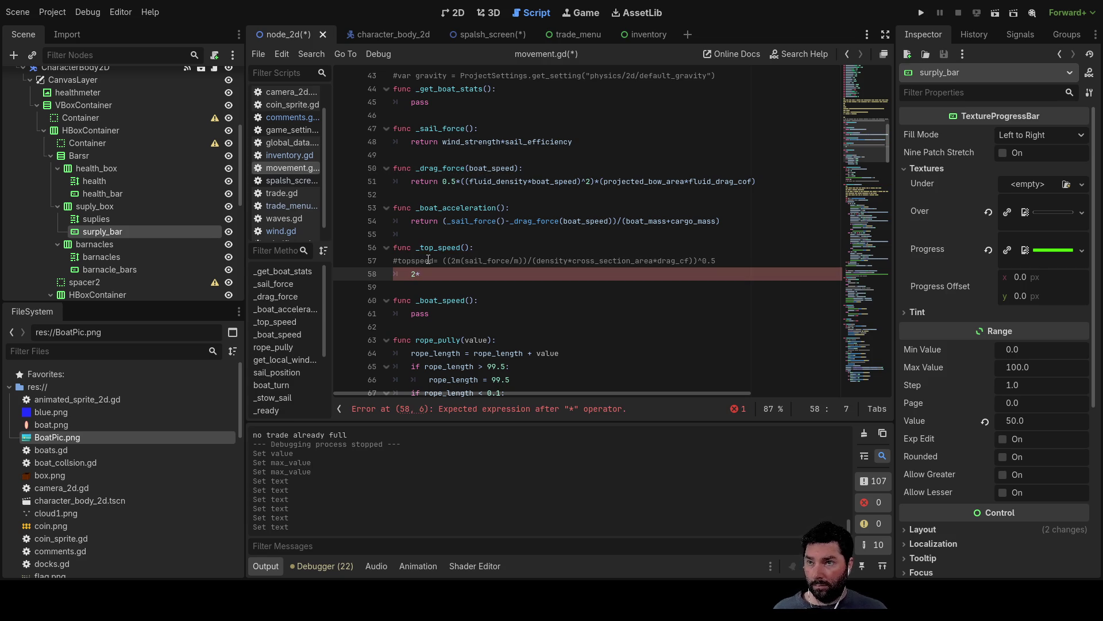
pyautogui.moveTo(739, 218); pyautogui.dragTo(622, 221)
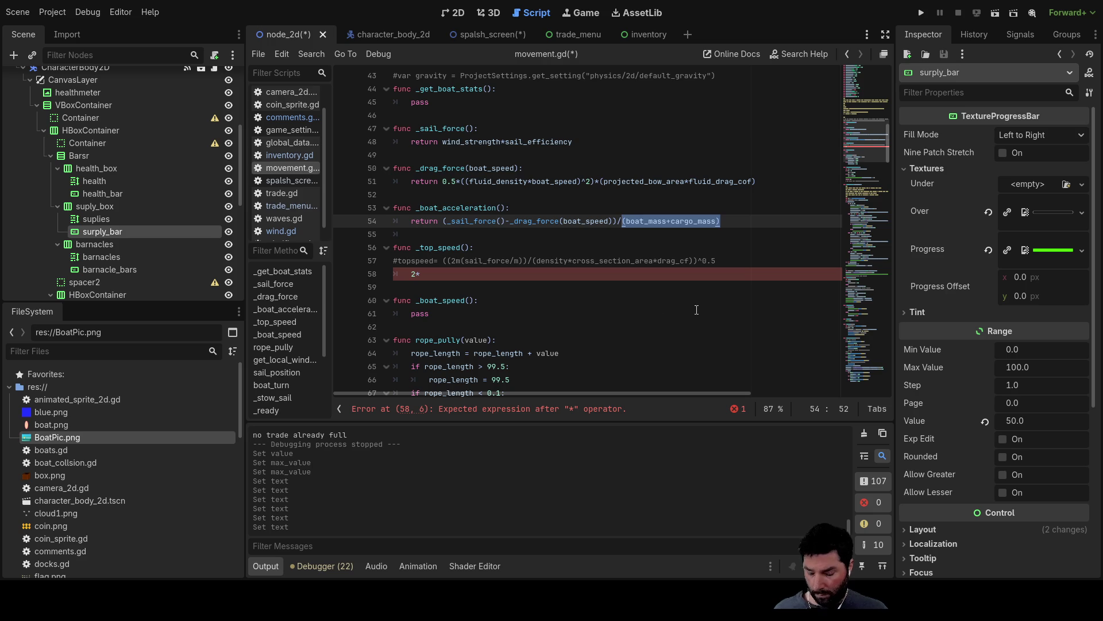
pyautogui.hotkey('ctrl', 'c')
pyautogui.click(488, 274)
pyautogui.hotkey('ctrl', 'v')
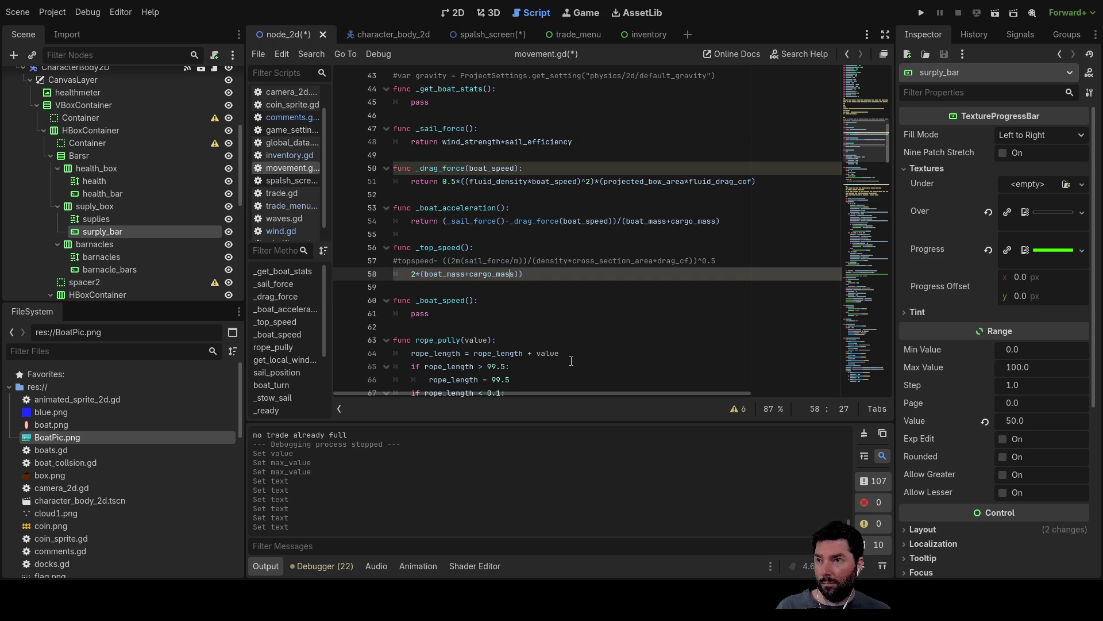
pyautogui.press('Home')
pyautogui.write('(')
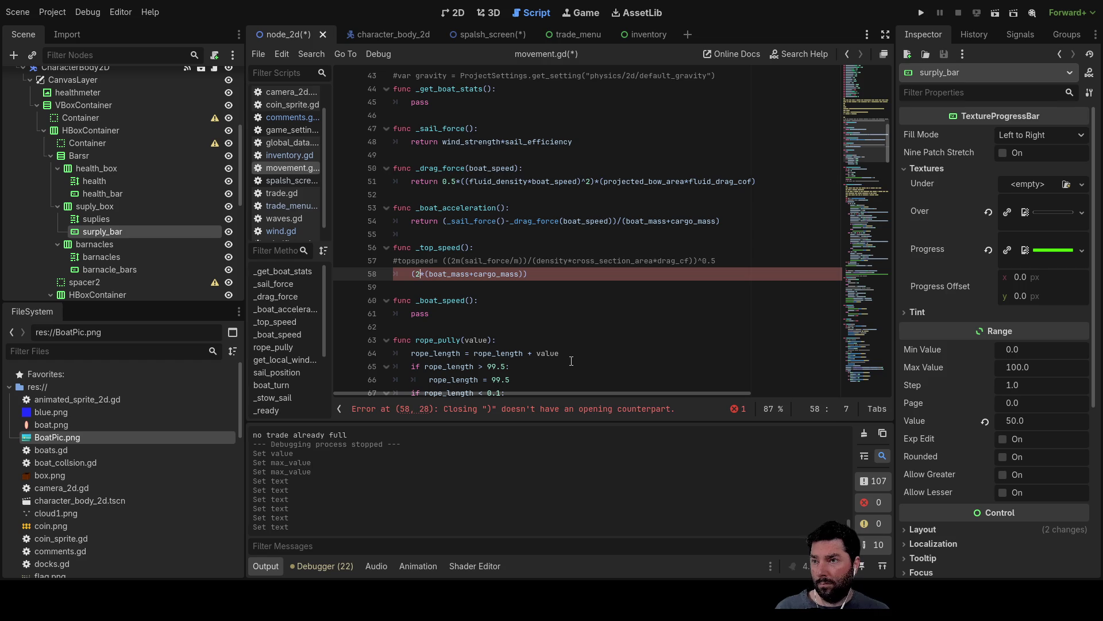
pyautogui.press('End')
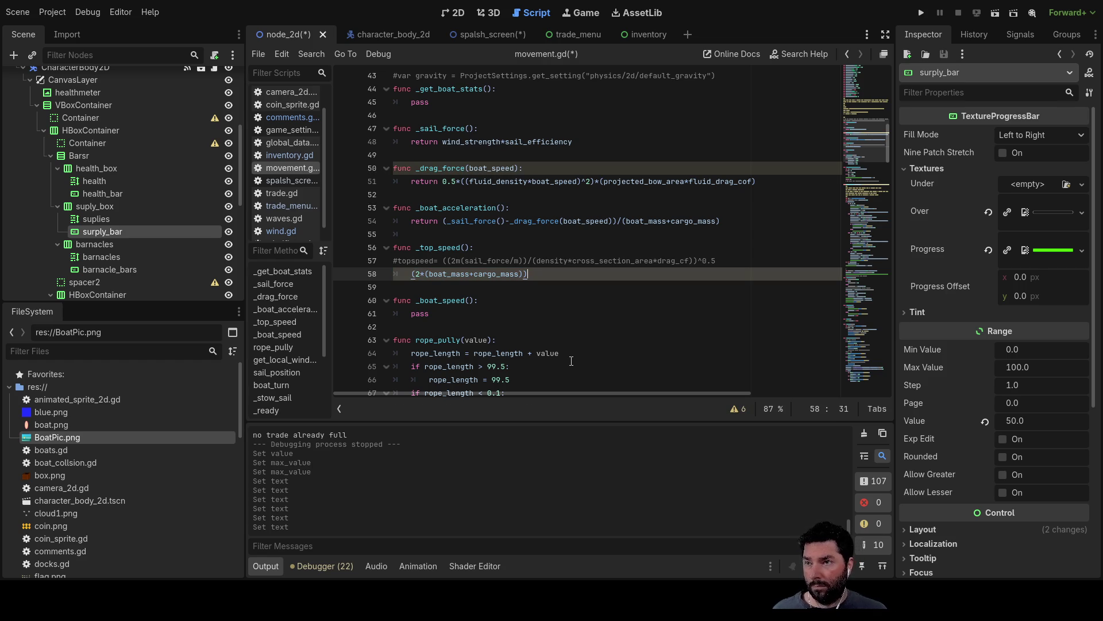
pyautogui.write('*')
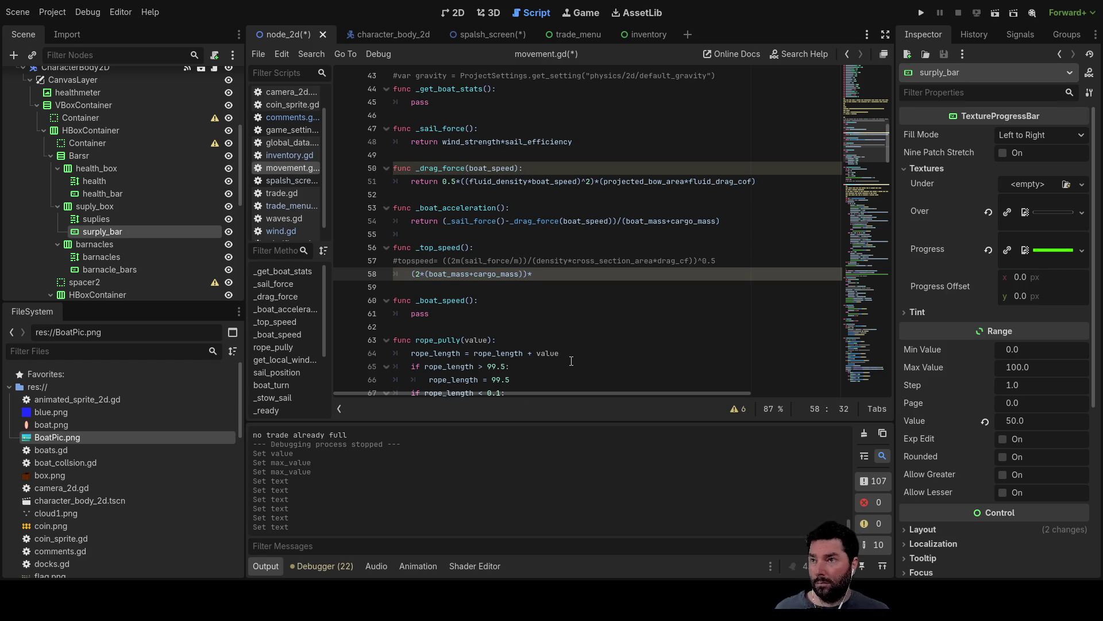
pyautogui.moveTo(505, 220); pyautogui.dragTo(448, 221)
# Step: Append _sail_force()/(boat_mass+cargo_mass) to the top-speed expression on line 58
pyautogui.hotkey('ctrl', 'c')
pyautogui.click(536, 274)
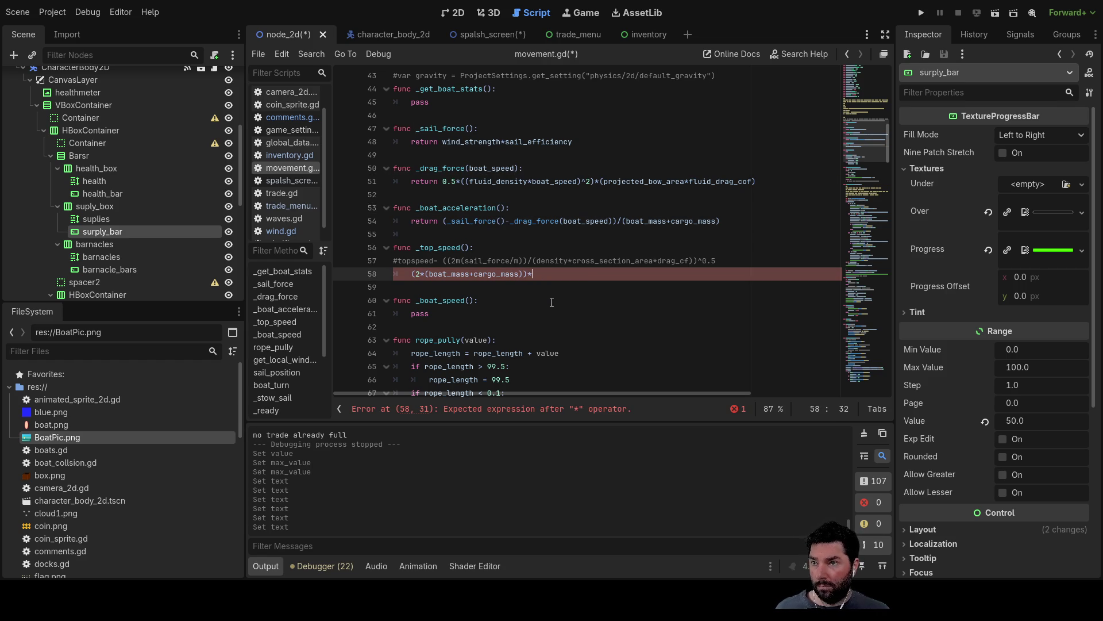
pyautogui.hotkey('ctrl', 'v')
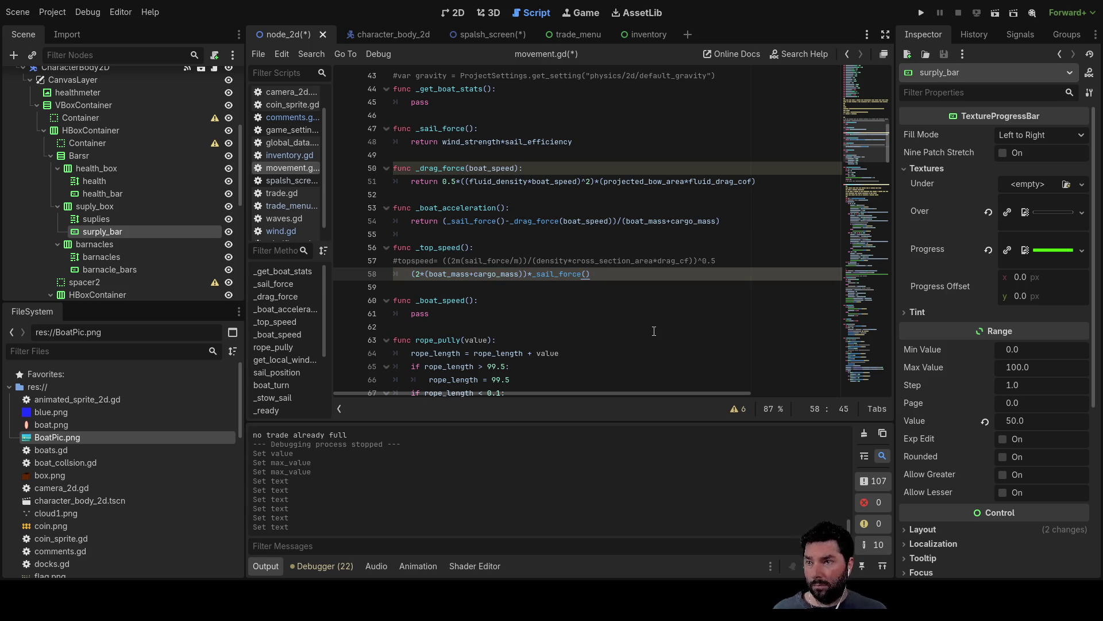
pyautogui.write('/')
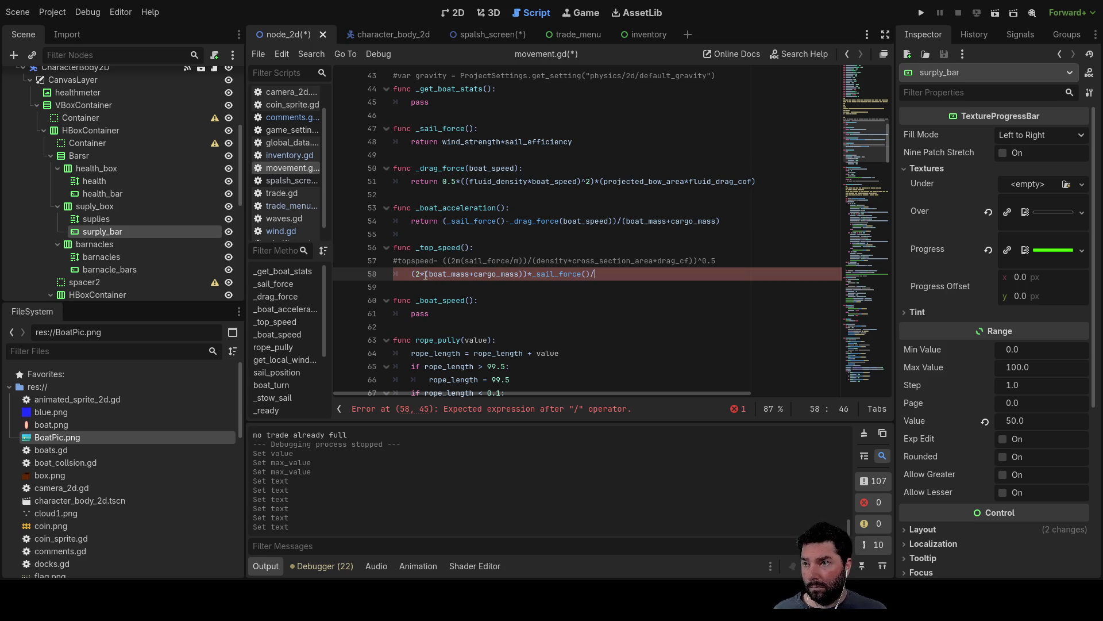
pyautogui.moveTo(425, 275); pyautogui.dragTo(525, 281)
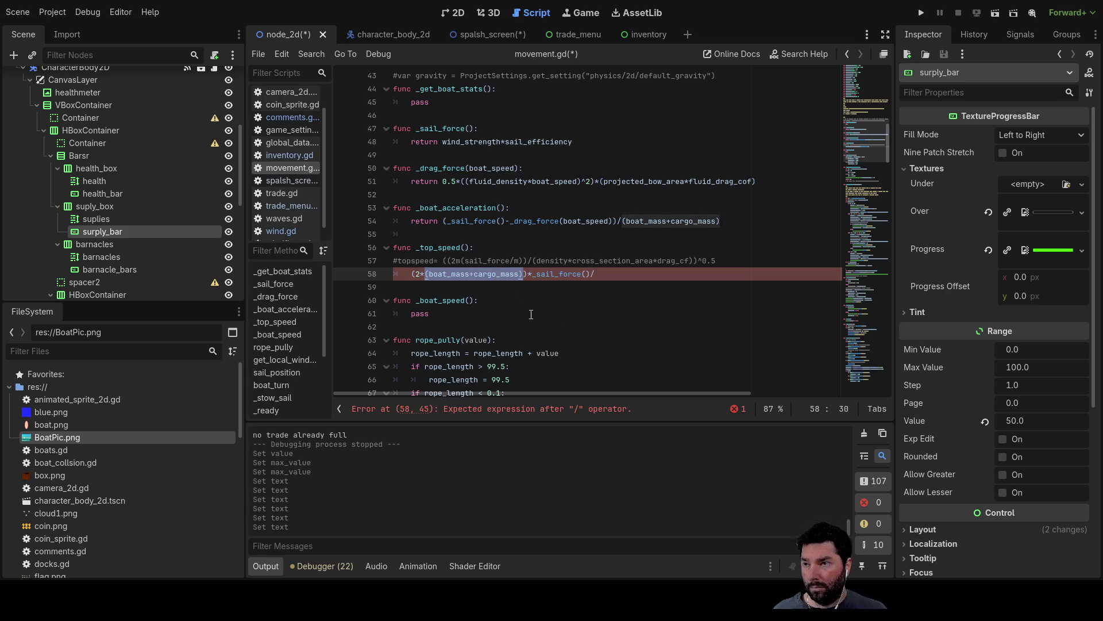
pyautogui.hotkey('ctrl', 'c')
pyautogui.press('End')
pyautogui.hotkey('ctrl', 'v')
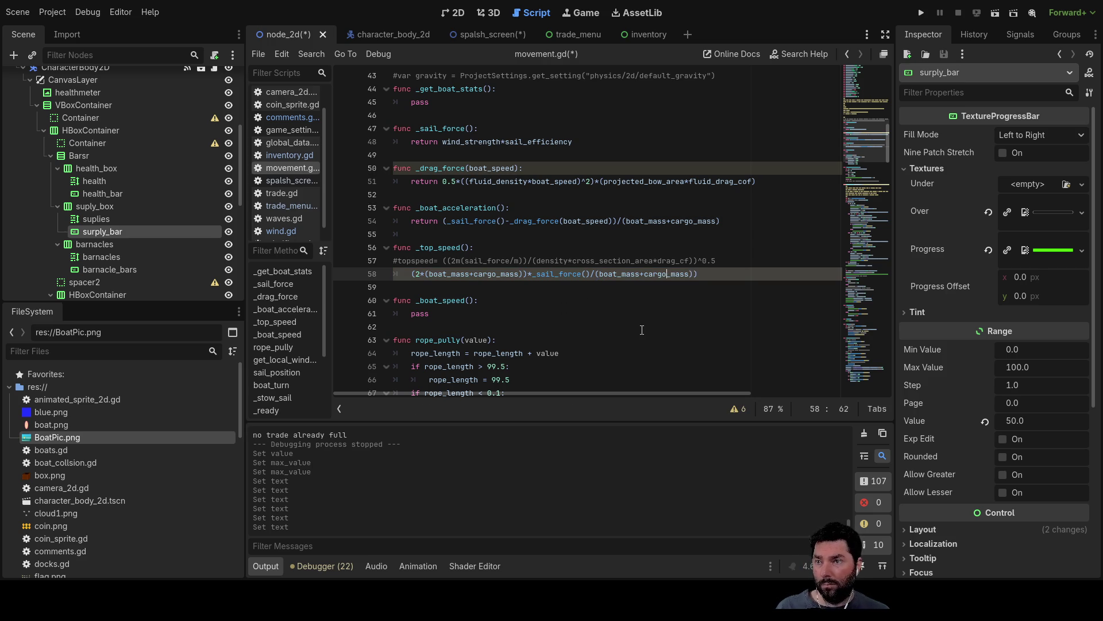
# Step: Bracket the sail-force term and append an empty /() divisor to line 58
pyautogui.hotkey('ctrl', 'Left')
pyautogui.hotkey('ctrl', 'Left')
pyautogui.hotkey('ctrl', 'Left')
pyautogui.write('(')
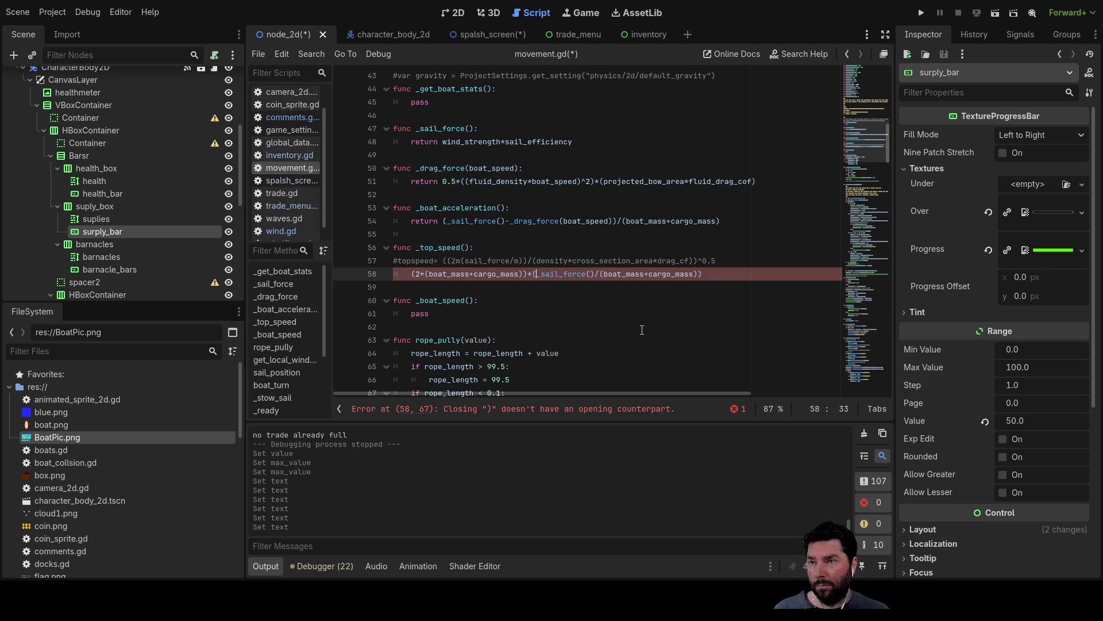
pyautogui.hotkey('ctrl', 'Right')
pyautogui.hotkey('ctrl', 'Right')
pyautogui.hotkey('ctrl', 'Right')
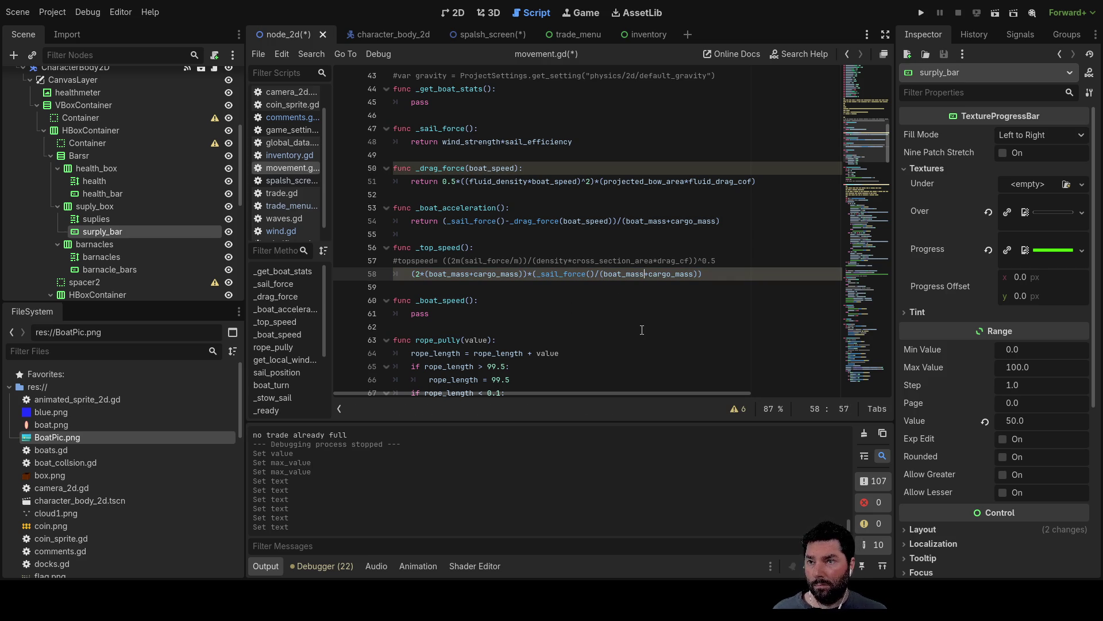
pyautogui.write('/(')
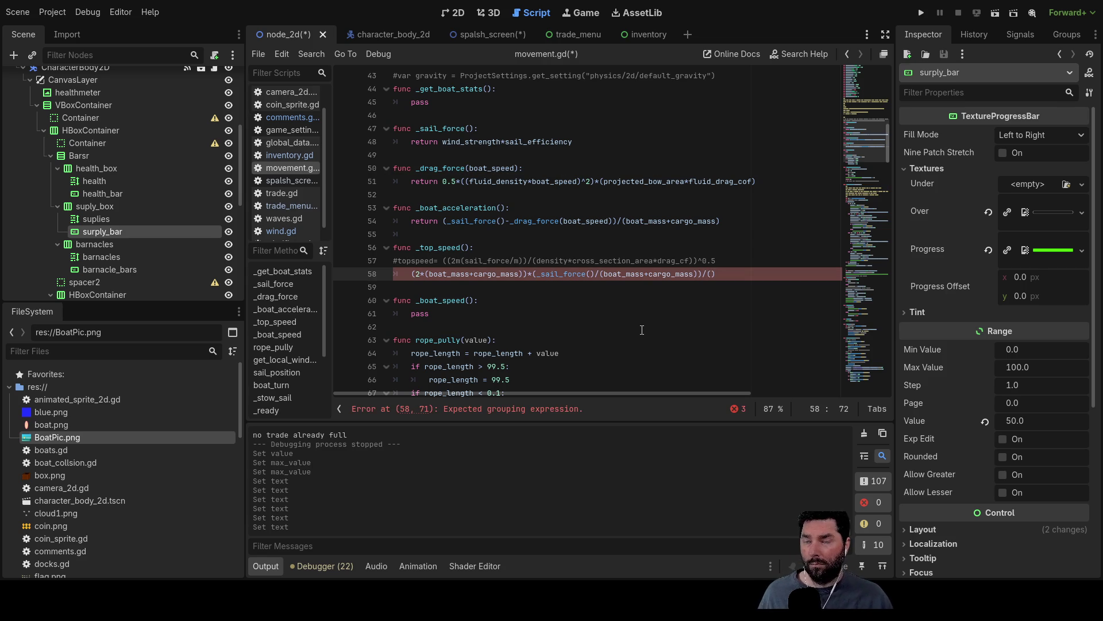
pyautogui.click(545, 260)
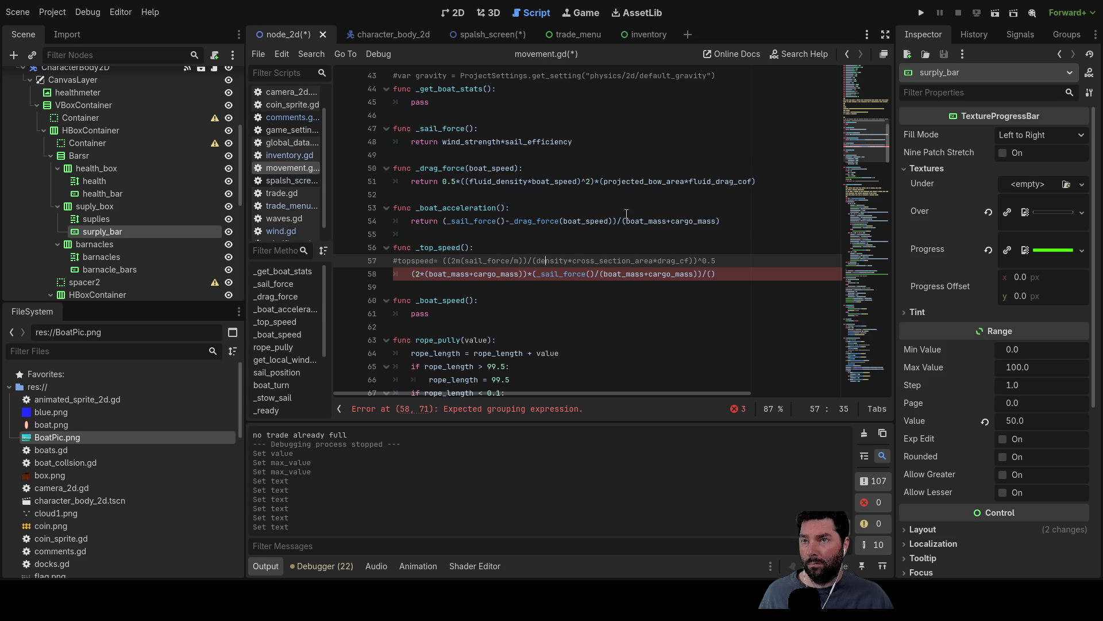
# Step: Fill the final parentheses on line 58 with fluid_density*projected_bow_area* copied from line 51
pyautogui.click(502, 181)
pyautogui.tripleClick(502, 181)
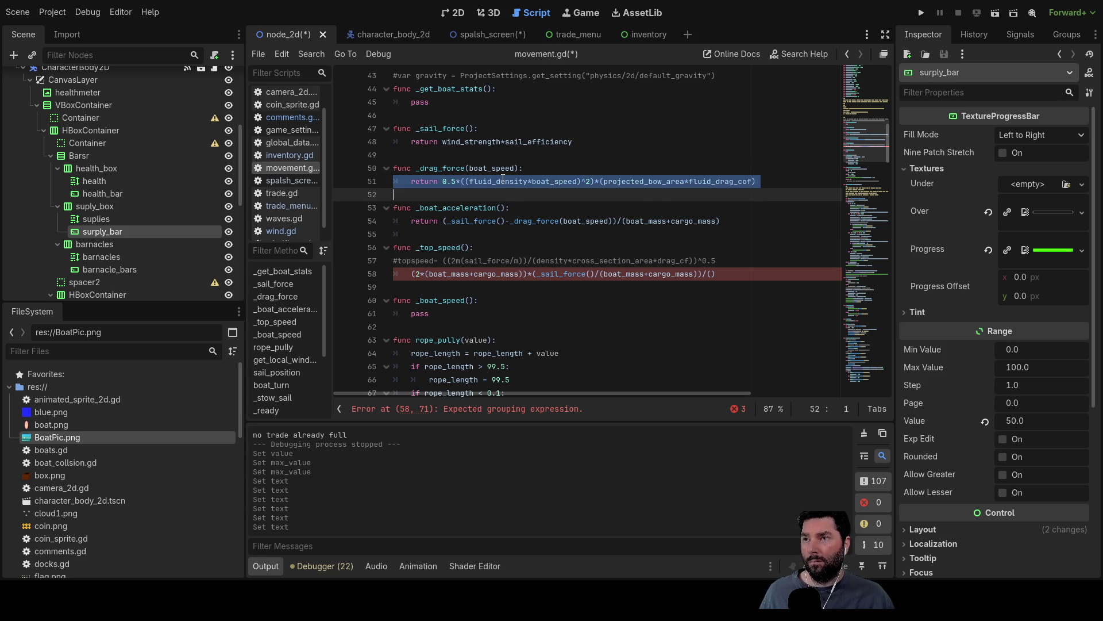
pyautogui.doubleClick(503, 181)
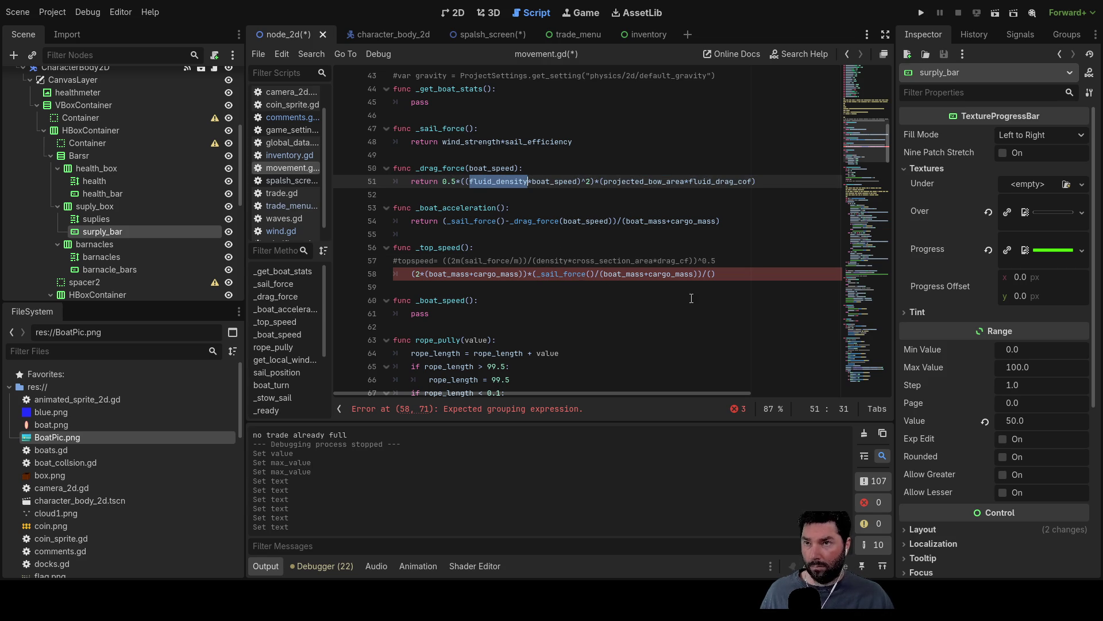
pyautogui.click(712, 274)
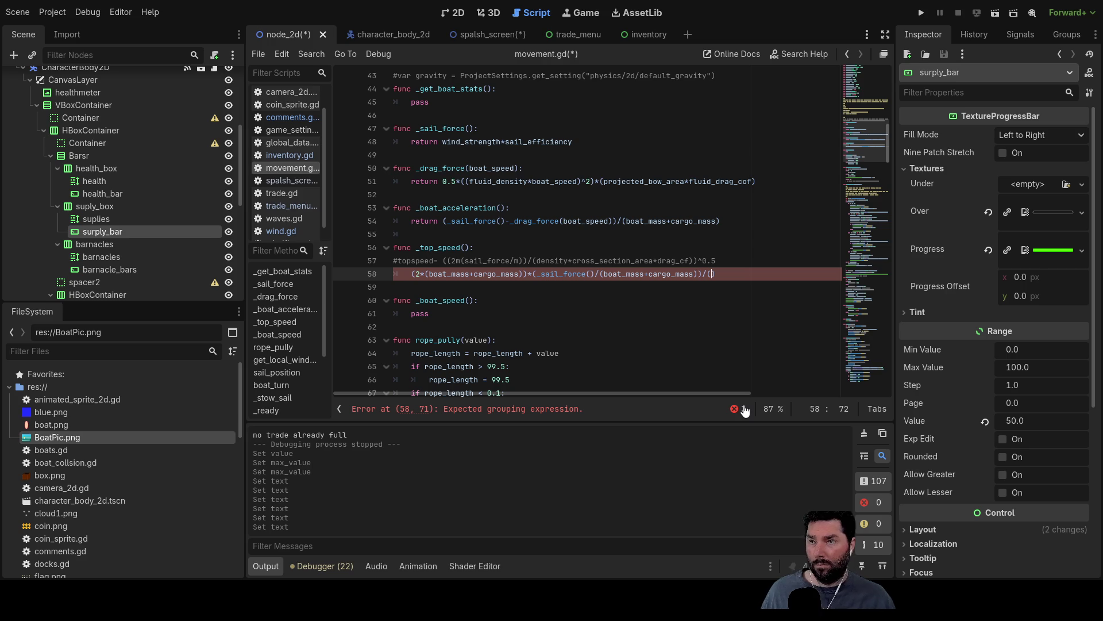
pyautogui.hotkey('ctrl', 'v')
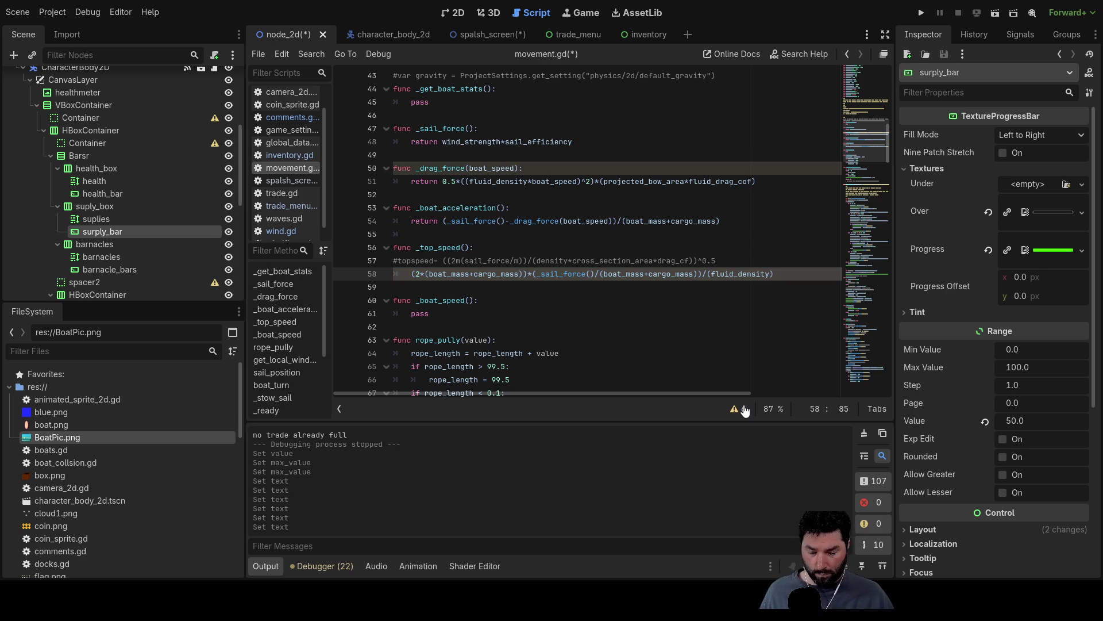
pyautogui.write('*')
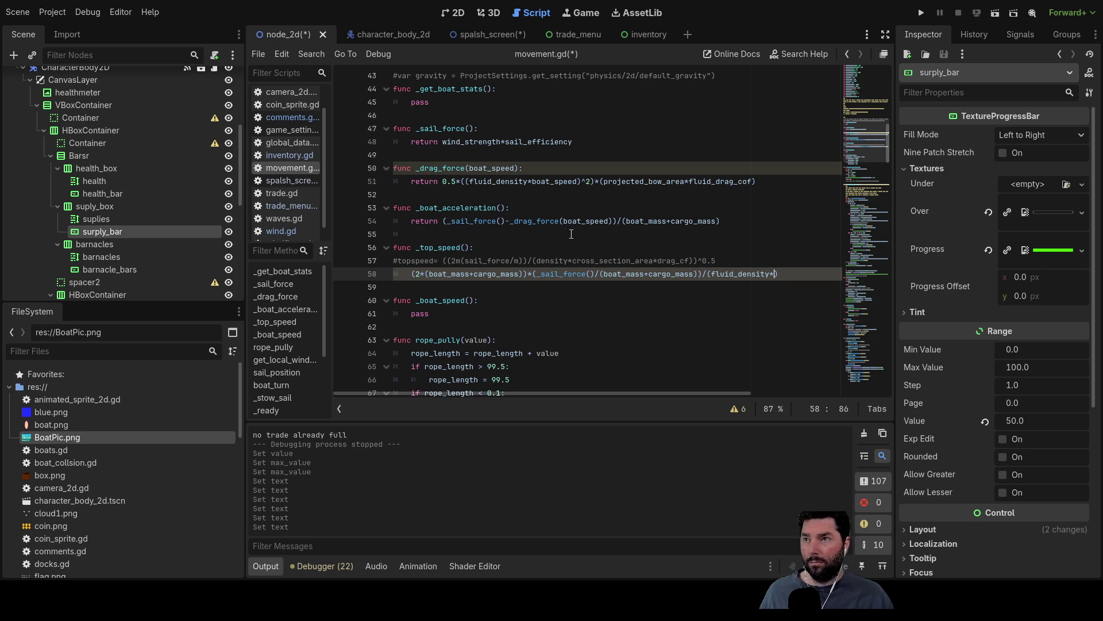
pyautogui.doubleClick(653, 182)
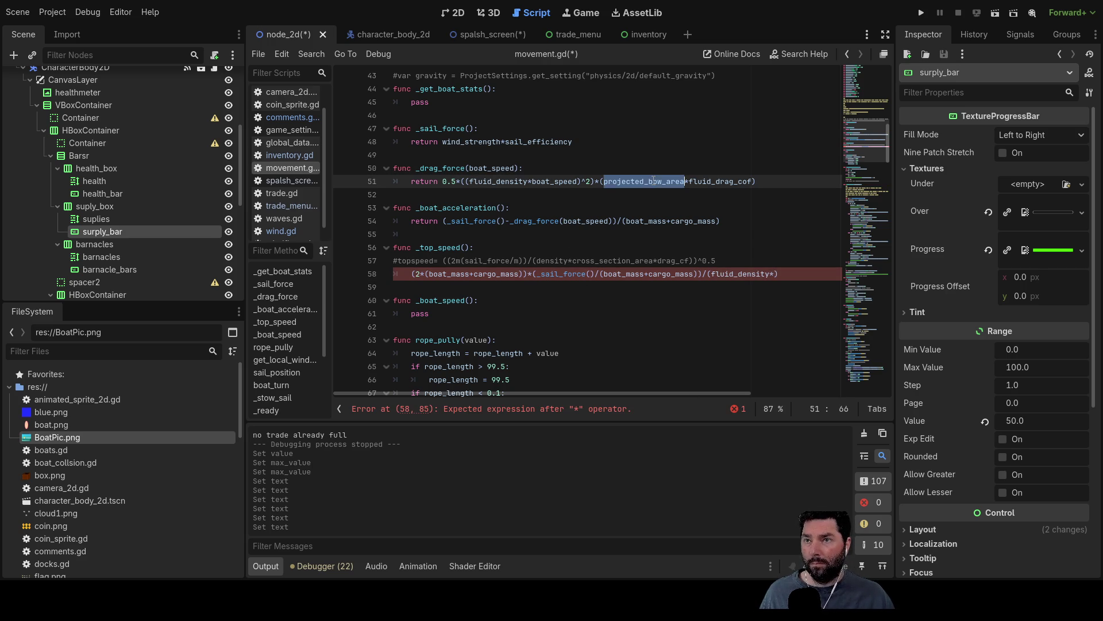
pyautogui.click(776, 274)
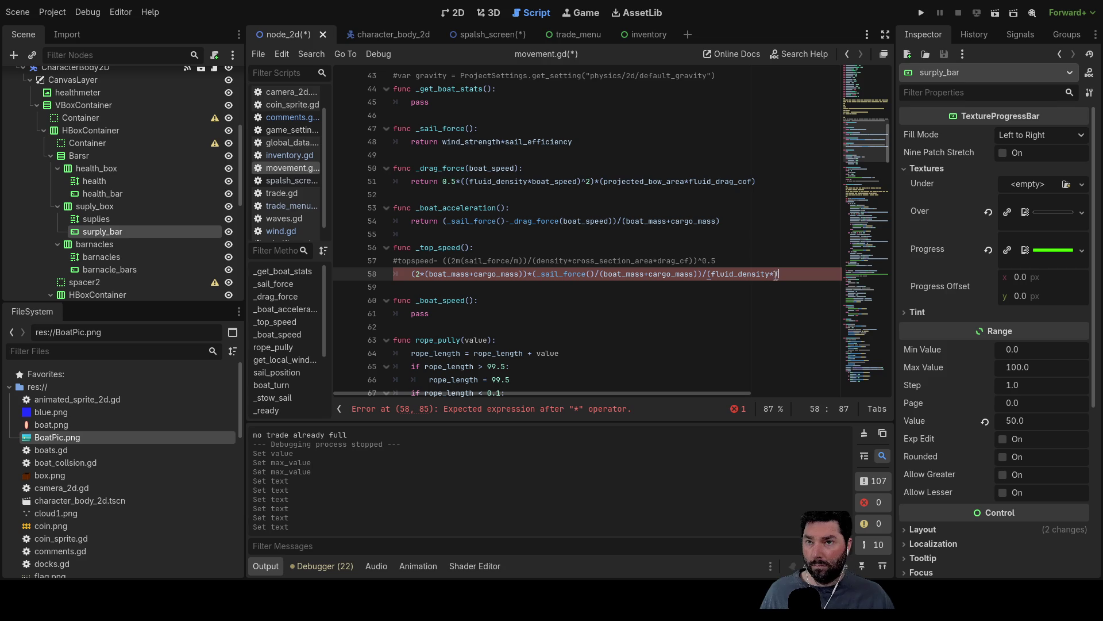
pyautogui.hotkey('ctrl', 'v')
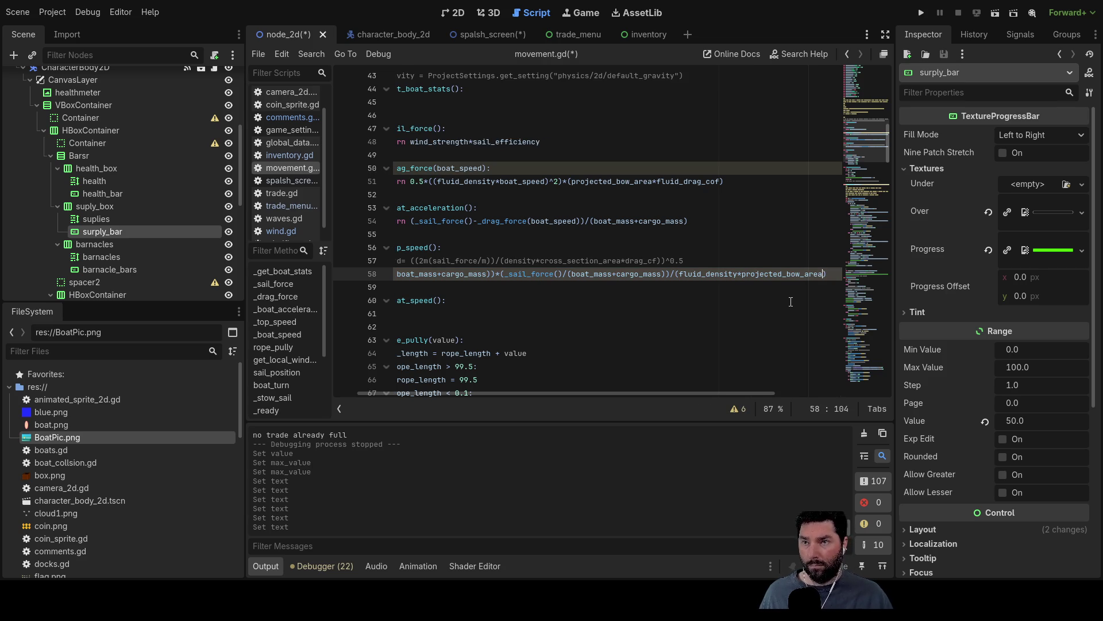
pyautogui.write('*')
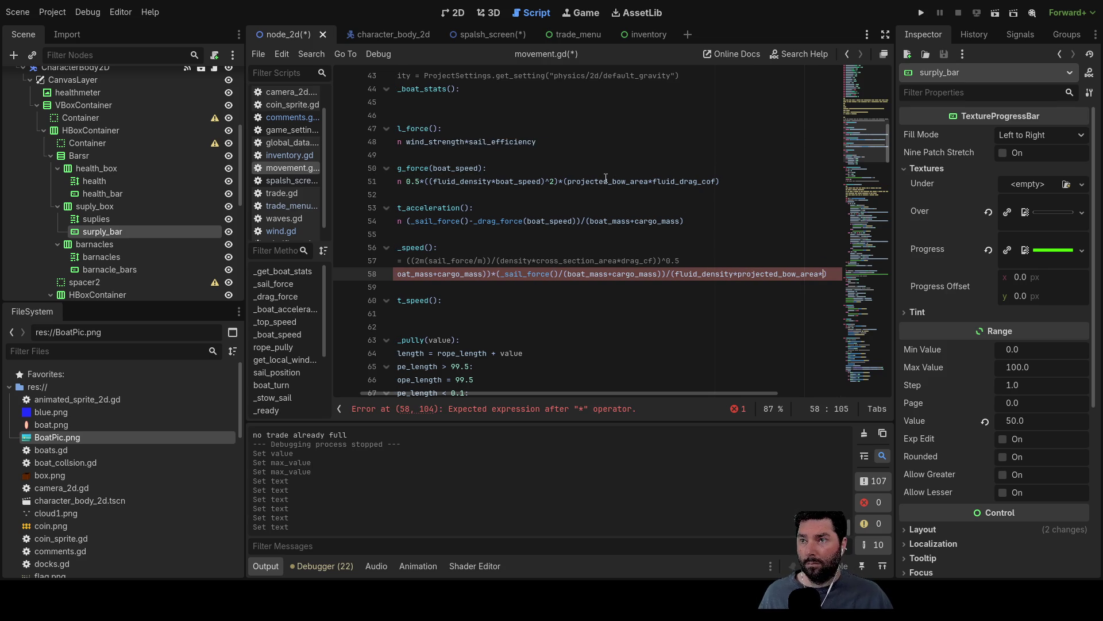
# Step: Add fluid_drag_cof as the last factor and raise the divisor to ^0.5
pyautogui.doubleClick(684, 181)
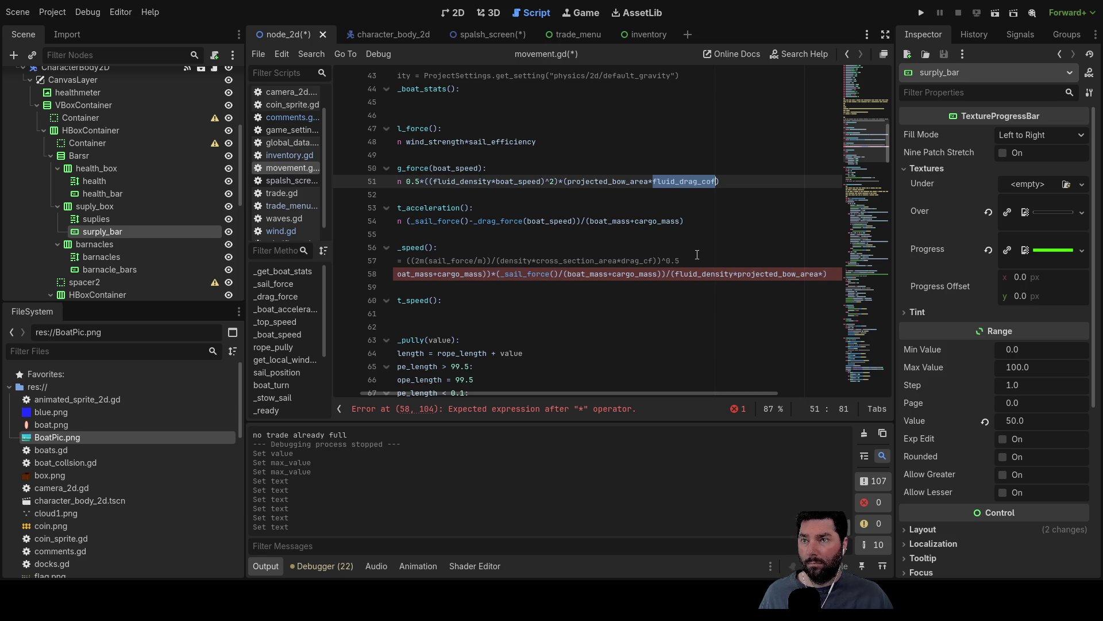
pyautogui.click(824, 274)
pyautogui.hotkey('ctrl', 'v')
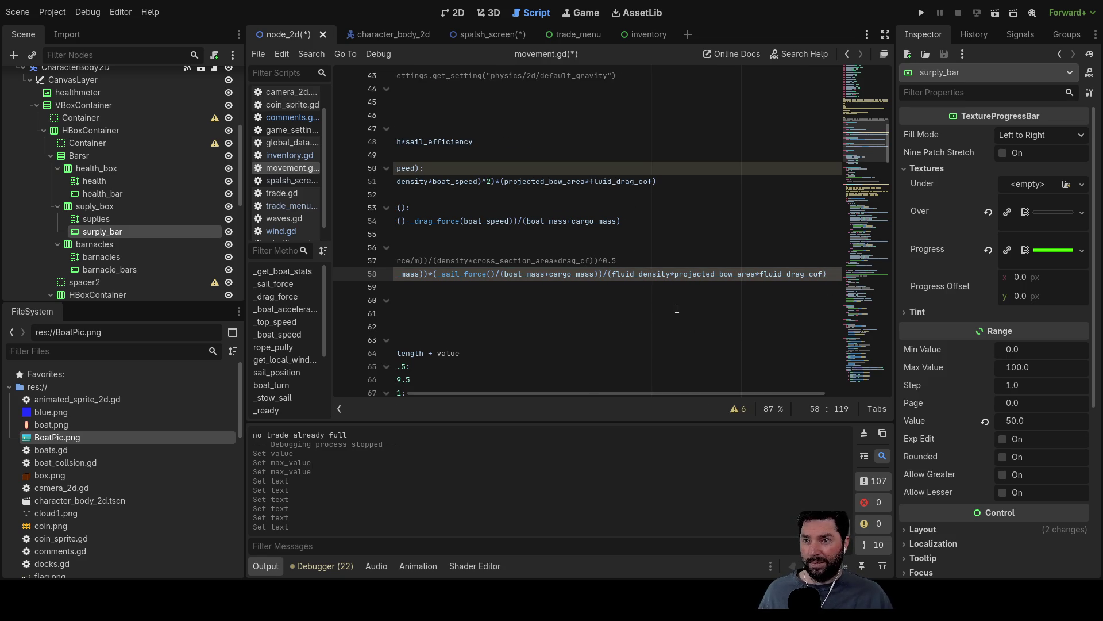
pyautogui.press('End')
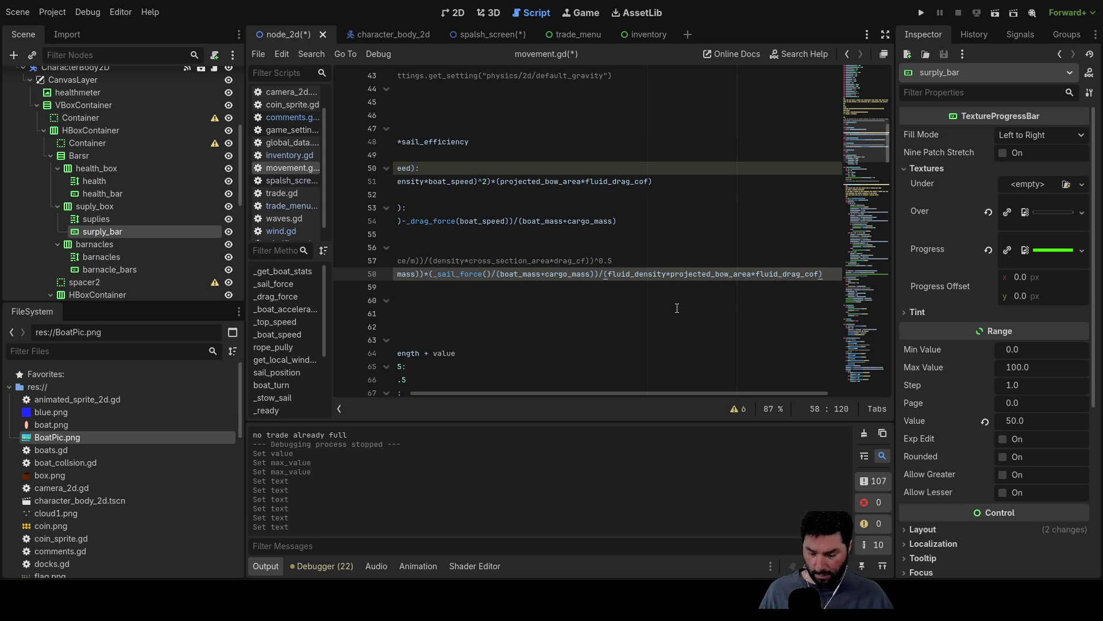
pyautogui.write('^0')
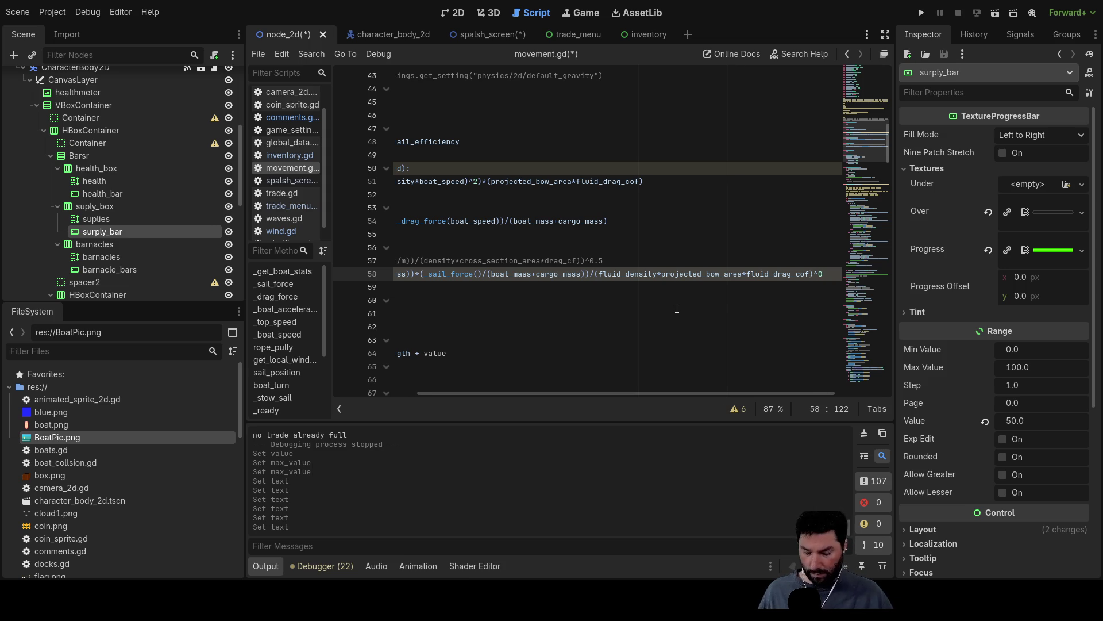
pyautogui.write('.5')
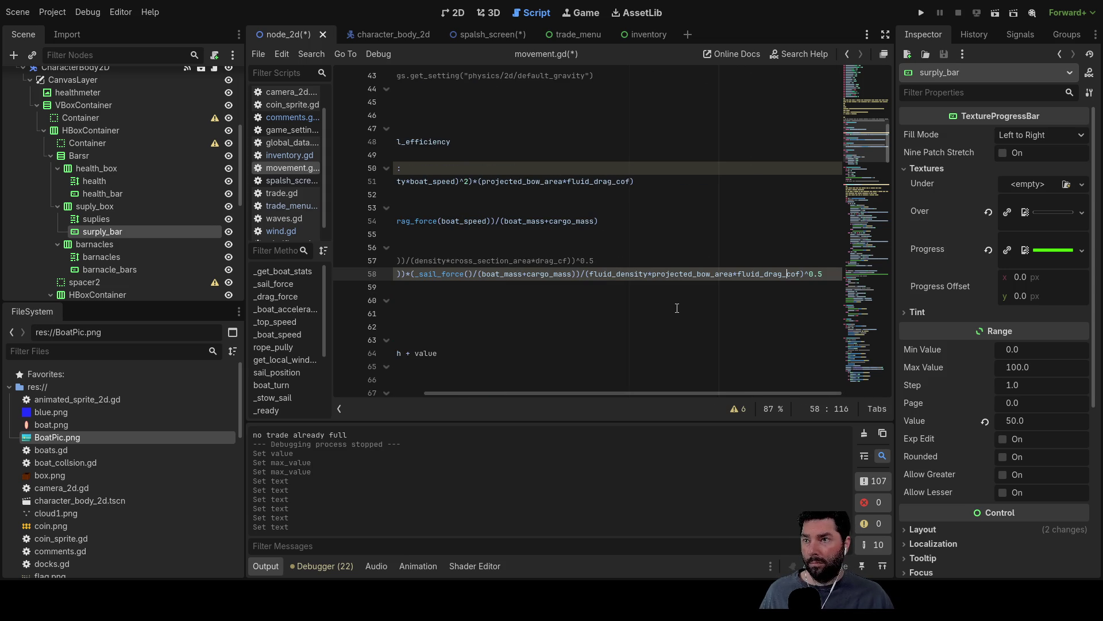
pyautogui.press('Home')
pyautogui.press('End')
pyautogui.press('Left')
pyautogui.press('Left')
pyautogui.press('Left')
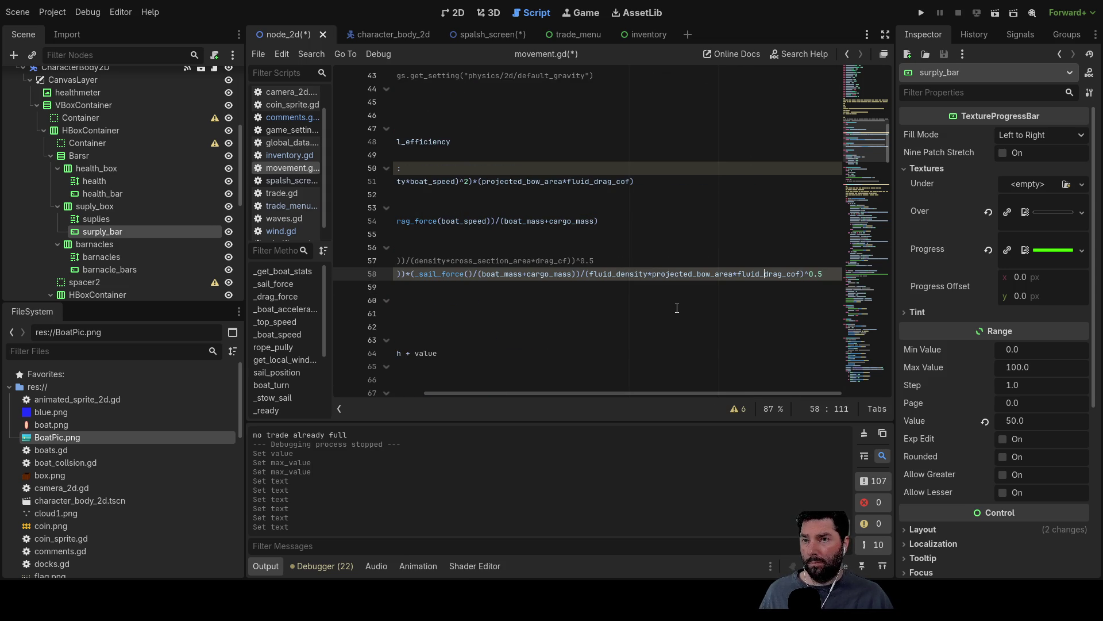
pyautogui.moveTo(626, 392); pyautogui.dragTo(475, 389)
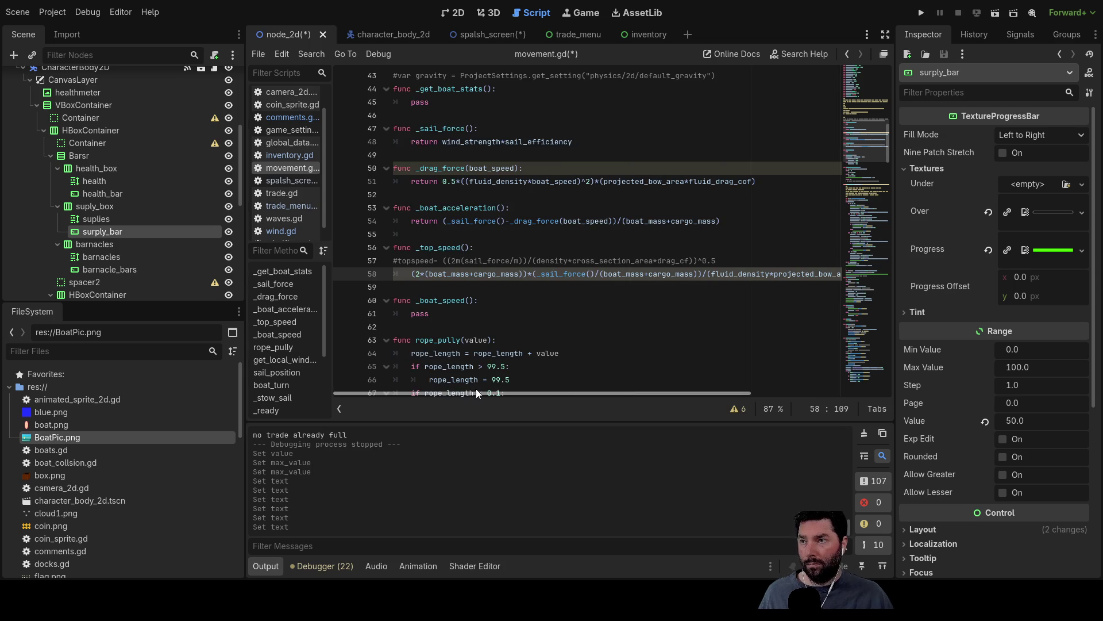
pyautogui.doubleClick(438, 247)
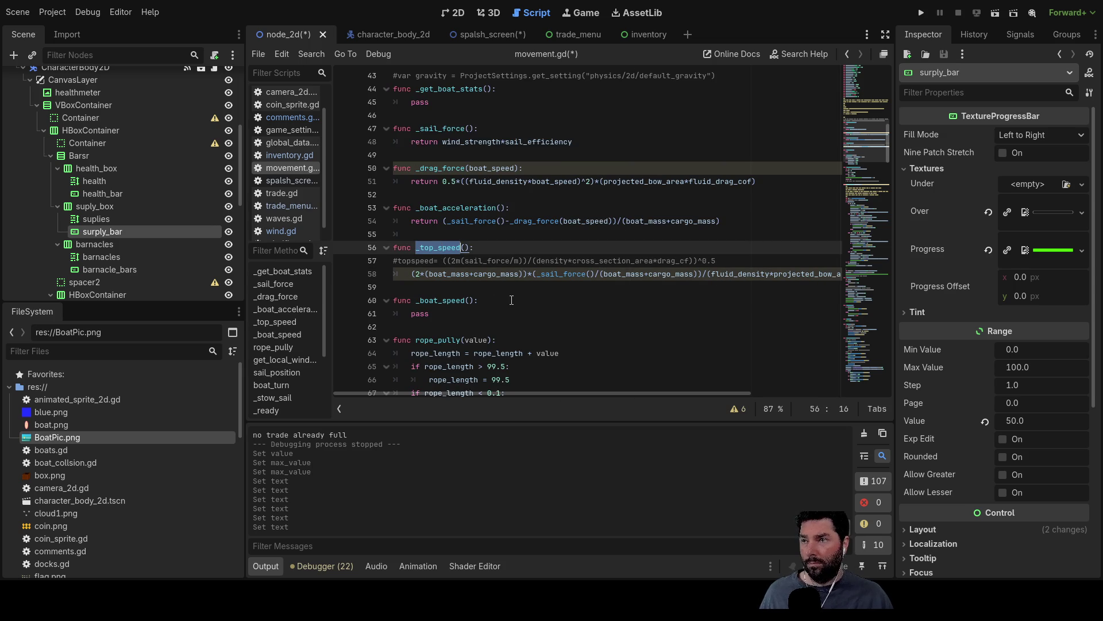
pyautogui.press('Left')
pyautogui.press('Left')
pyautogui.hotkey('shift', 'Right')
pyautogui.hotkey('shift', 'Right')
pyautogui.hotkey('shift', 'Right')
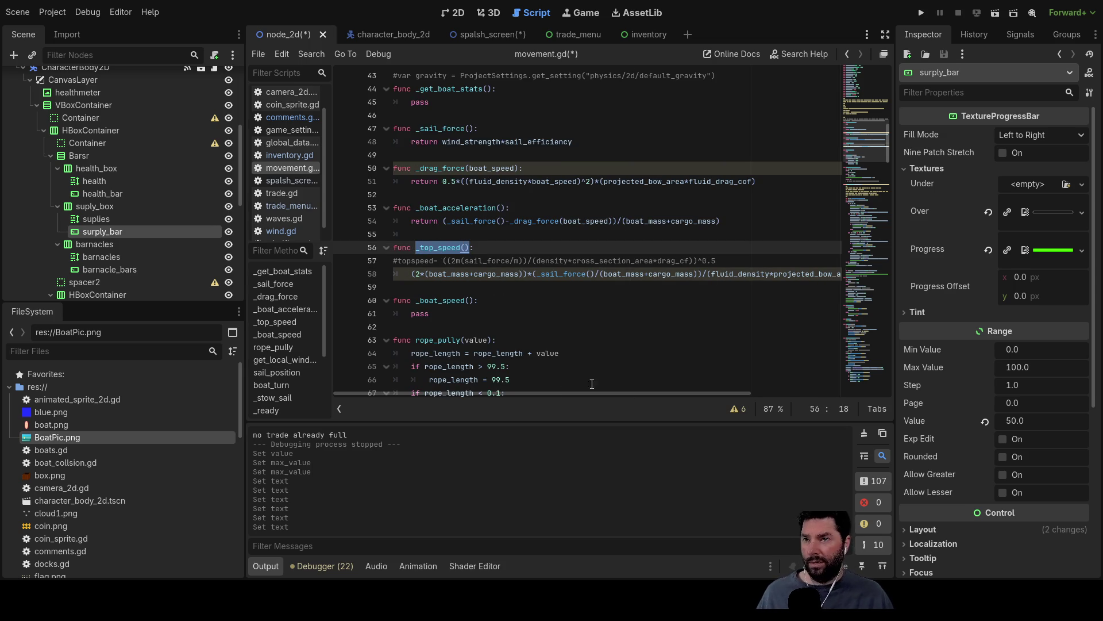
pyautogui.scroll(-20, 616, 276)
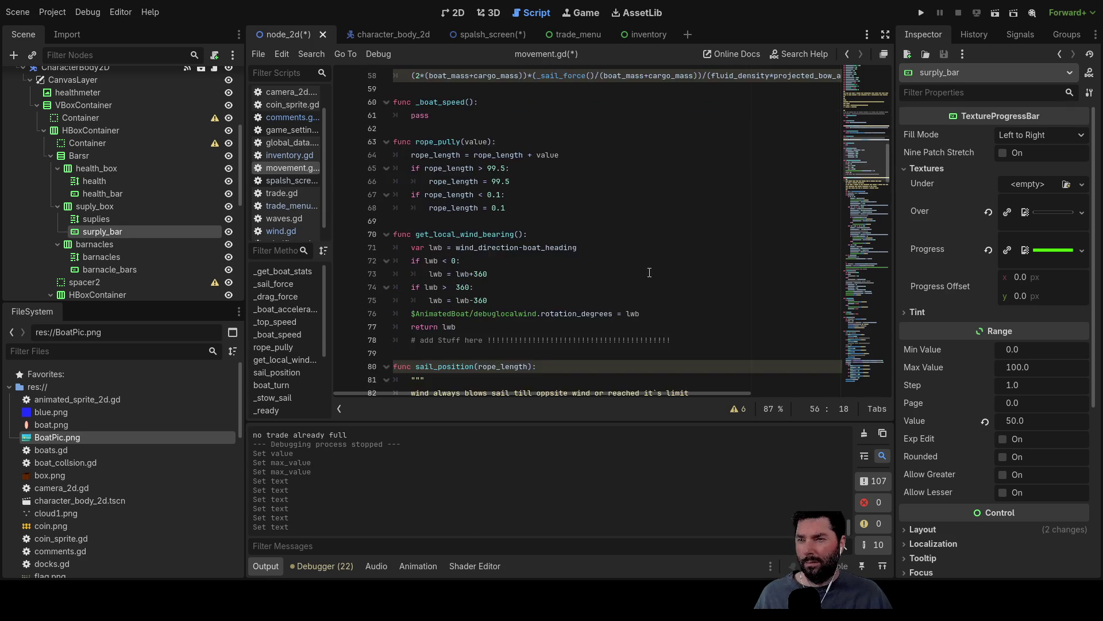
pyautogui.scroll(-10, 651, 297)
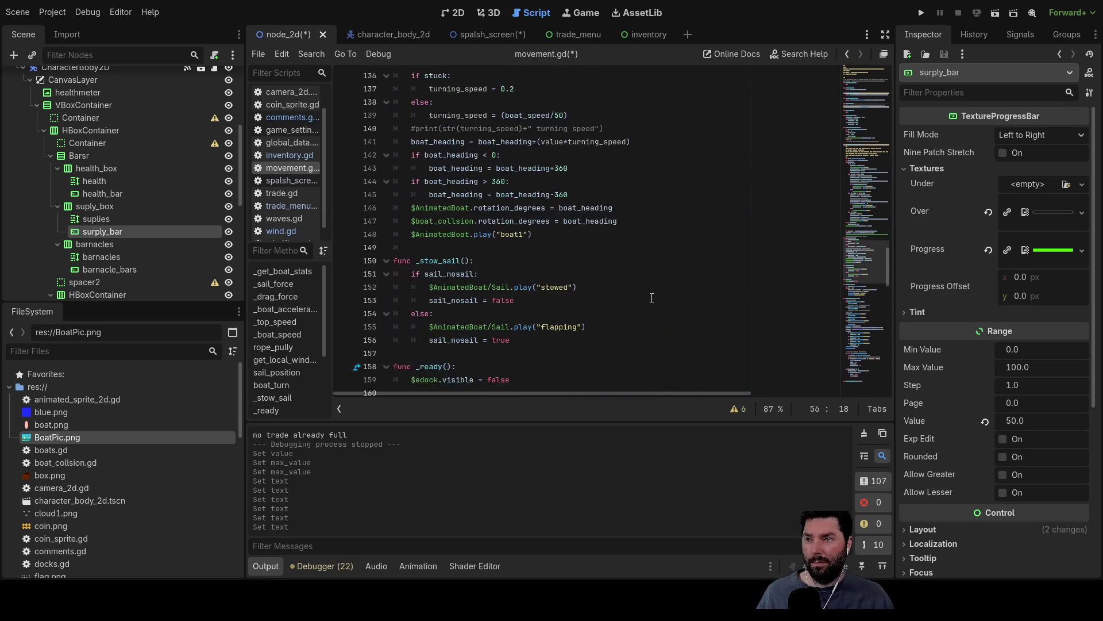
pyautogui.scroll(-4, 648, 297)
pyautogui.scroll(-7, 647, 298)
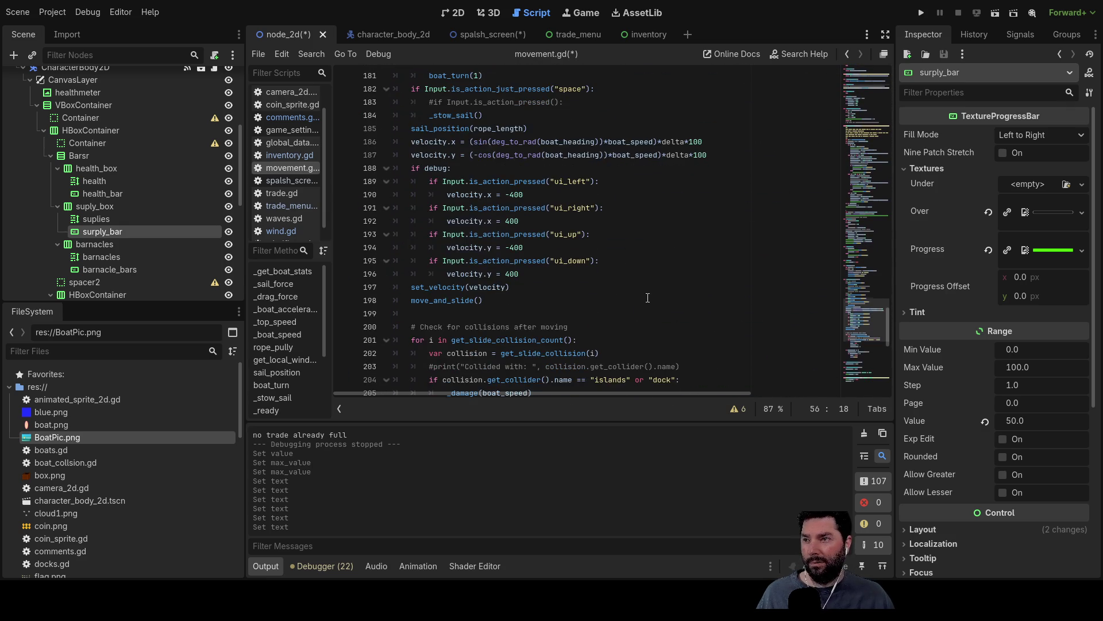
pyautogui.scroll(-11, 647, 297)
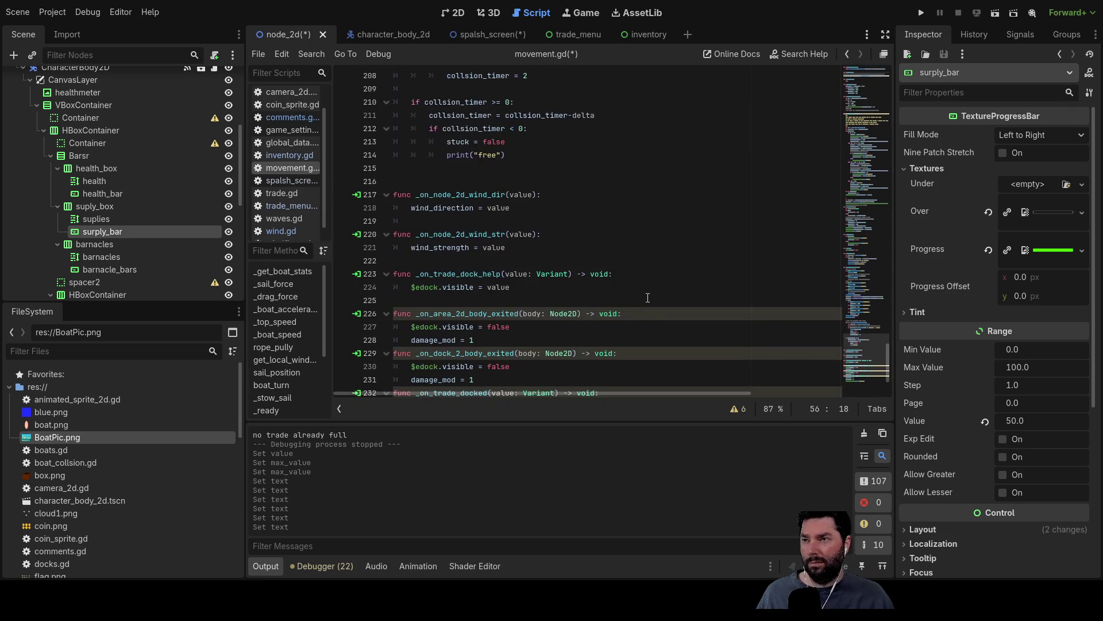
pyautogui.scroll(6, 646, 303)
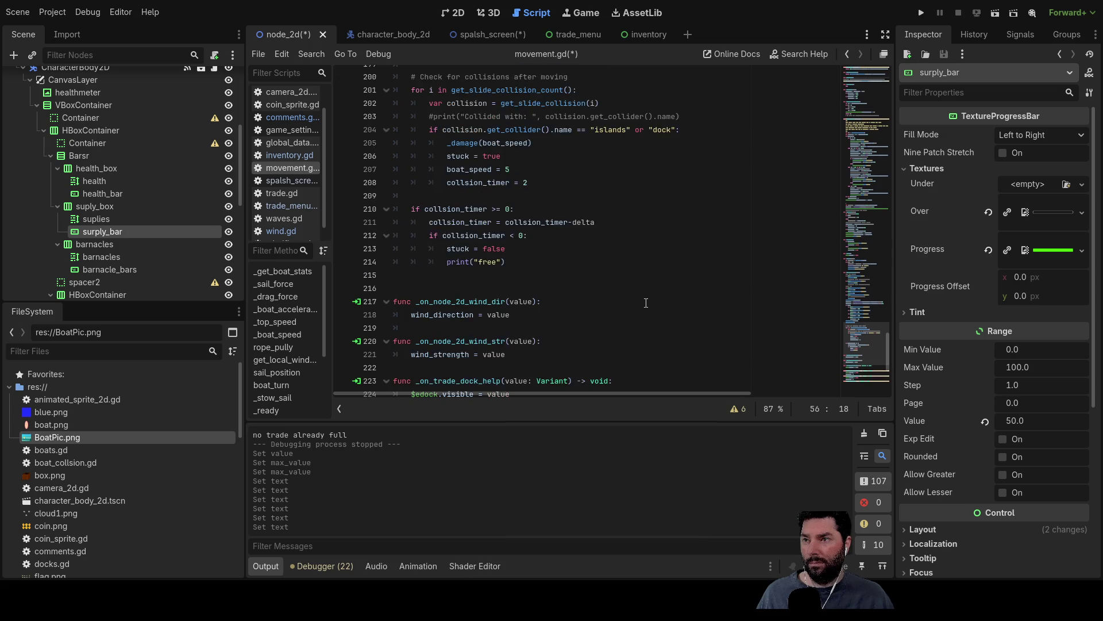
pyautogui.scroll(5, 645, 302)
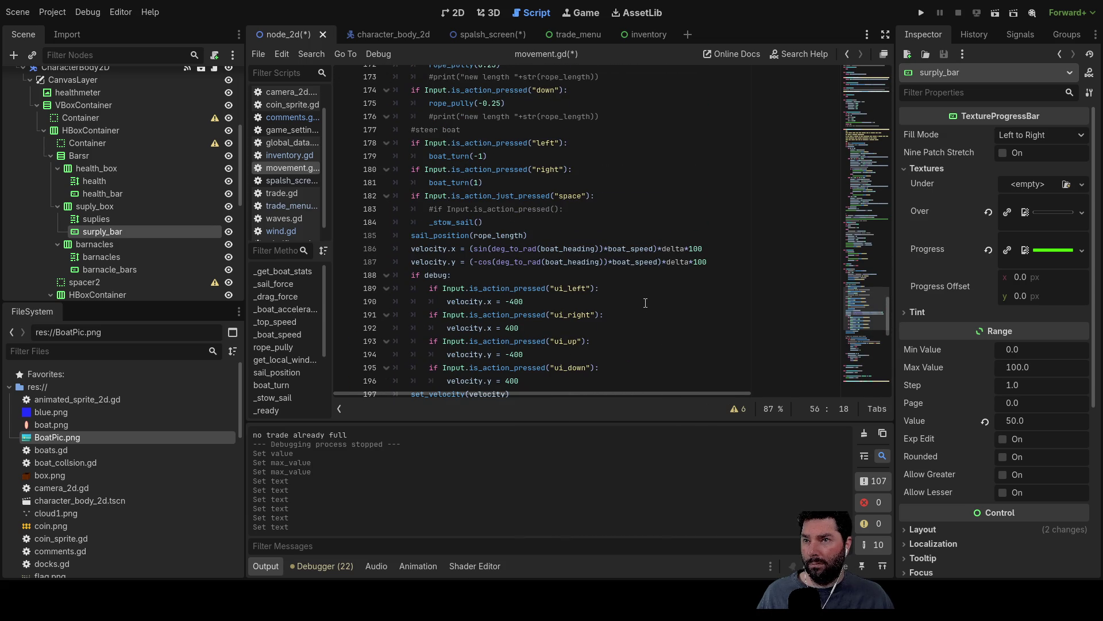
pyautogui.scroll(3, 645, 302)
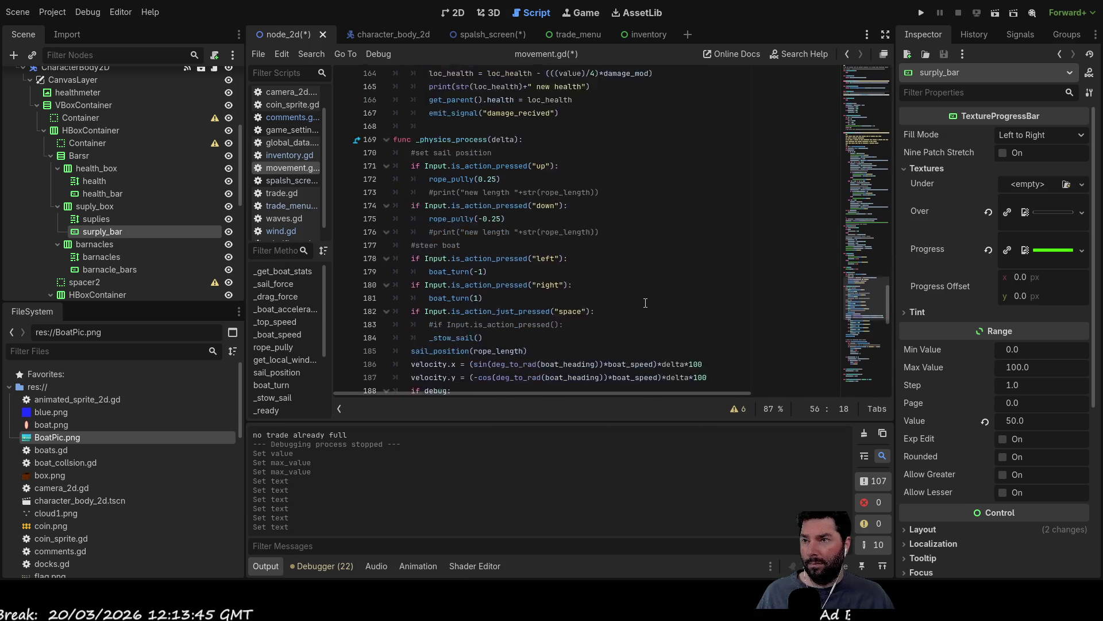
pyautogui.scroll(3, 645, 303)
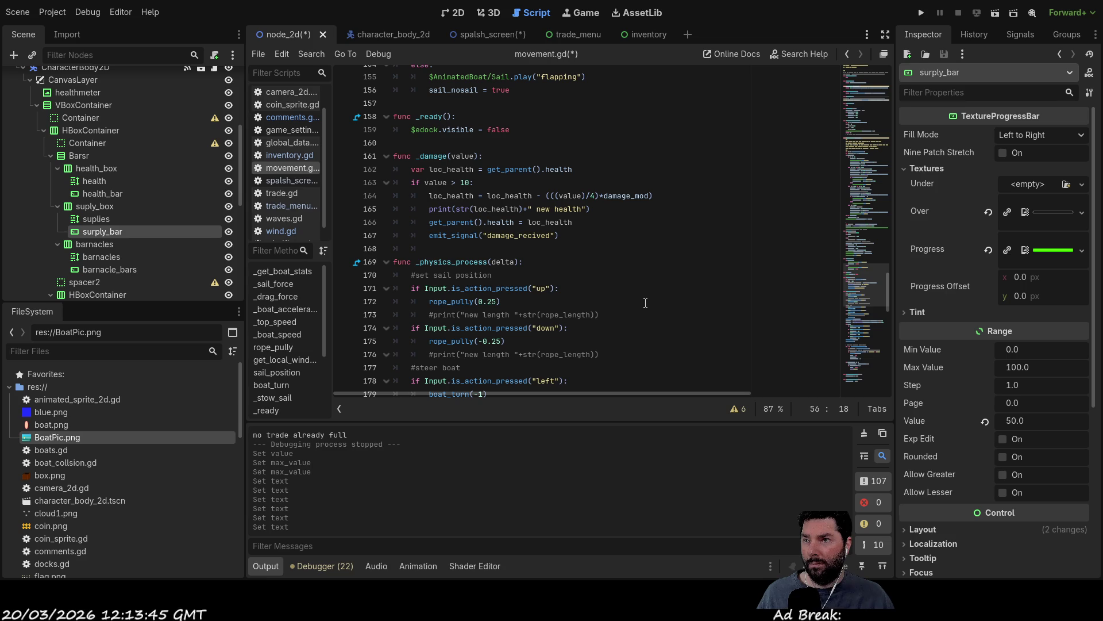
pyautogui.scroll(5, 645, 303)
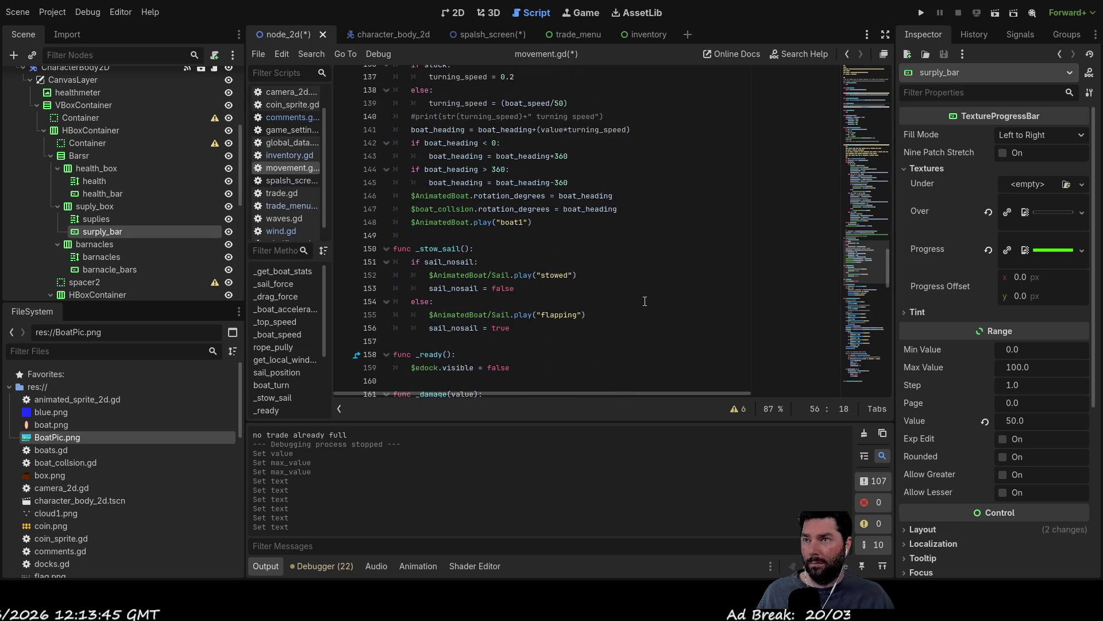
pyautogui.scroll(5, 646, 301)
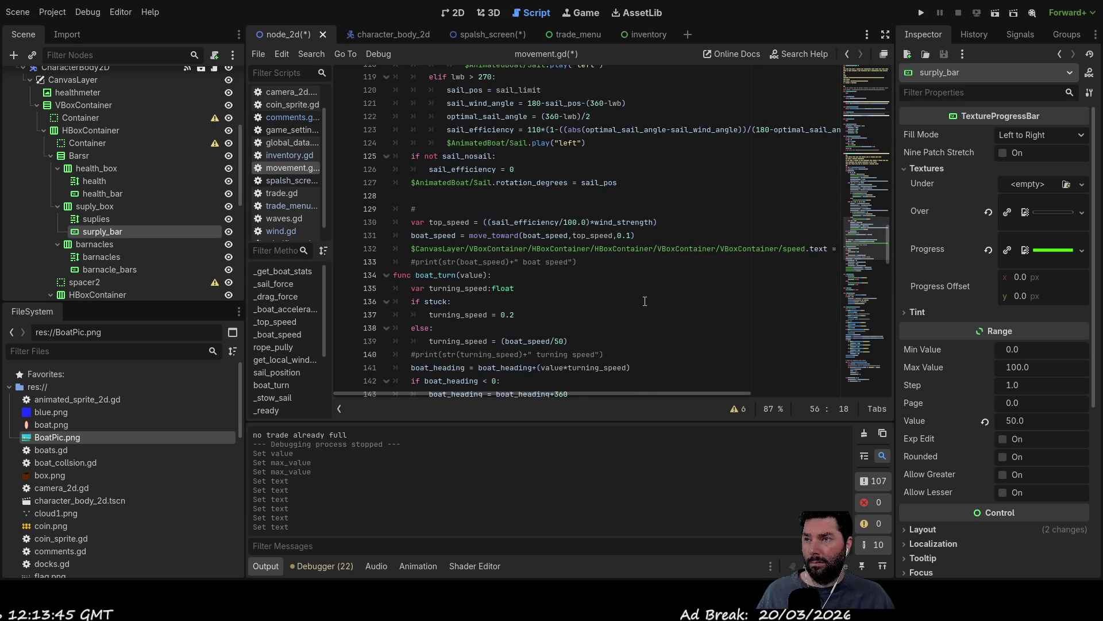
# Step: Comment out the old top_speed and boat_speed lines 130 and 131 with #
pyautogui.click(423, 209)
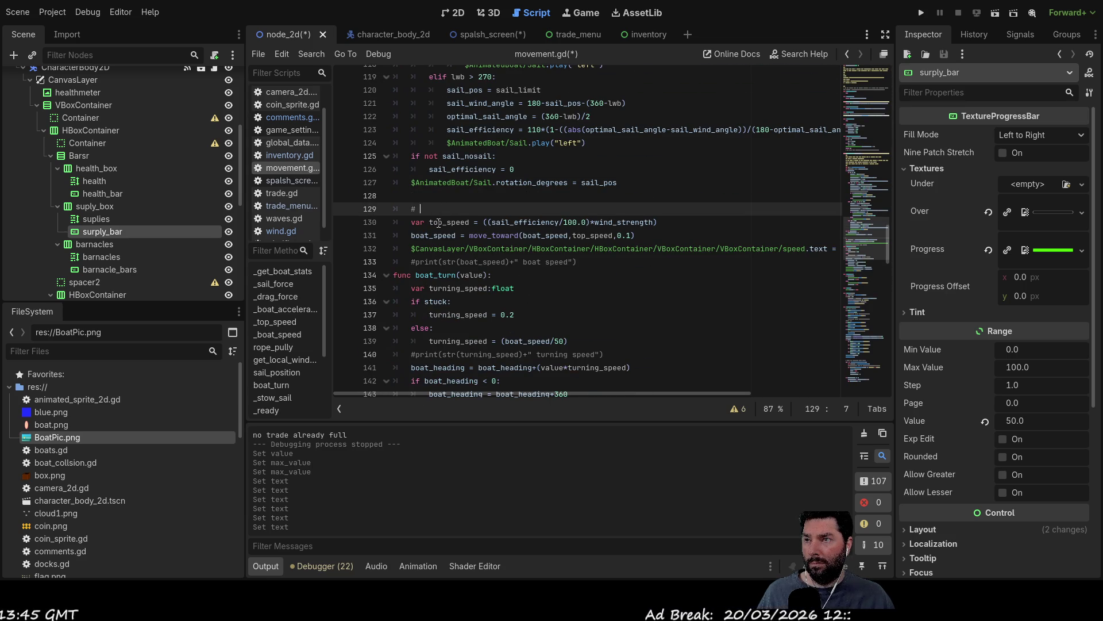
pyautogui.click(412, 236)
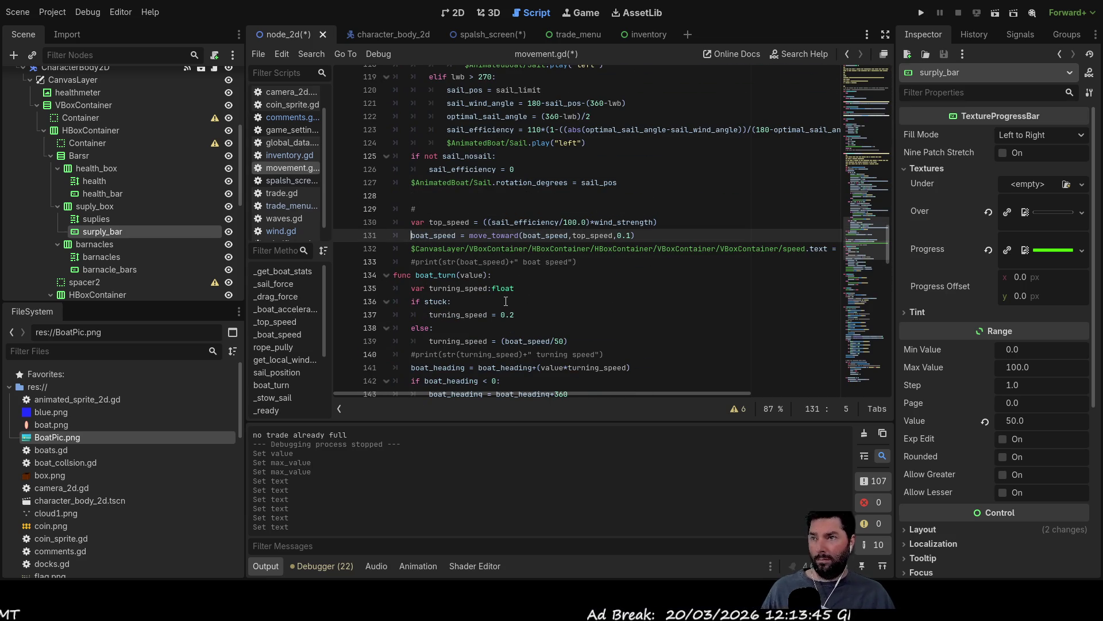
pyautogui.write('#')
pyautogui.press('Down')
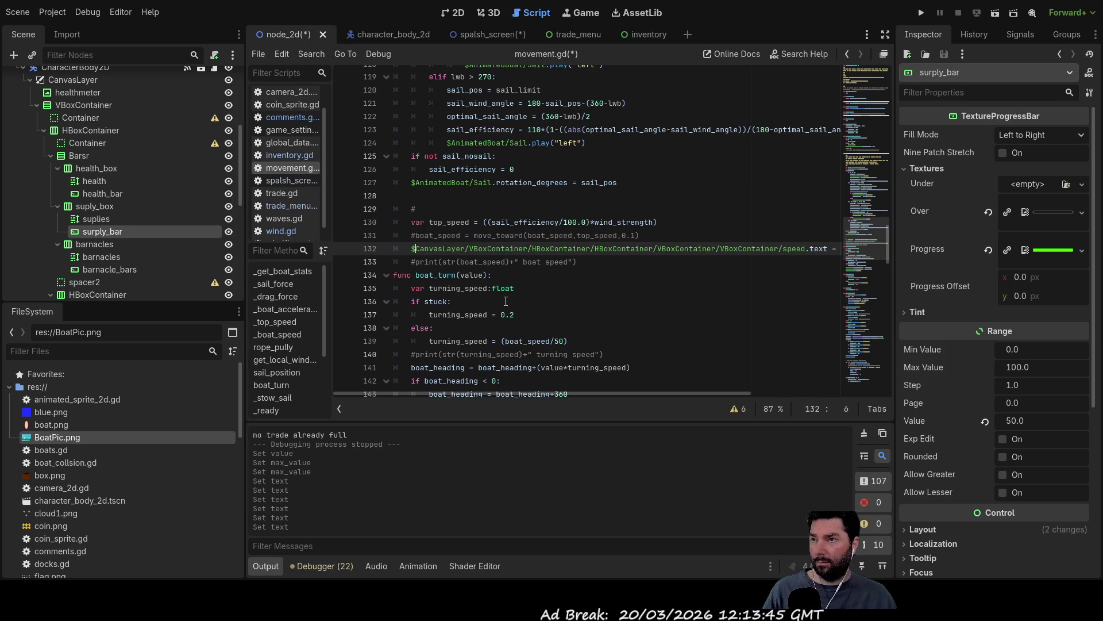
pyautogui.press('Up')
pyautogui.press('Up')
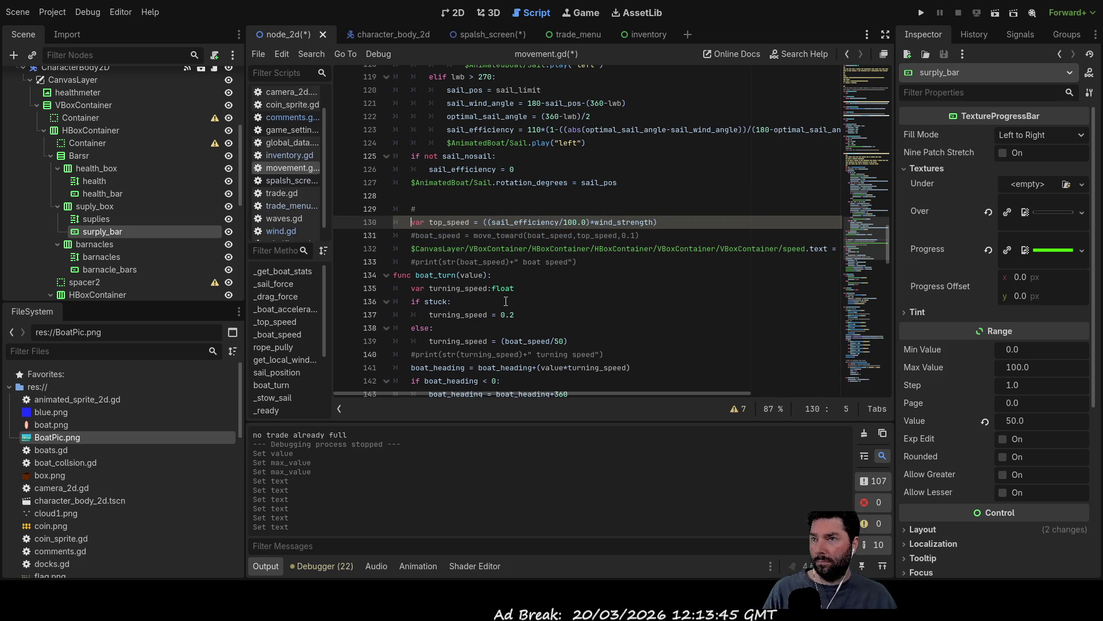
pyautogui.write('#')
pyautogui.press('Down')
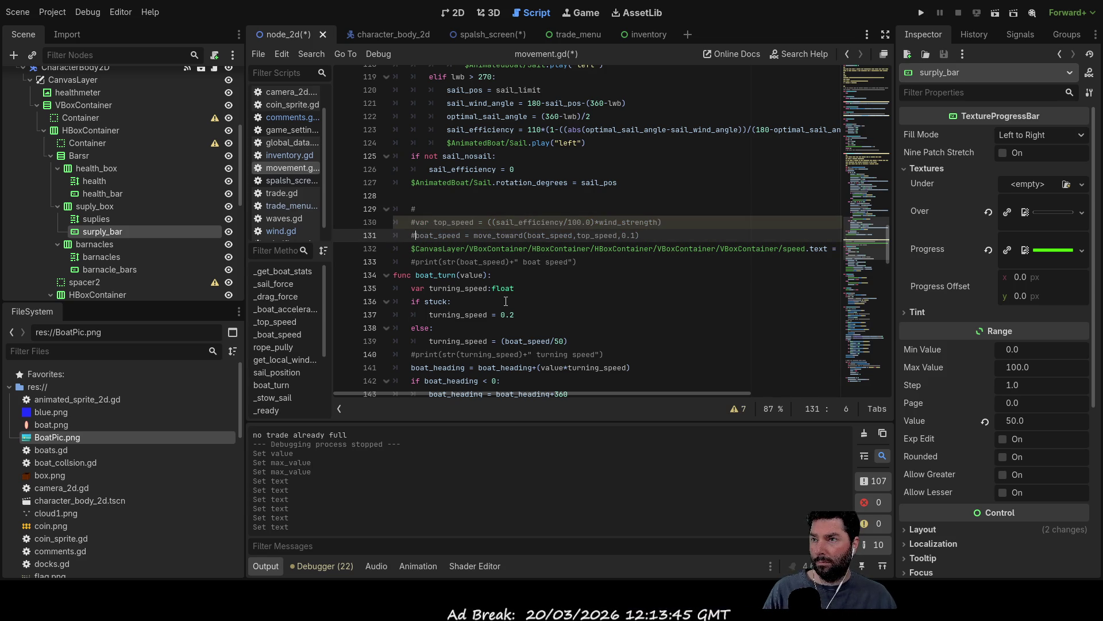
# Step: Paste the new speed calculation code on a fresh line below the commented lines
pyautogui.press('Up')
pyautogui.press('End')
pyautogui.press('Return')
pyautogui.press('Return')
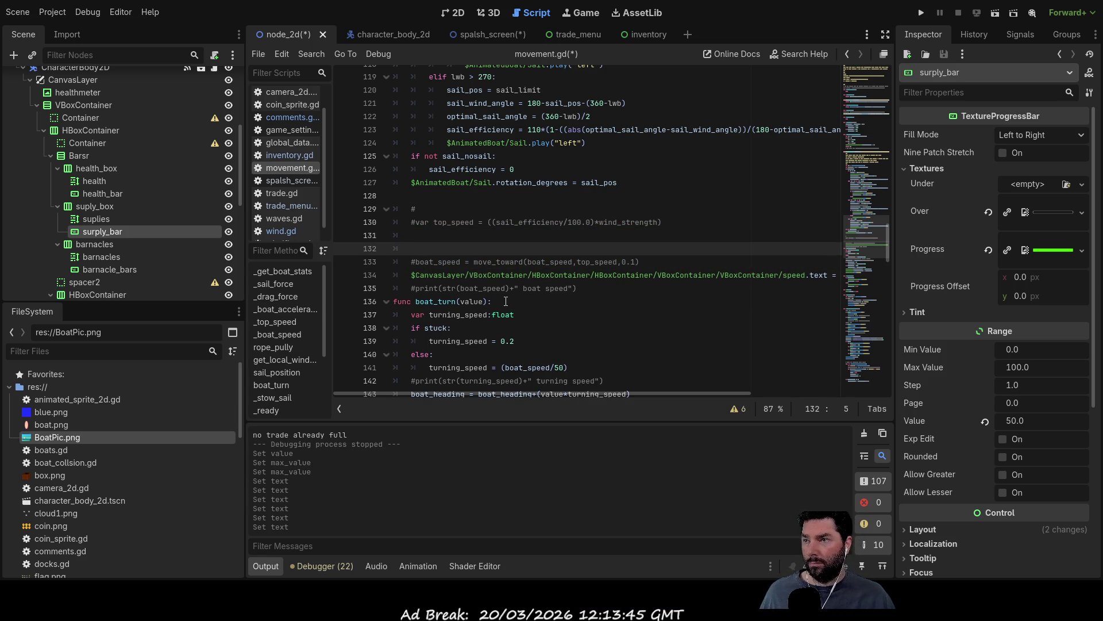
pyautogui.hotkey('ctrl', 'v')
pyautogui.scroll(20, 713, 258)
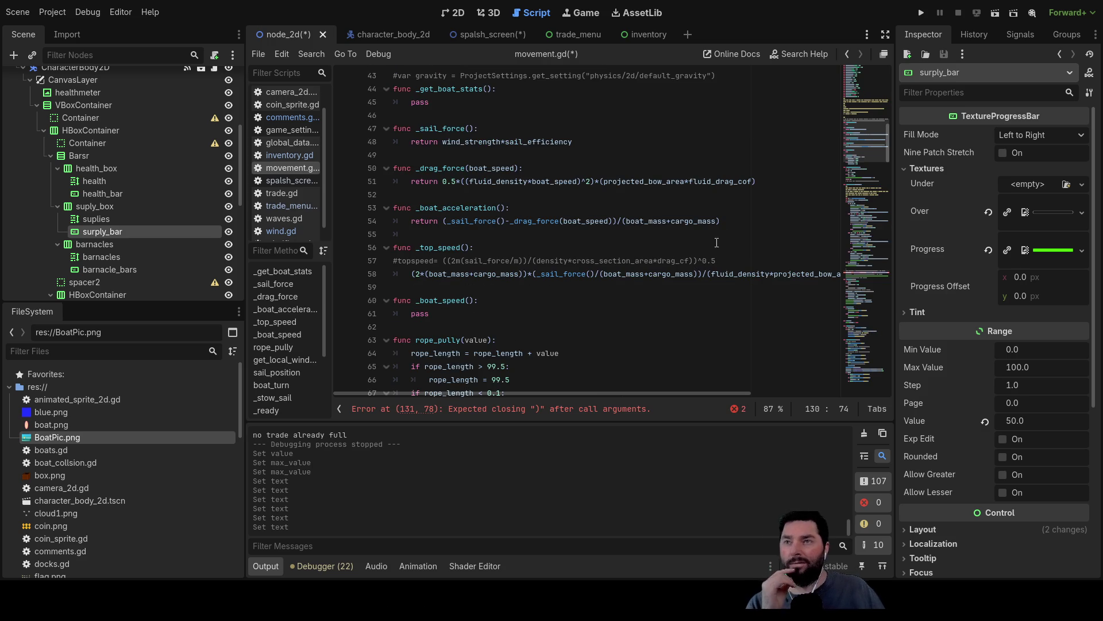
# Step: Close line 131 with '))' and relaunch the boat game, starting a new game
pyautogui.click(922, 12)
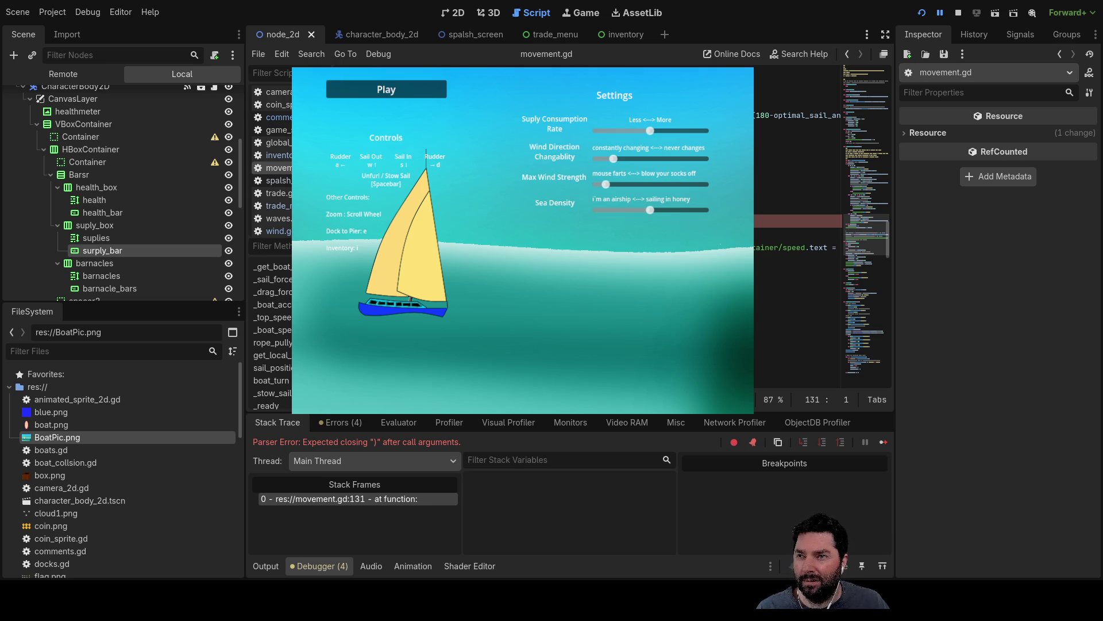
pyautogui.press('End')
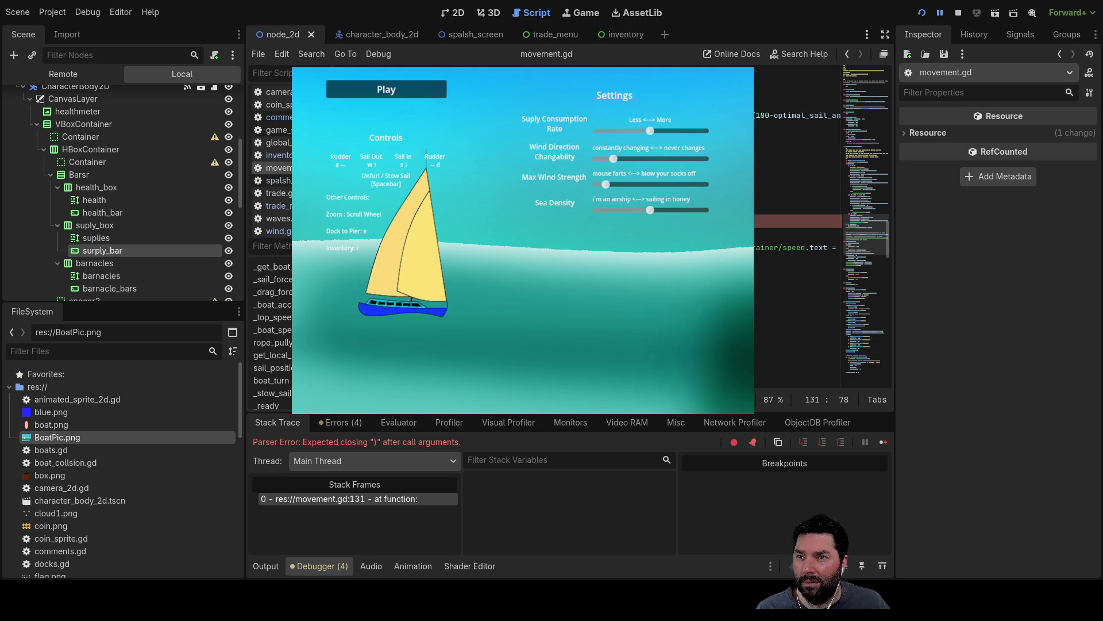
pyautogui.write(')')
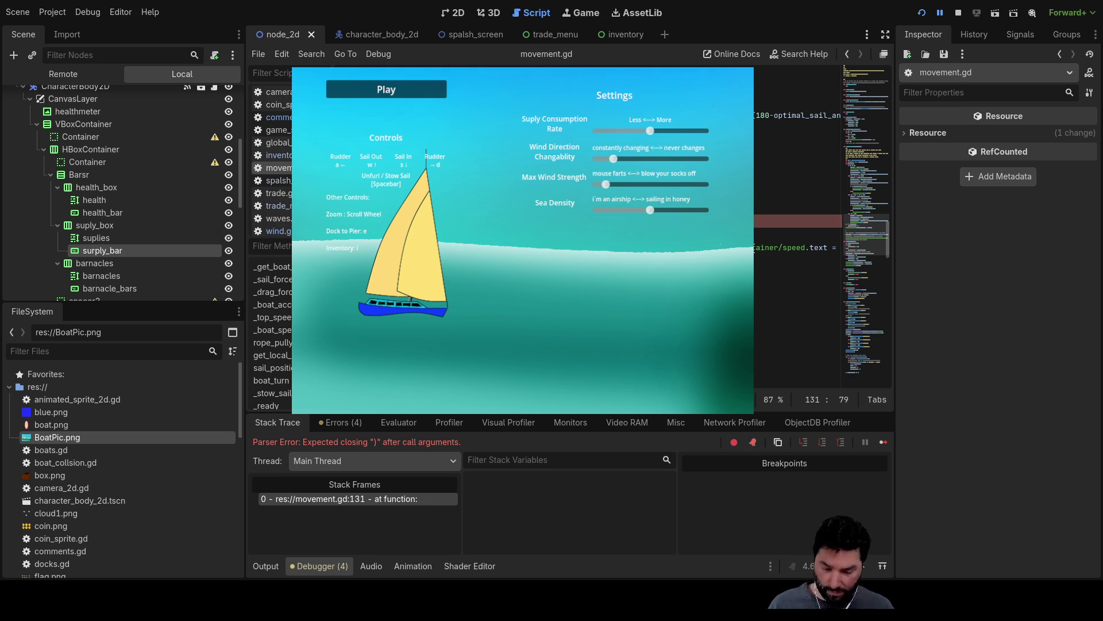
pyautogui.write(')')
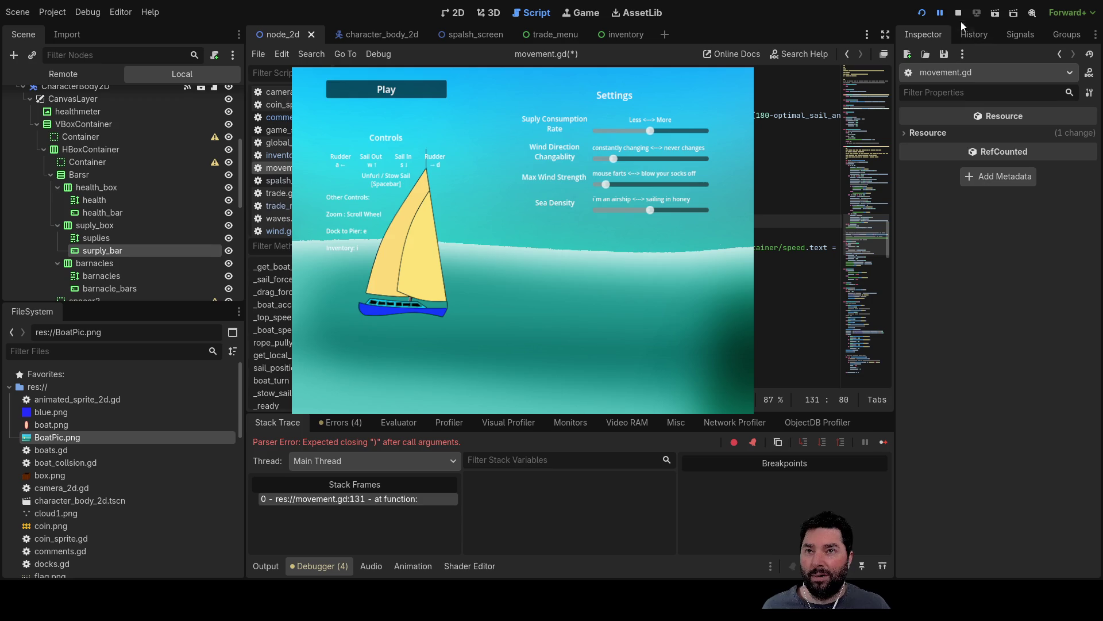
pyautogui.click(958, 14)
pyautogui.click(923, 13)
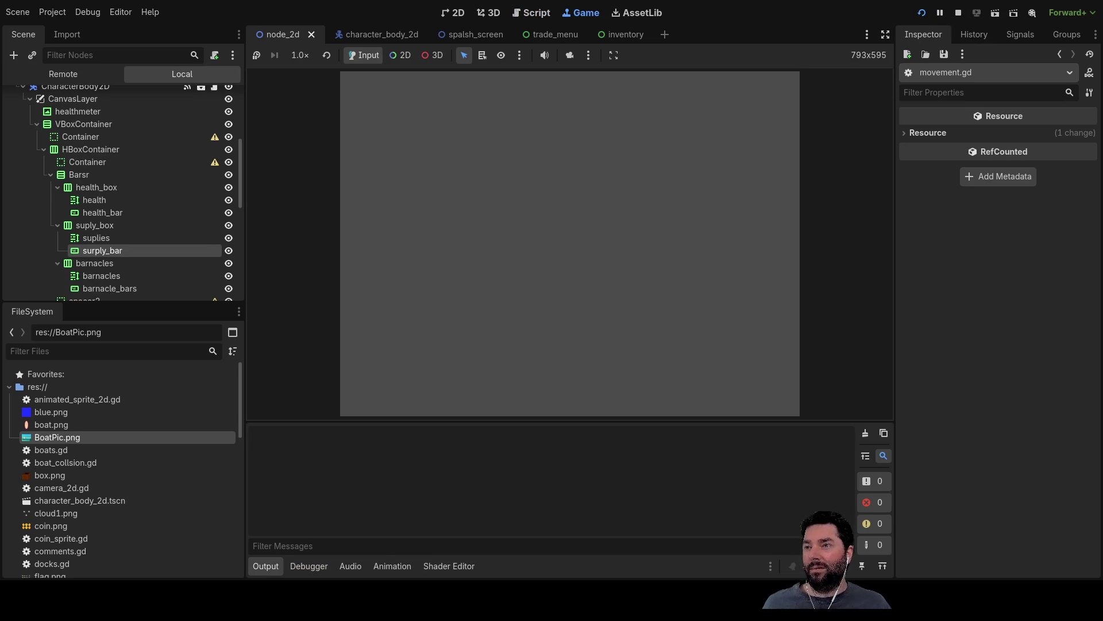
pyautogui.click(379, 89)
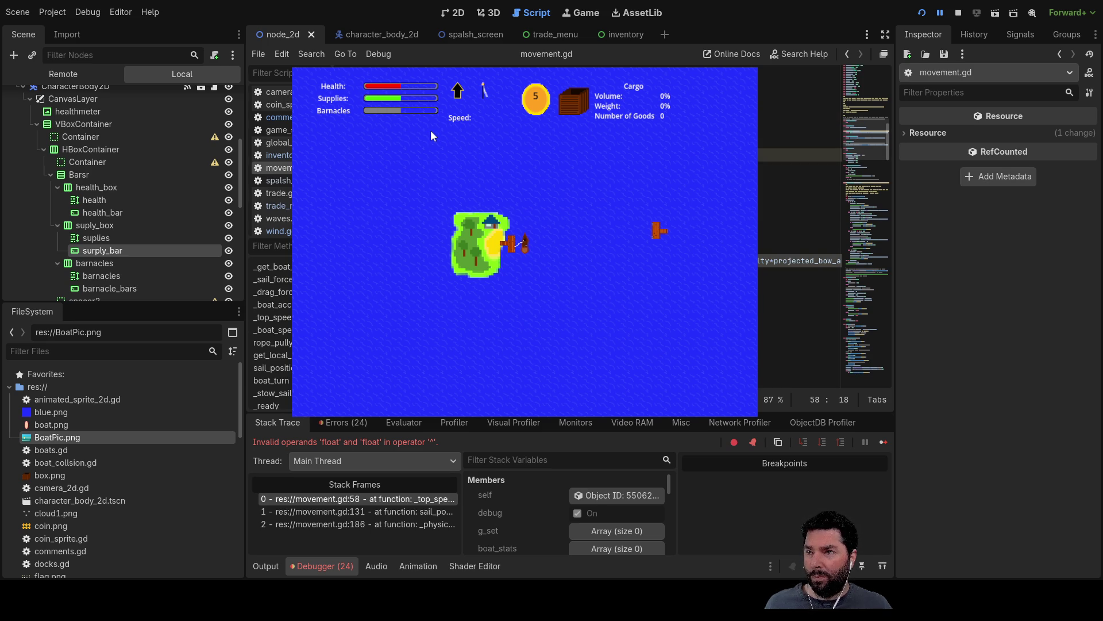
# Step: Check the Output and Debugger for the float '^' error and jump to line 58
pyautogui.hotkey('ctrl', 'Right')
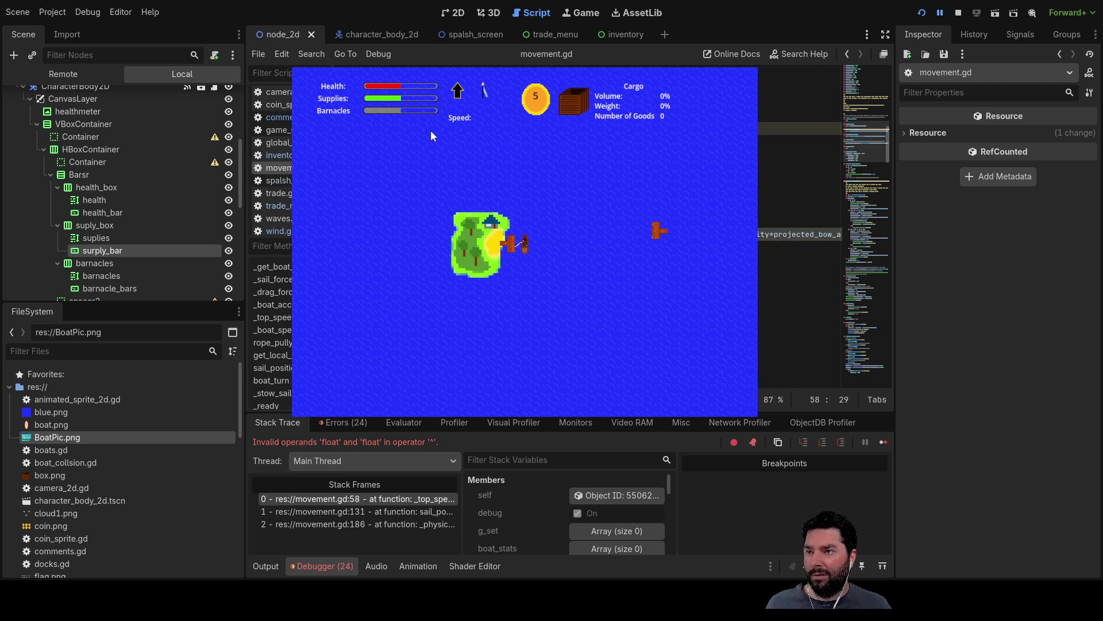
pyautogui.press('Right')
pyautogui.press('Right')
pyautogui.press('Right')
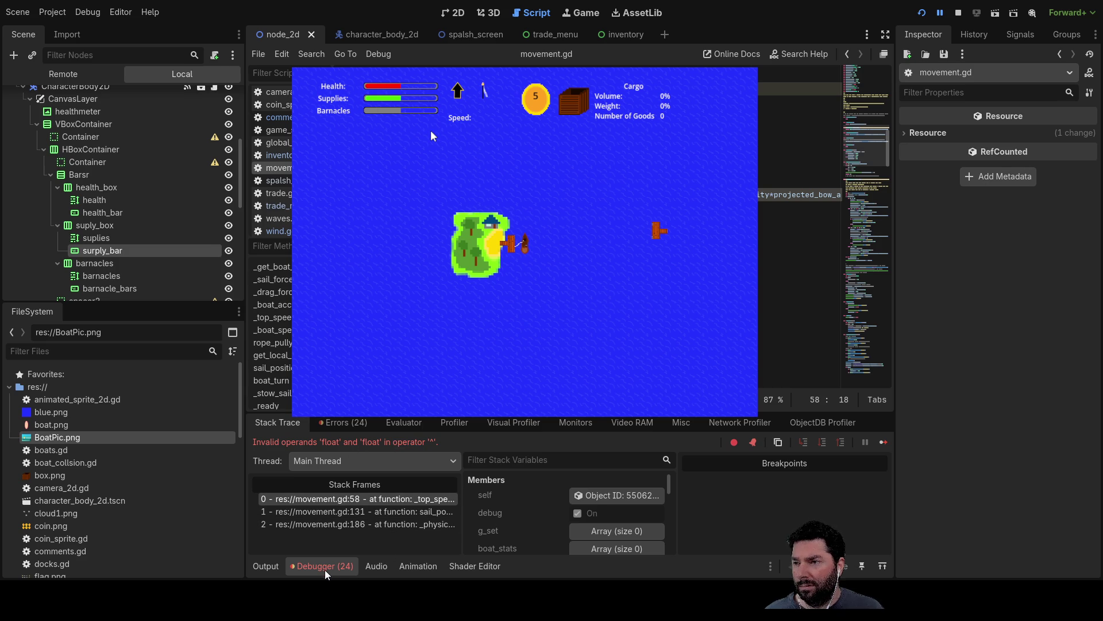
pyautogui.click(265, 566)
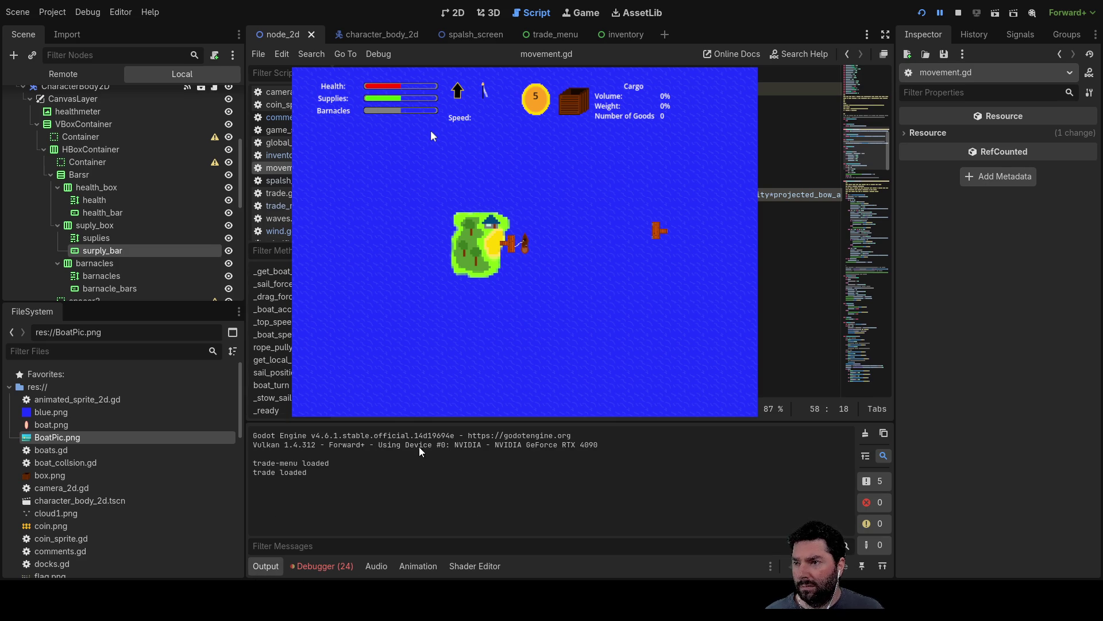
pyautogui.click(310, 566)
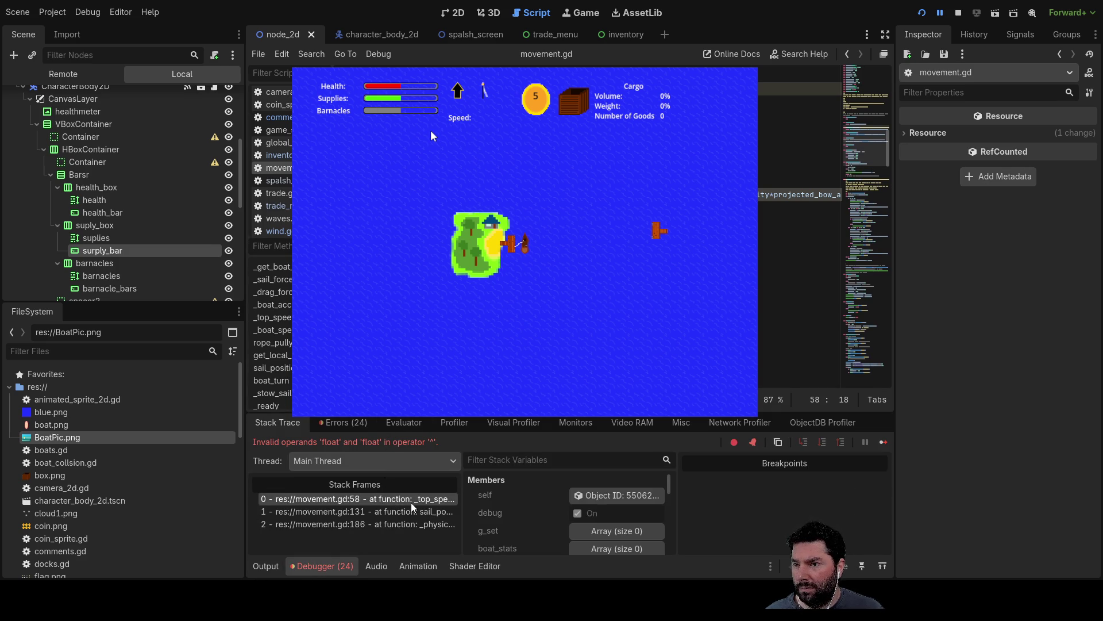
pyautogui.click(412, 504)
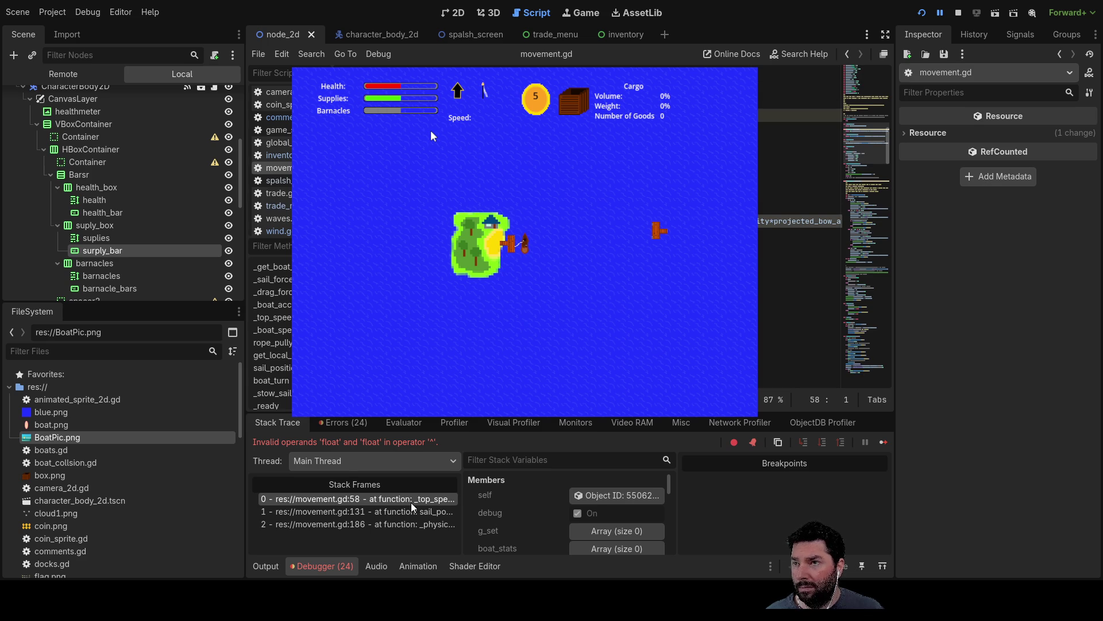
pyautogui.press('End')
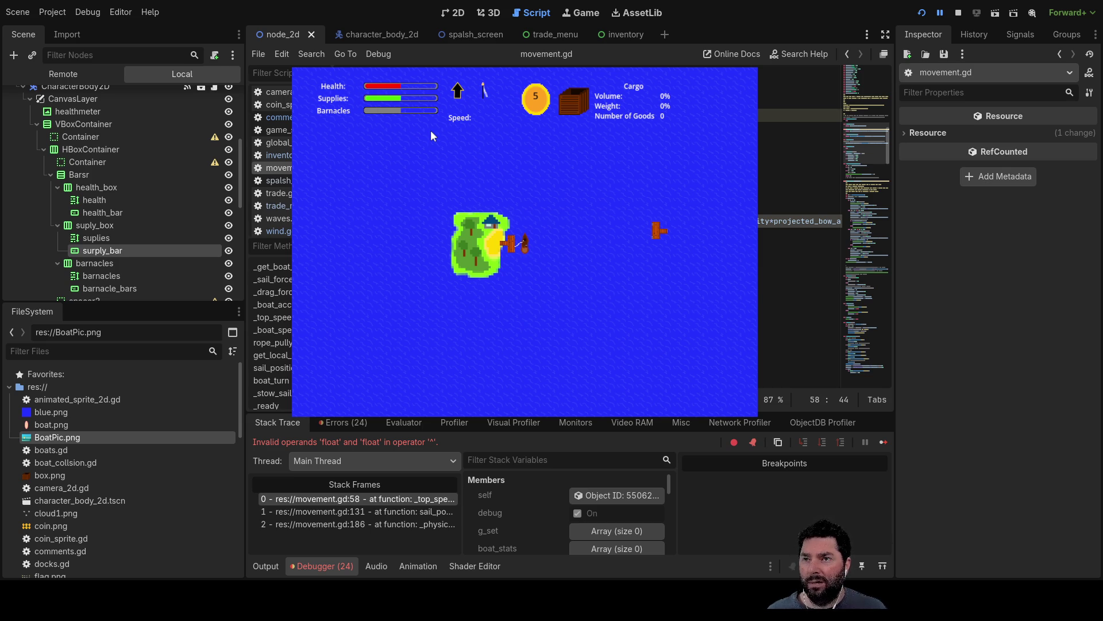
# Step: Insert two opening parentheses into the _top_speed return formula on line 58
pyautogui.press('Right')
pyautogui.press('Right')
pyautogui.press('Right')
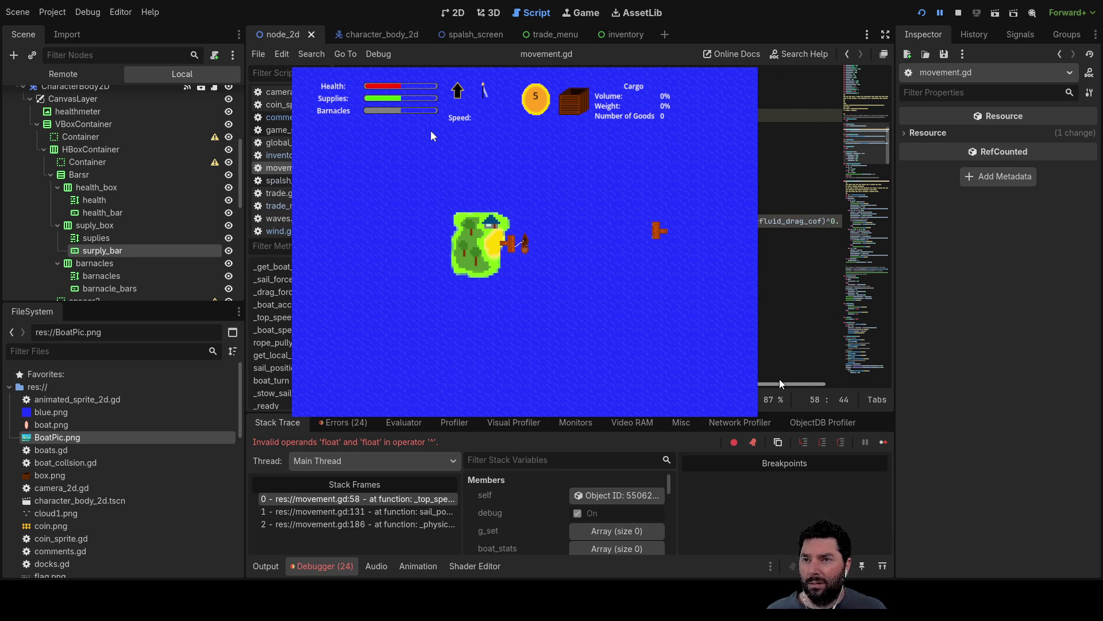
pyautogui.press('End')
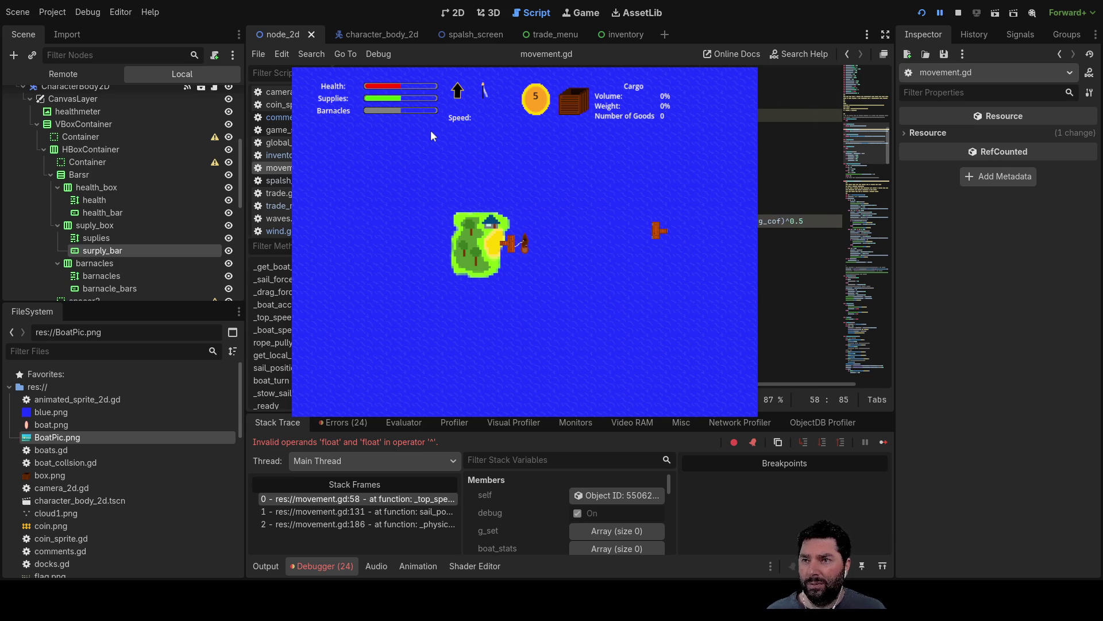
pyautogui.press('End')
pyautogui.hotkey('ctrl', 'shift', 'Right')
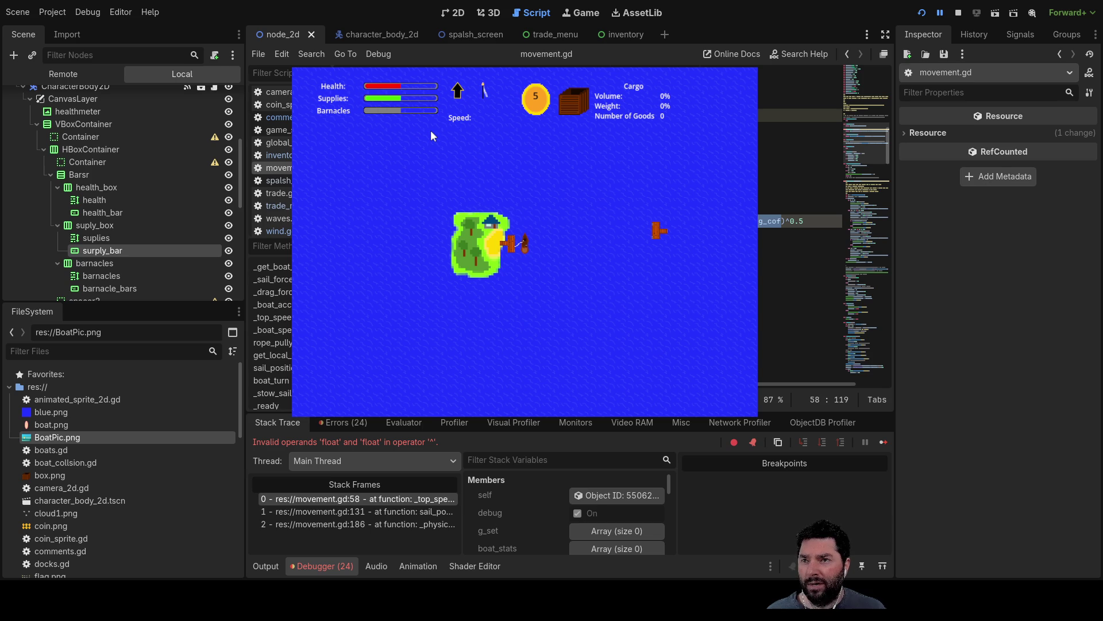
pyautogui.press('Right')
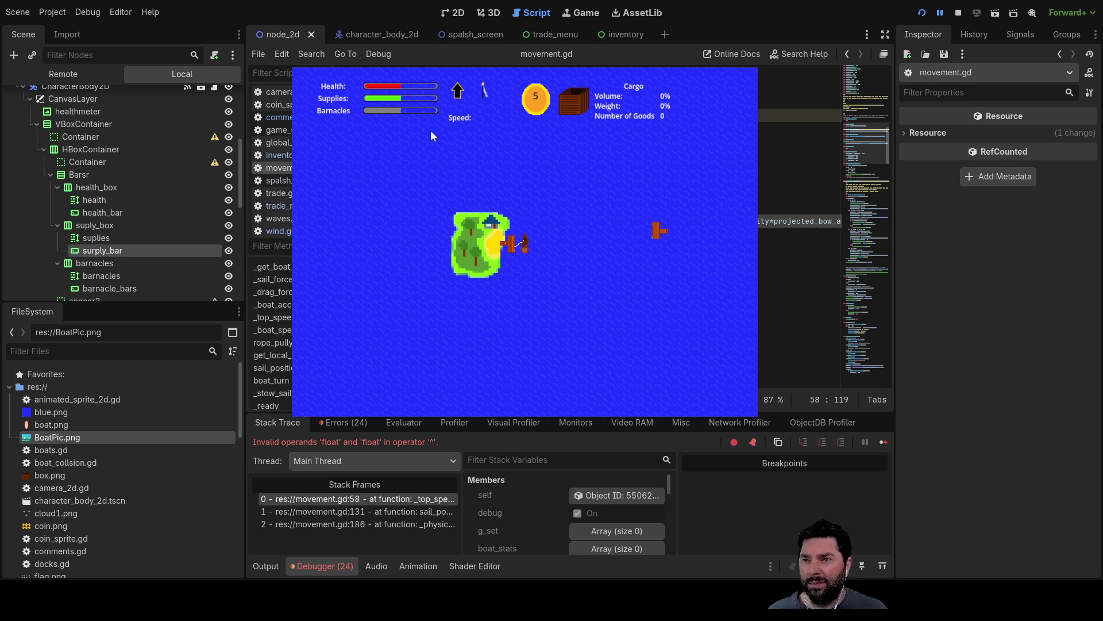
pyautogui.press('End')
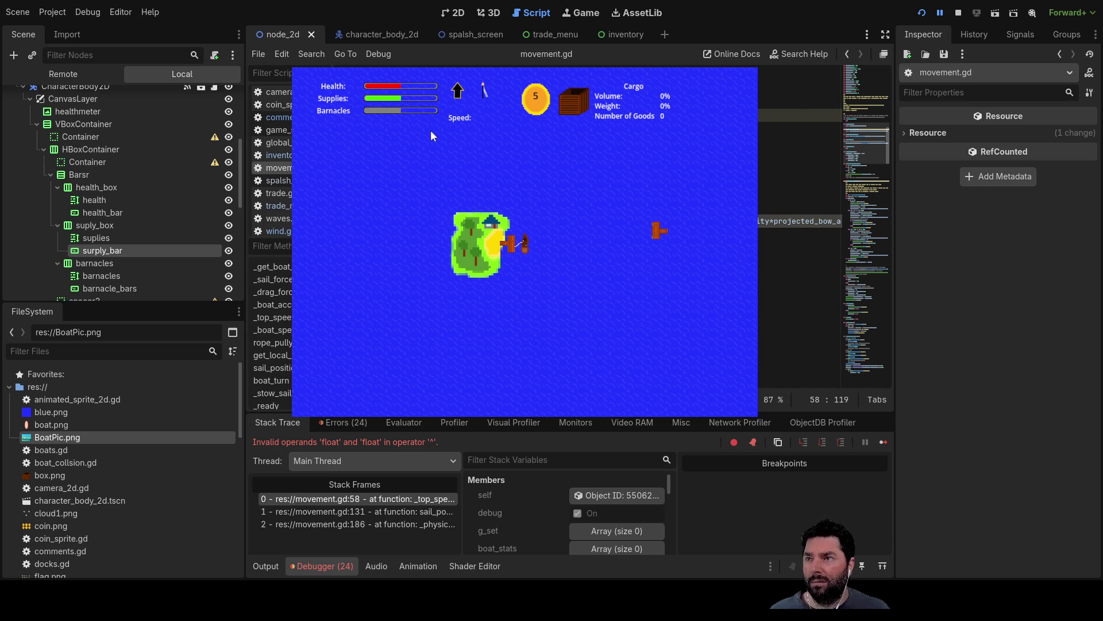
pyautogui.press('Home')
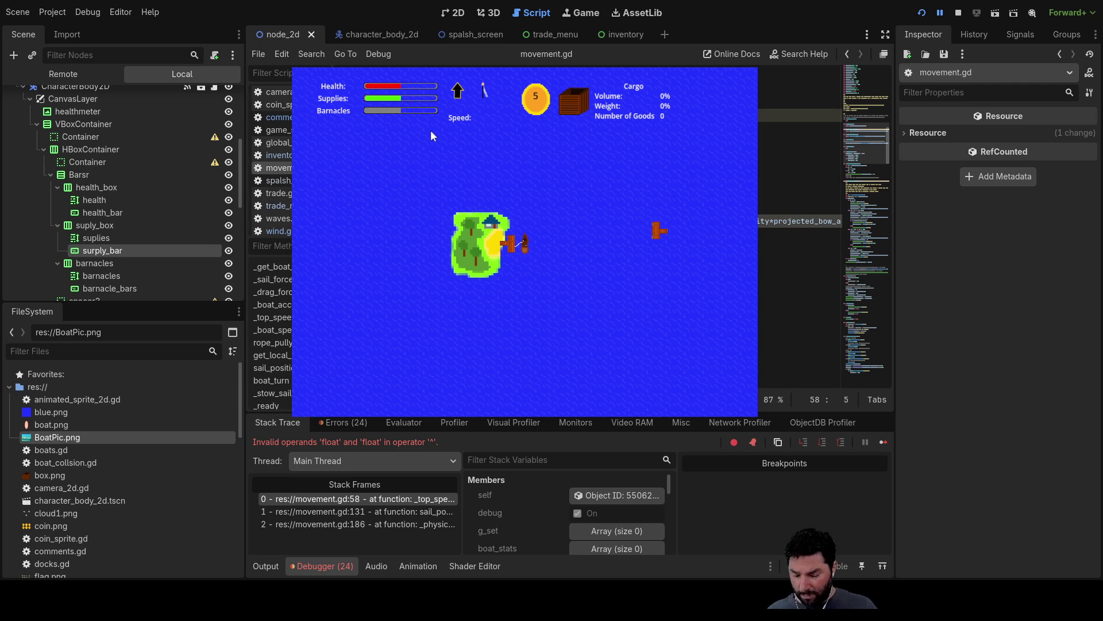
pyautogui.hotkey('ctrl', 'Right')
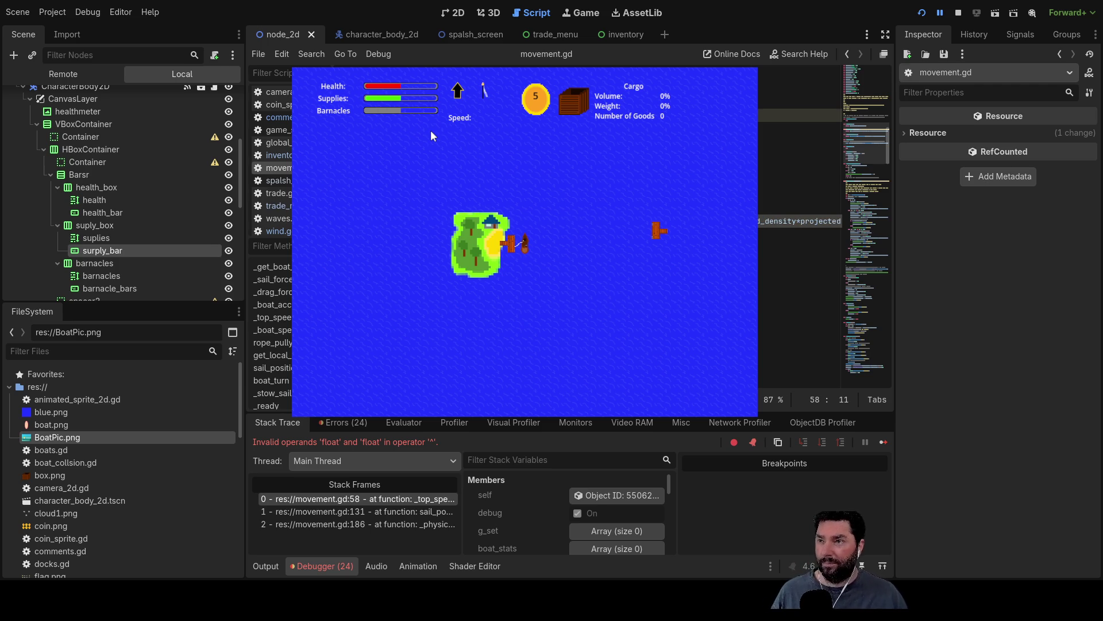
pyautogui.write('(')
pyautogui.press('Left')
pyautogui.press('Left')
pyautogui.press('Left')
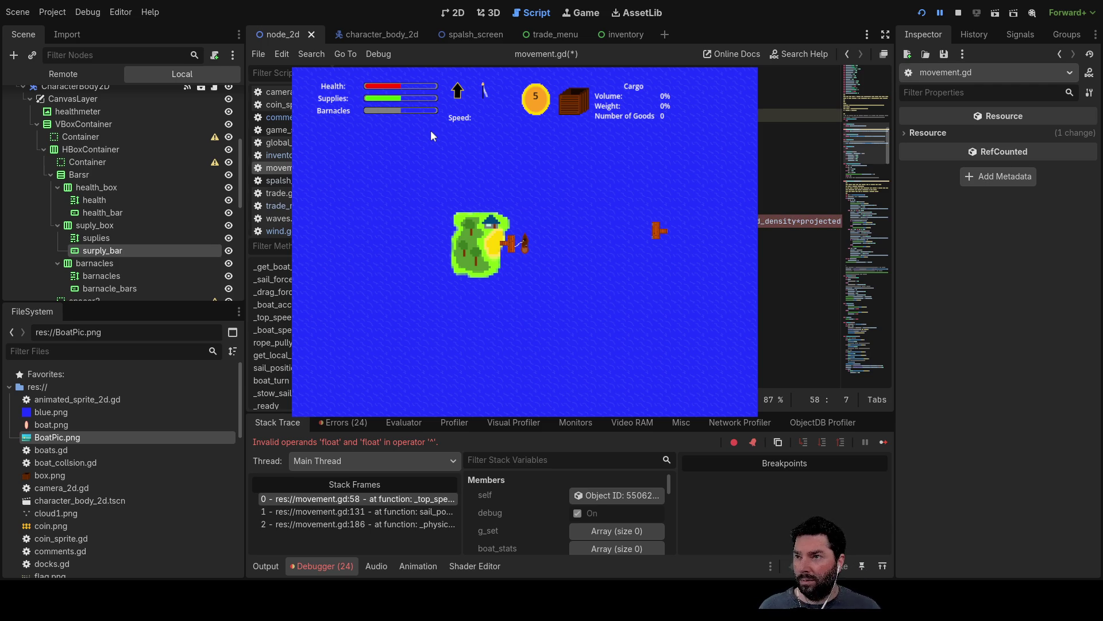
pyautogui.write('(')
pyautogui.press('Down')
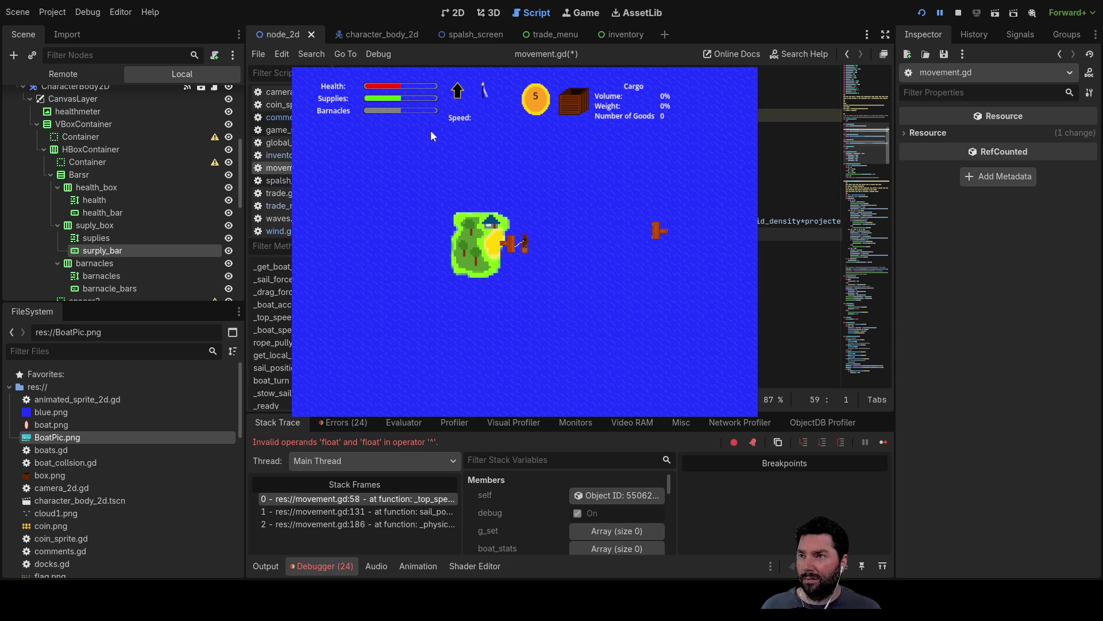
# Step: Restart the boat game, press Play, and stop it once the _top_speed error reappears
pyautogui.click(957, 14)
pyautogui.click(920, 13)
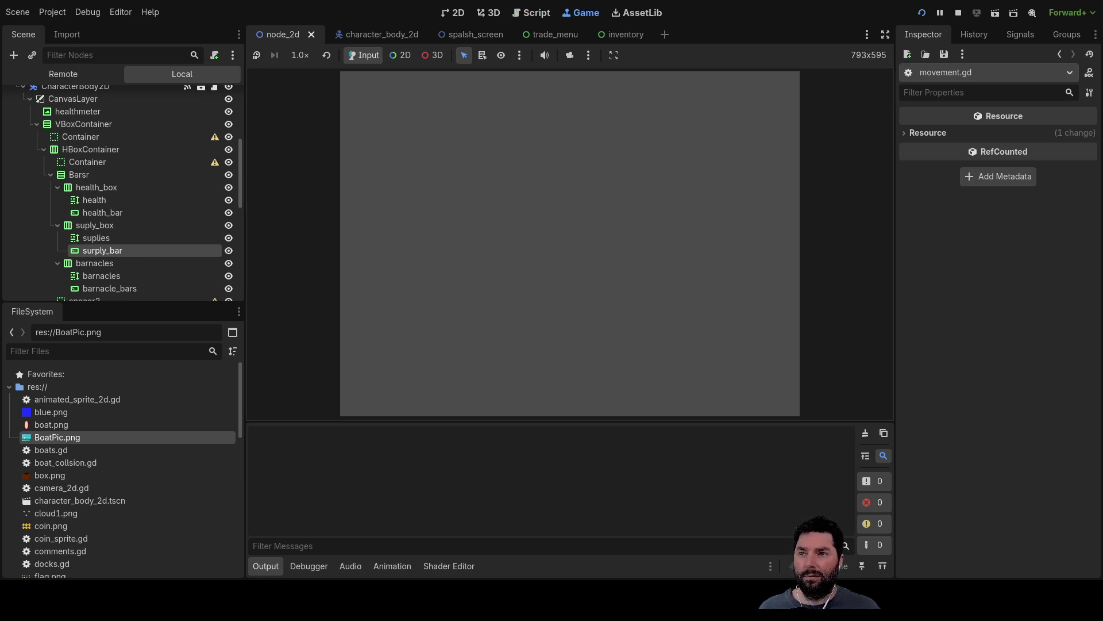
pyautogui.click(411, 94)
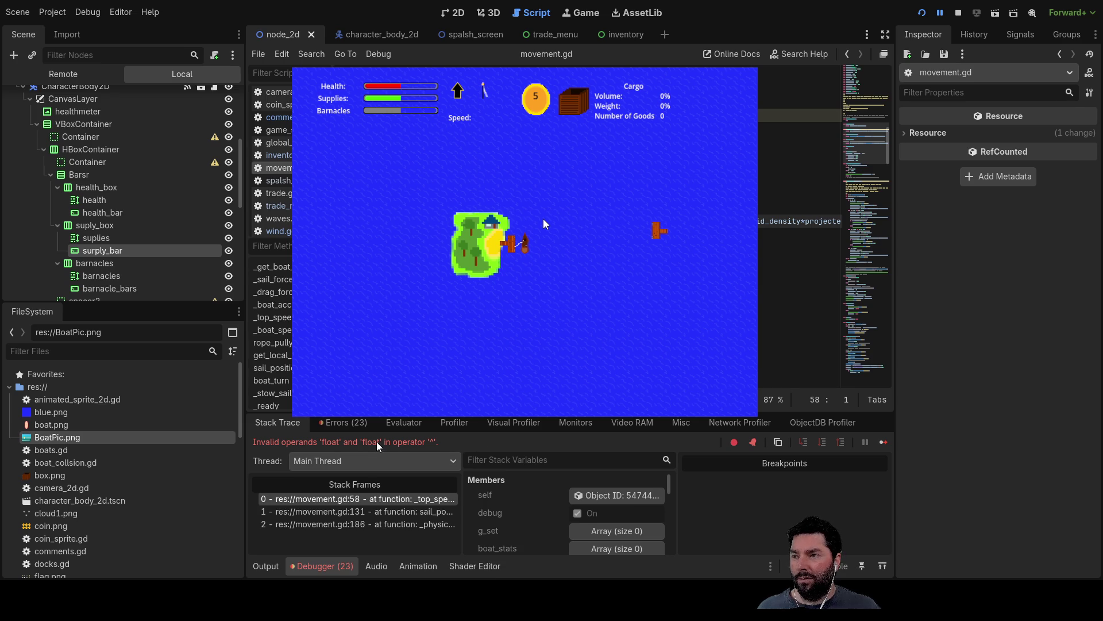
pyautogui.click(958, 13)
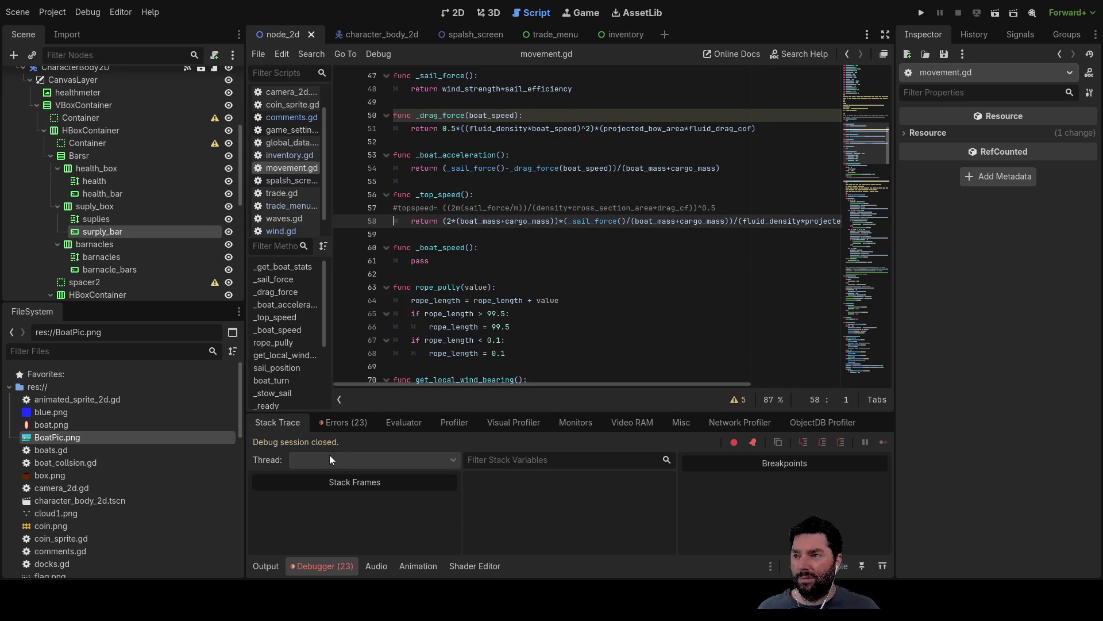
# Step: List the debugger errors and expand the _top_speed invalid 'float' and 'float' operands for '^' entry
pyautogui.click(343, 423)
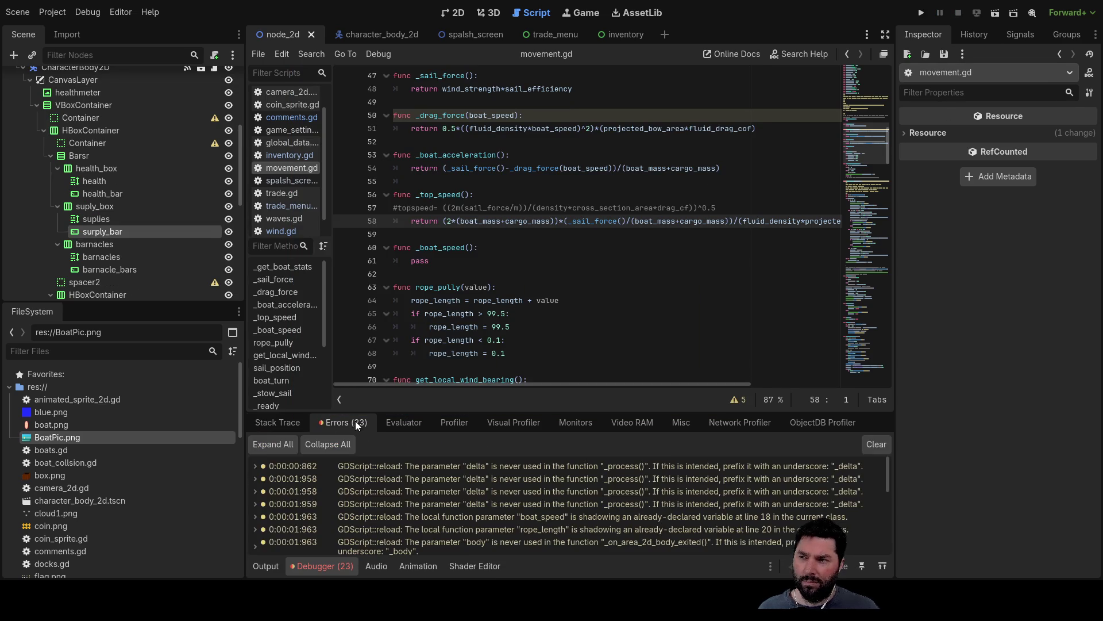
pyautogui.scroll(-2, 398, 460)
pyautogui.scroll(-3, 442, 487)
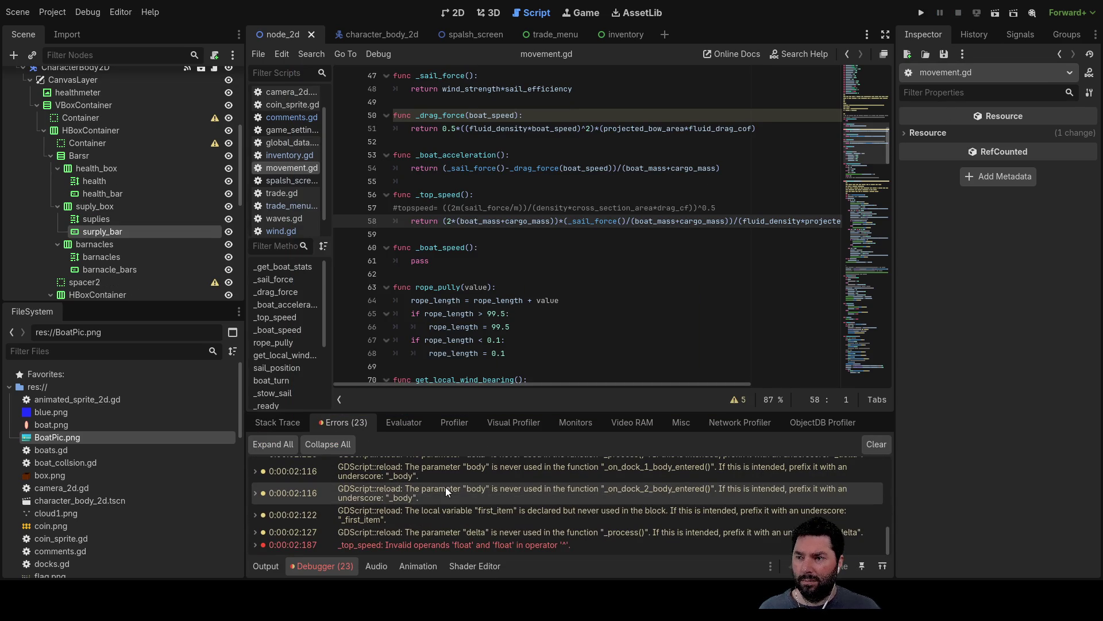
pyautogui.click(438, 541)
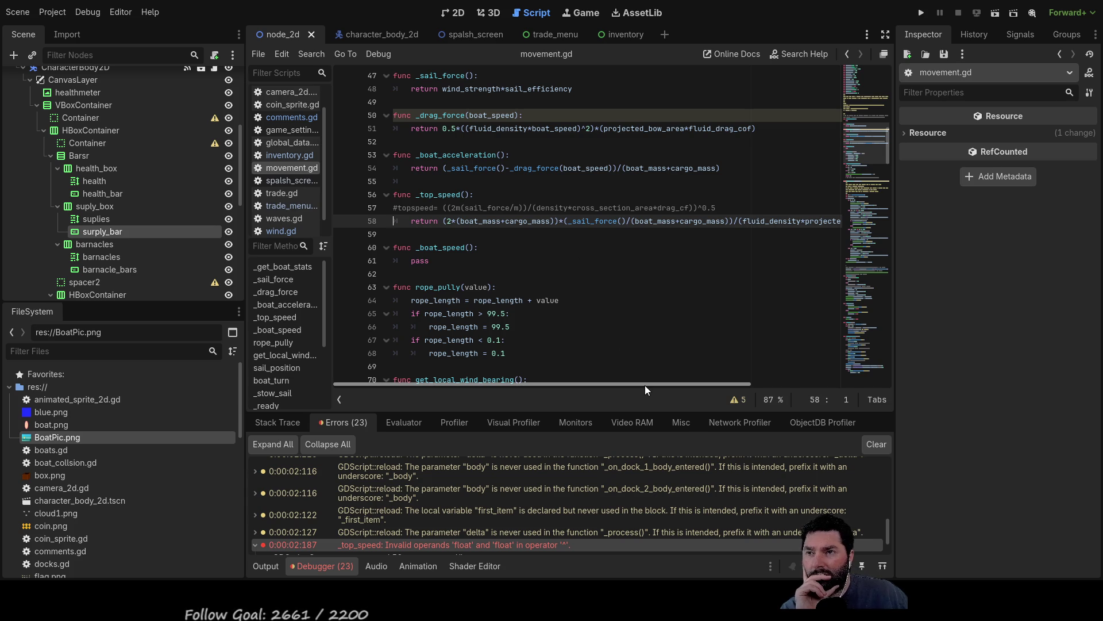
pyautogui.moveTo(644, 385)
pyautogui.mouseDown()
pyautogui.moveTo(681, 384)
pyautogui.moveTo(629, 382)
pyautogui.mouseUp()
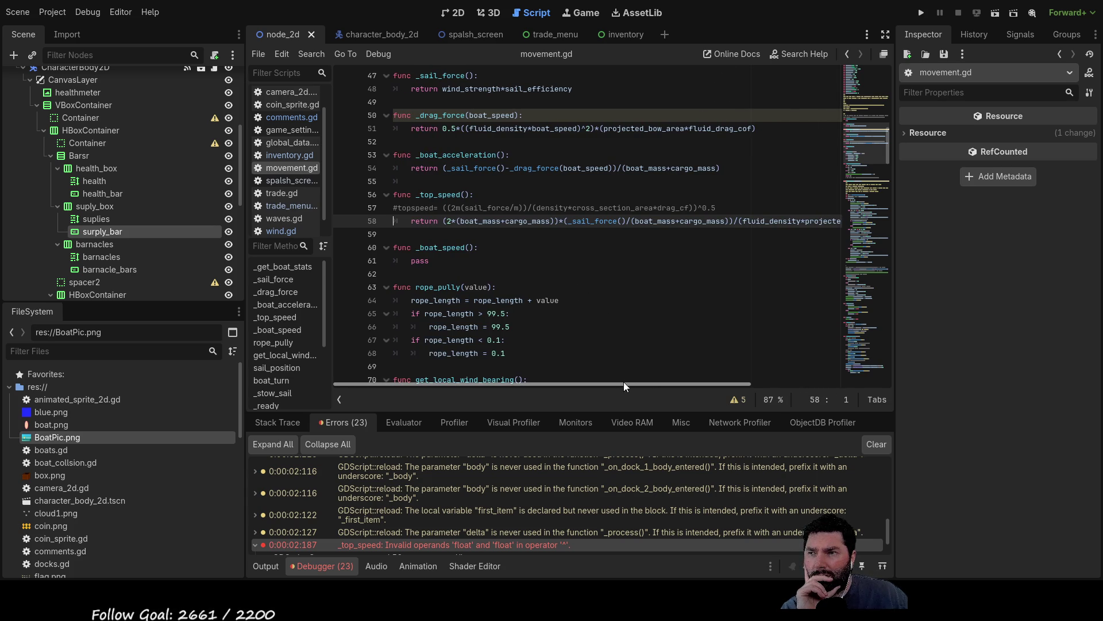
pyautogui.moveTo(625, 385)
pyautogui.mouseDown()
pyautogui.moveTo(782, 383)
pyautogui.moveTo(704, 378)
pyautogui.moveTo(588, 299)
pyautogui.mouseUp()
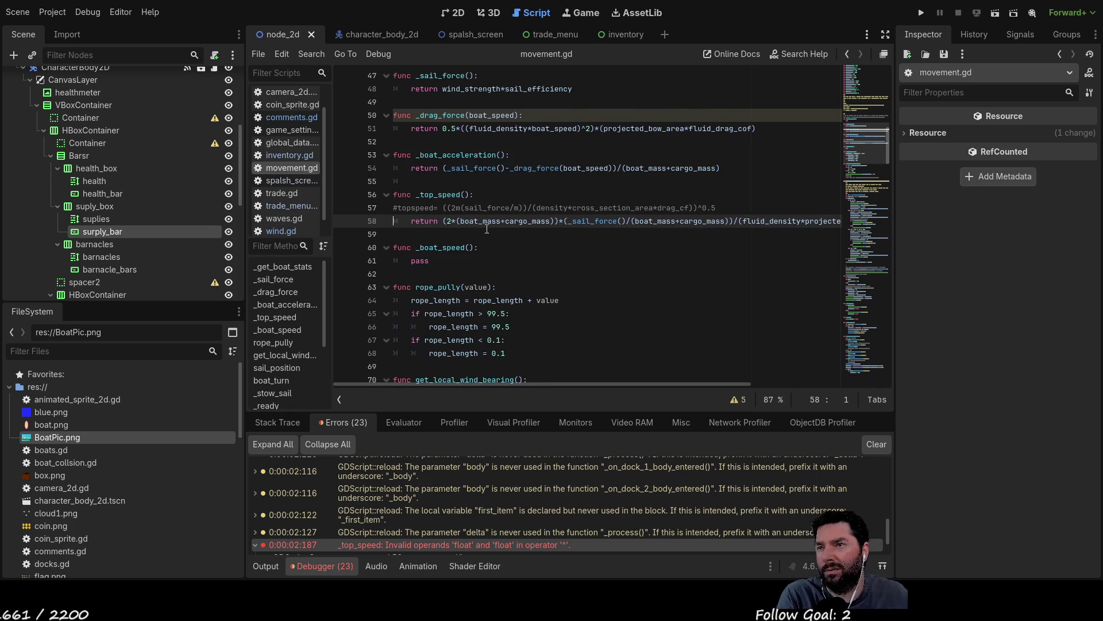
pyautogui.click(433, 195)
pyautogui.scroll(-8, 597, 326)
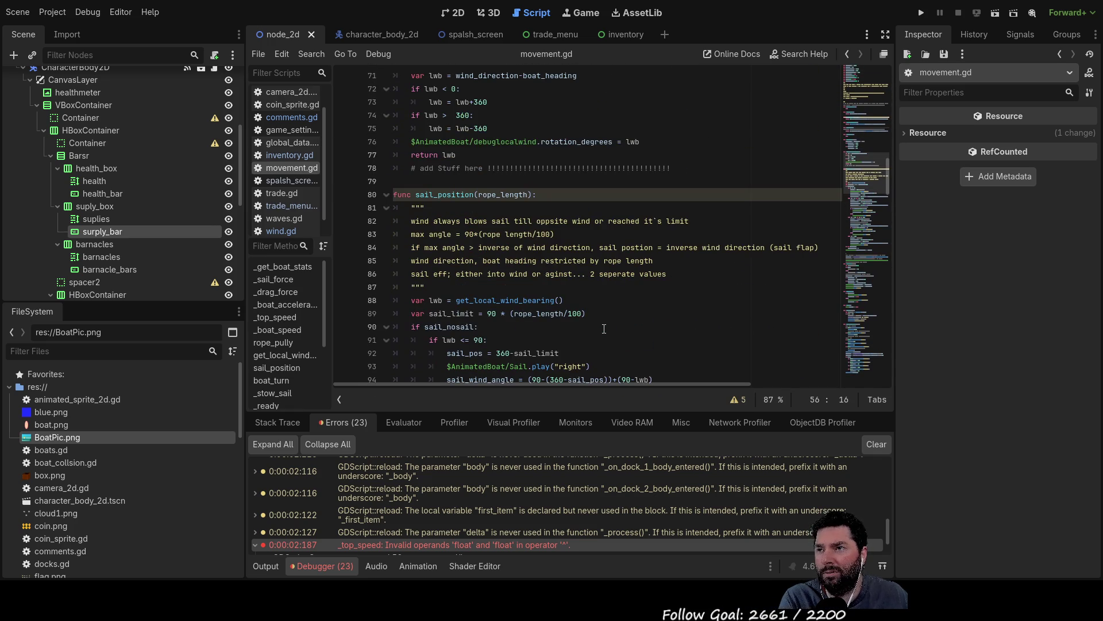
pyautogui.scroll(-20, 604, 329)
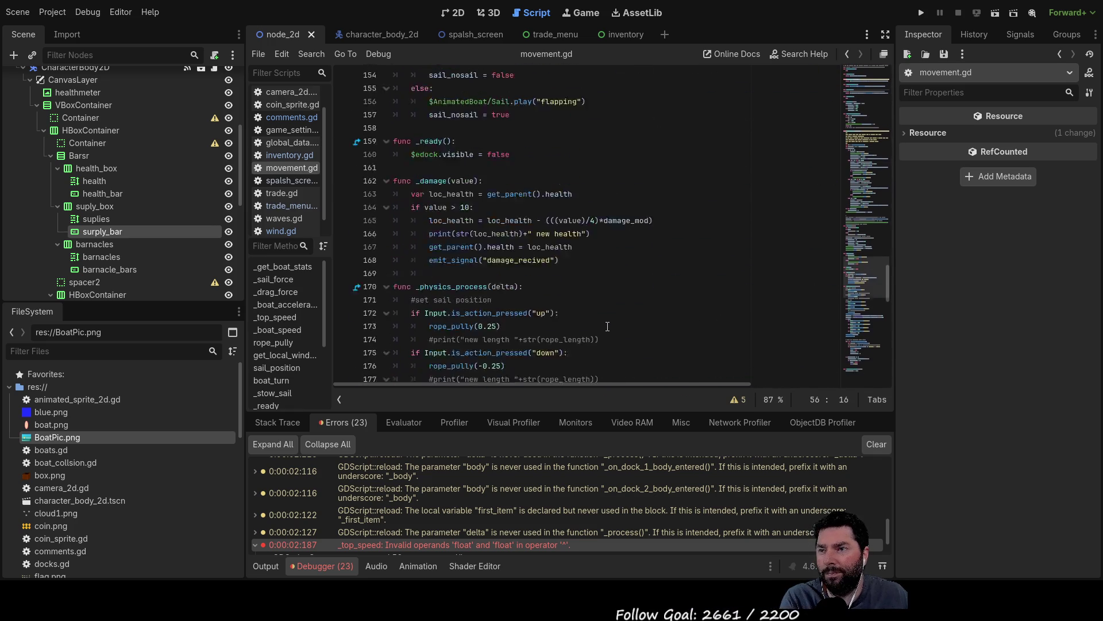
pyautogui.scroll(-16, 607, 326)
pyautogui.scroll(8, 611, 332)
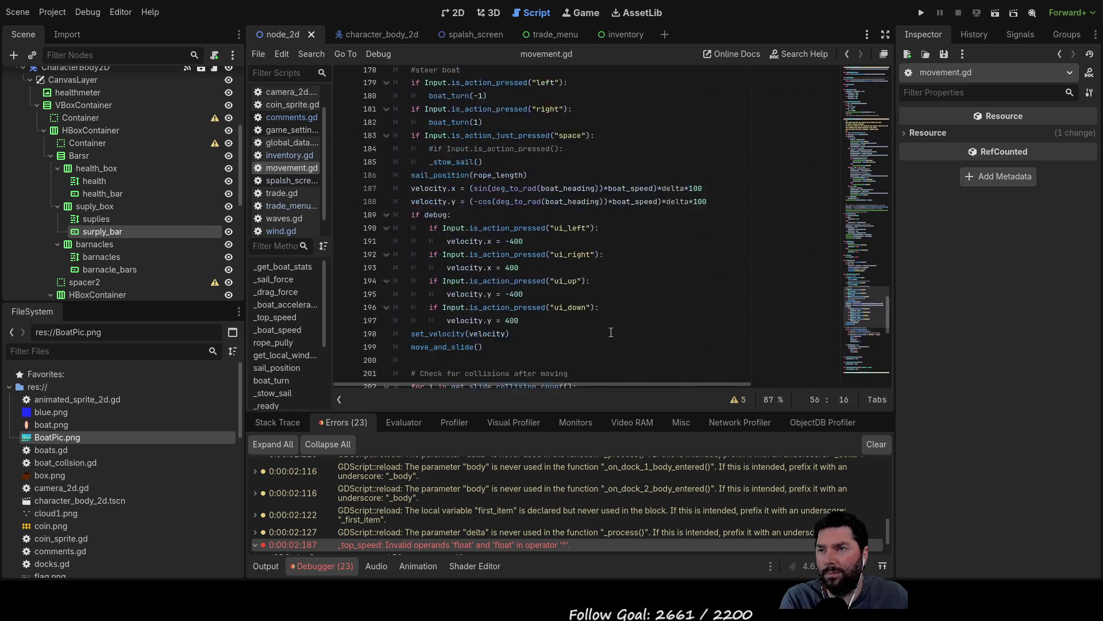
pyautogui.scroll(20, 611, 333)
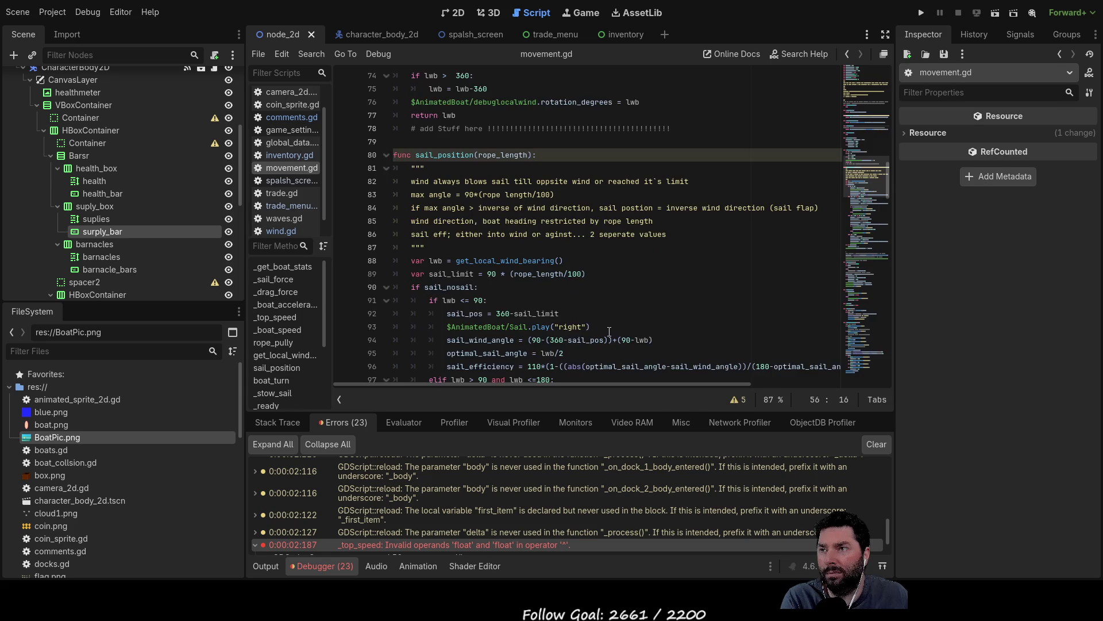
pyautogui.scroll(11, 609, 331)
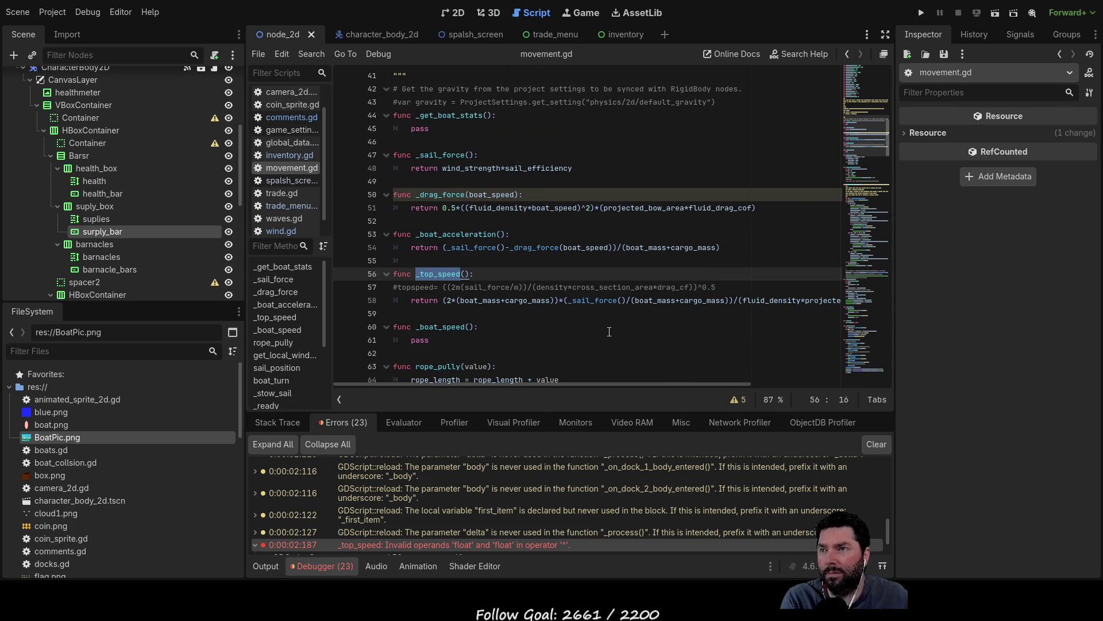
pyautogui.scroll(6, 609, 331)
pyautogui.scroll(7, 609, 332)
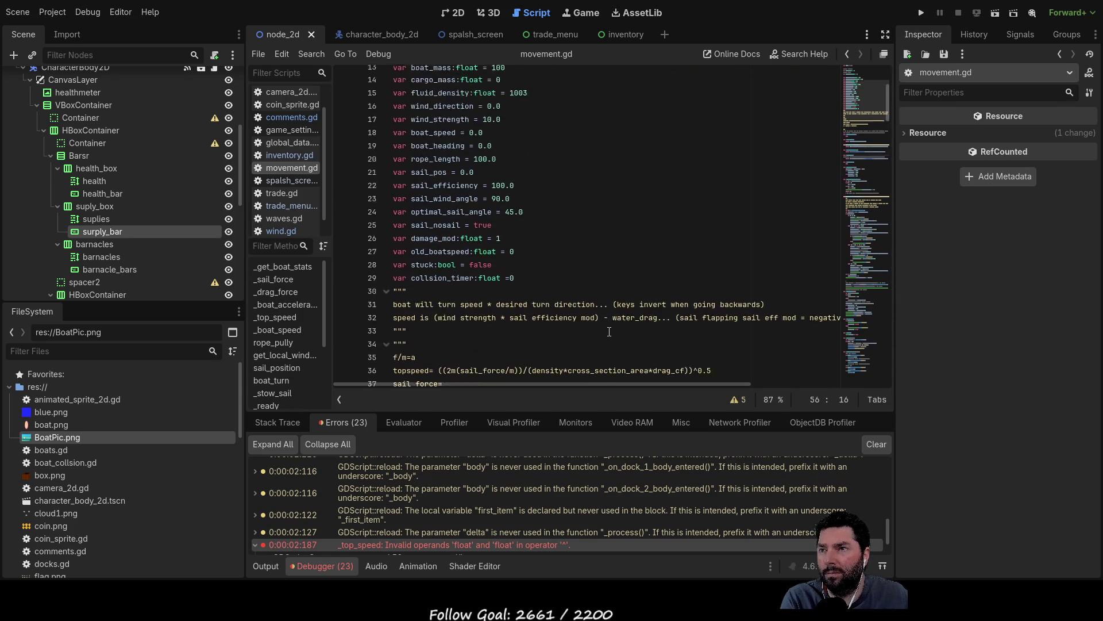
pyautogui.scroll(-7, 608, 328)
pyautogui.scroll(-8, 608, 328)
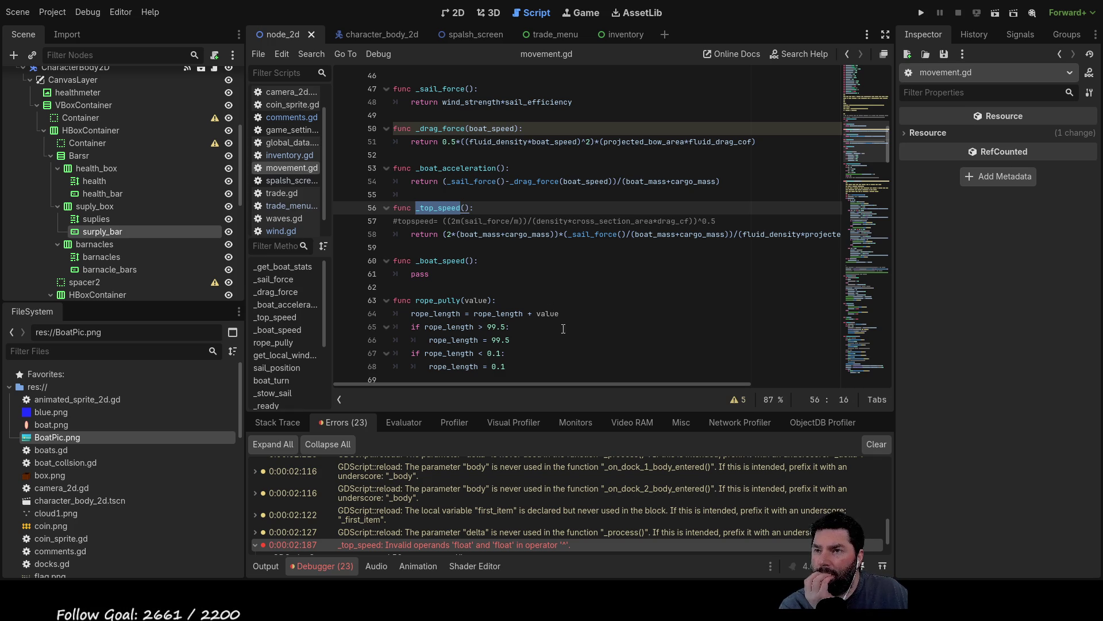
pyautogui.moveTo(589, 385)
pyautogui.mouseDown()
pyautogui.moveTo(734, 382)
pyautogui.moveTo(613, 381)
pyautogui.mouseUp()
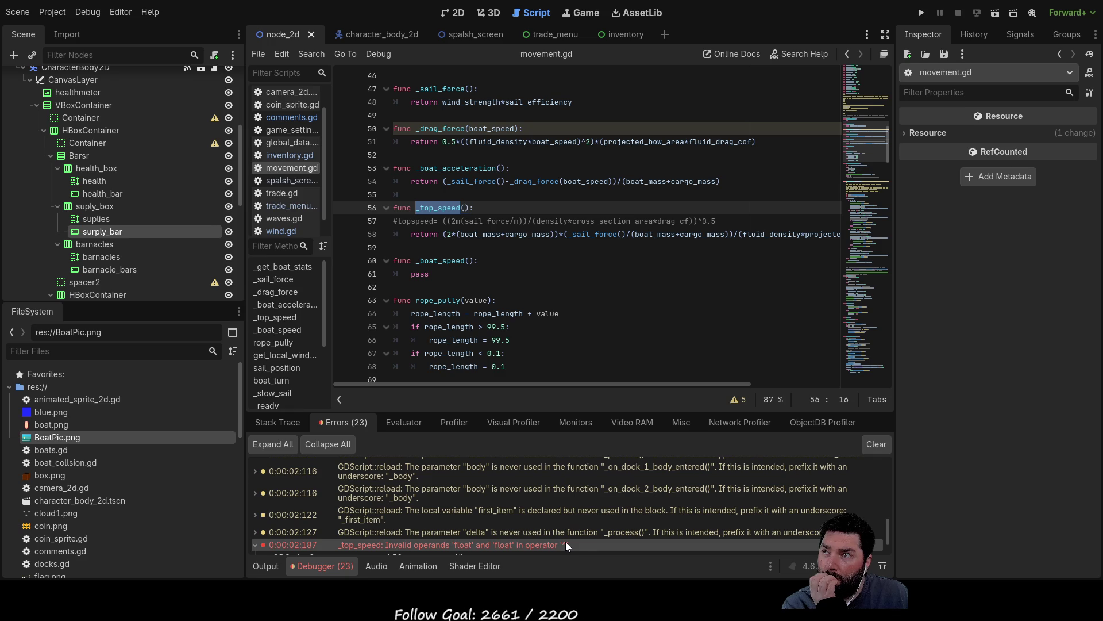
pyautogui.scroll(-10, 534, 279)
pyautogui.scroll(-12, 534, 280)
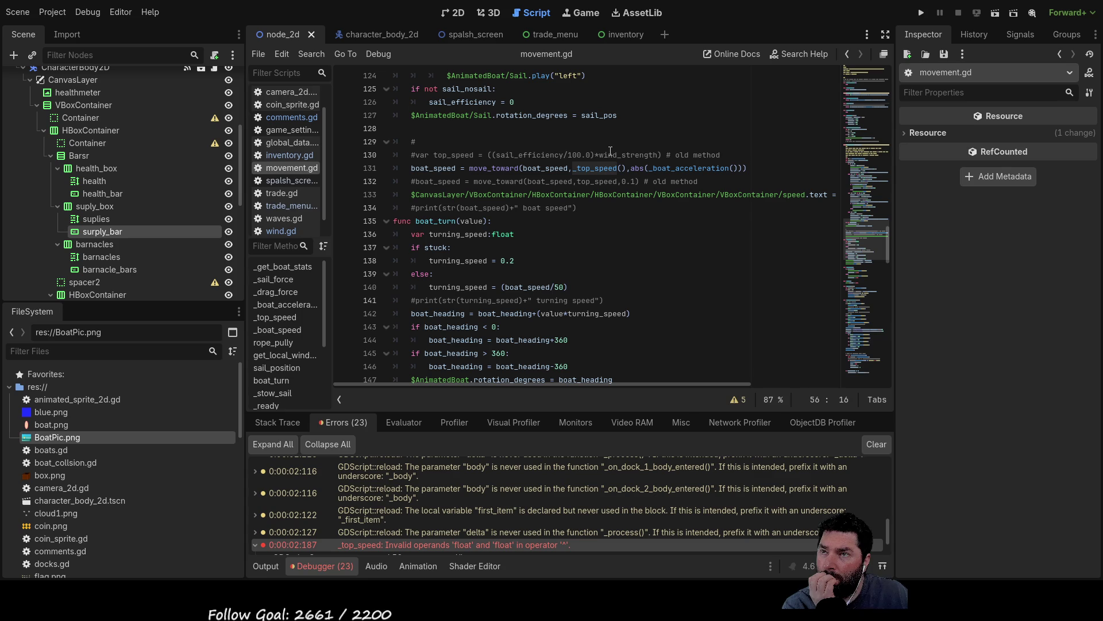
pyautogui.click(591, 168)
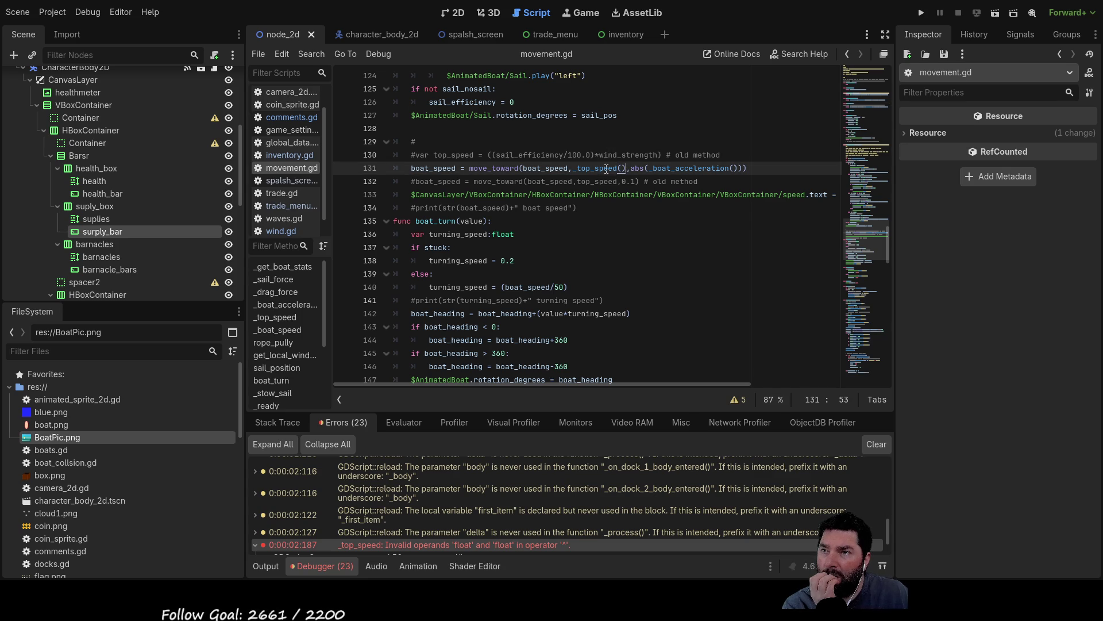
pyautogui.doubleClick(592, 168)
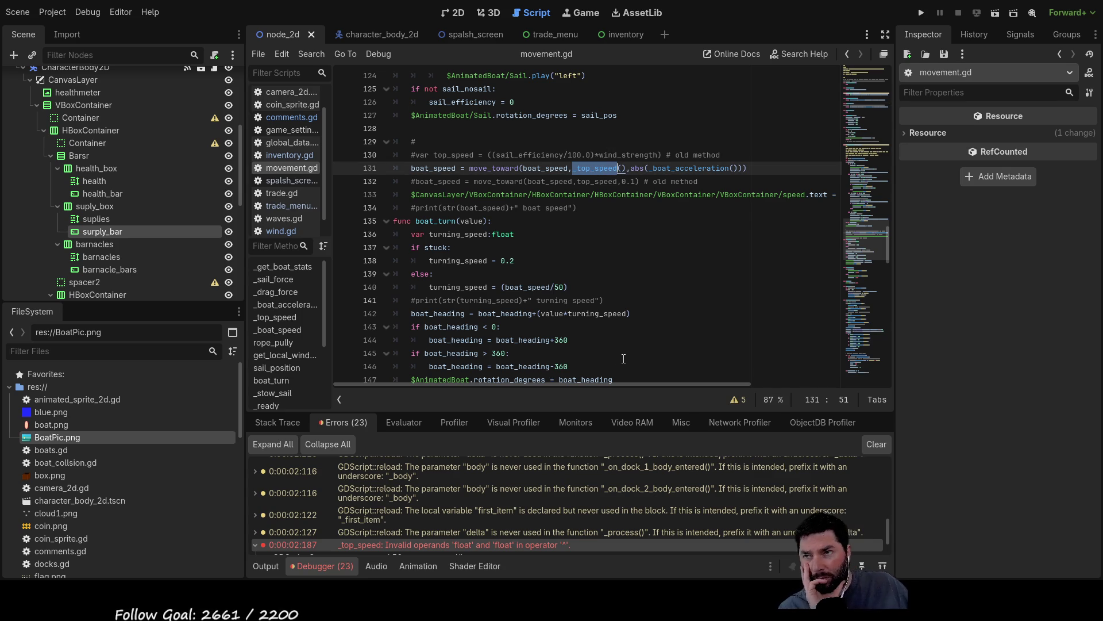
pyautogui.click(626, 168)
pyautogui.write('(')
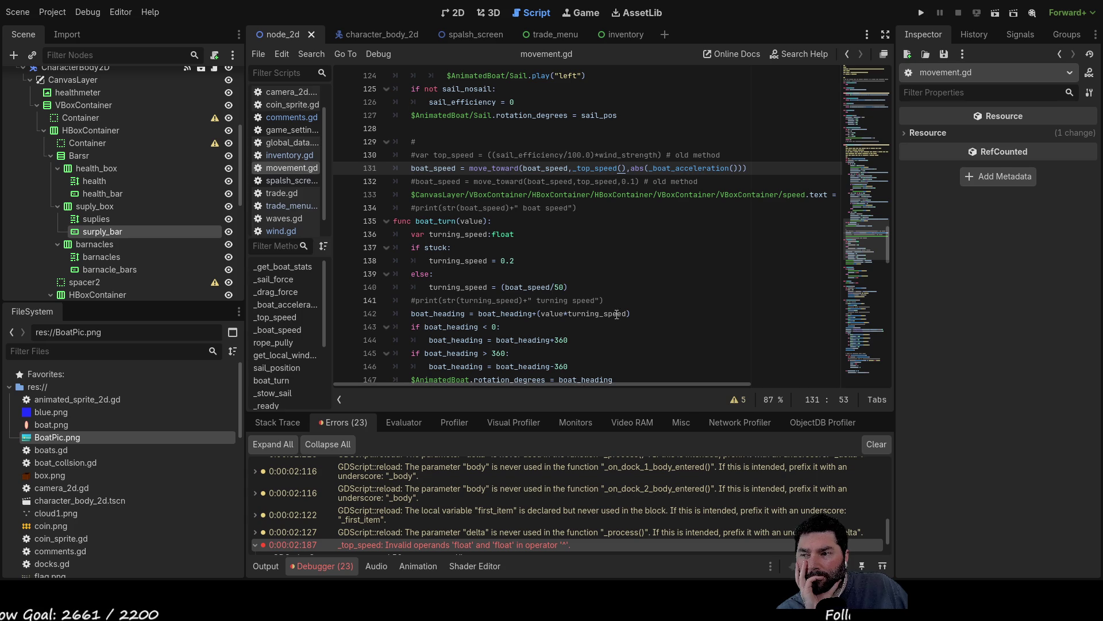
pyautogui.scroll(-2, 600, 501)
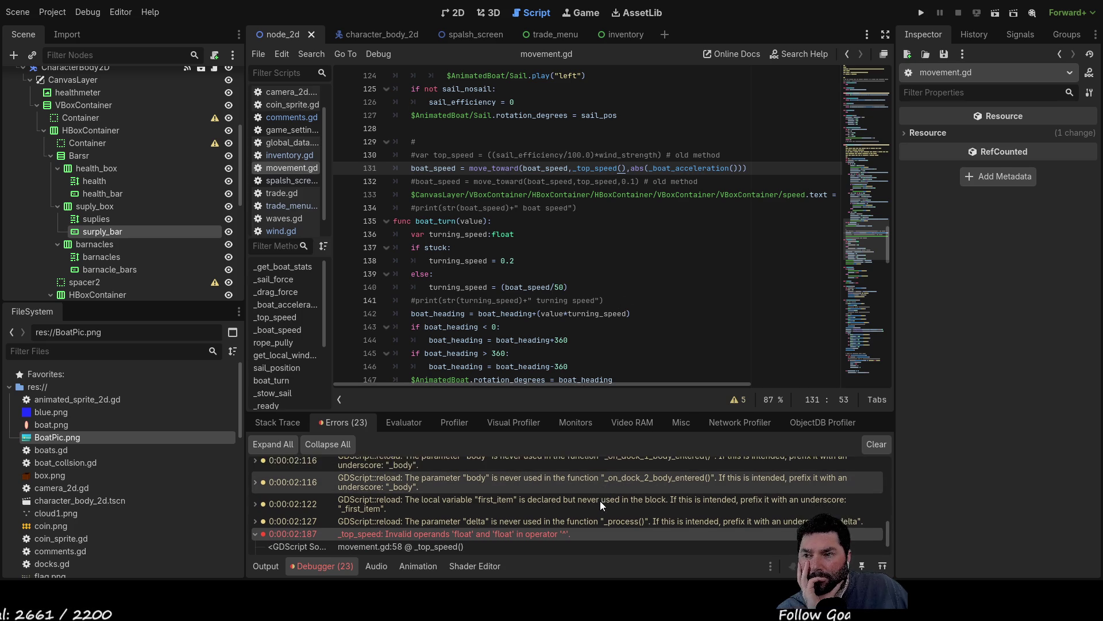
pyautogui.scroll(-1, 600, 501)
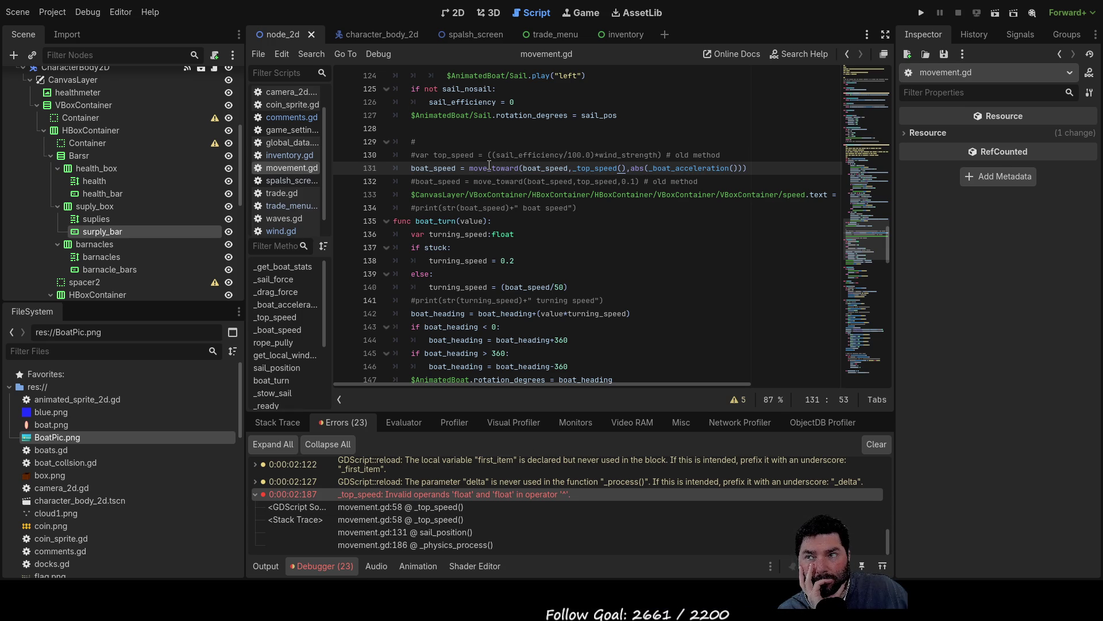
pyautogui.click(488, 164)
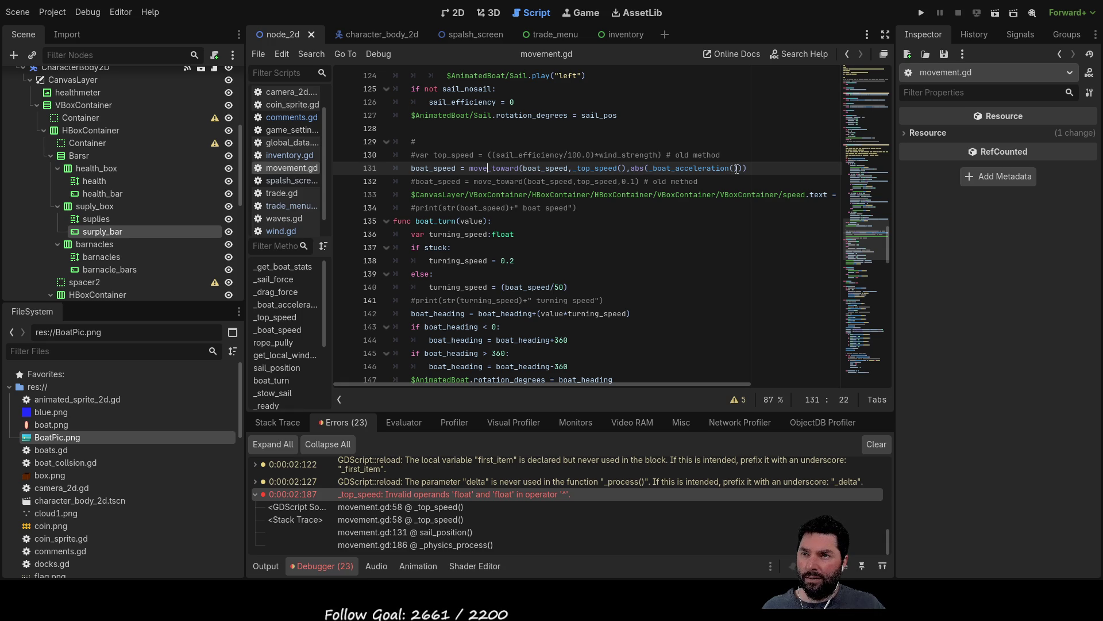
pyautogui.click(668, 168)
pyautogui.doubleClick(668, 168)
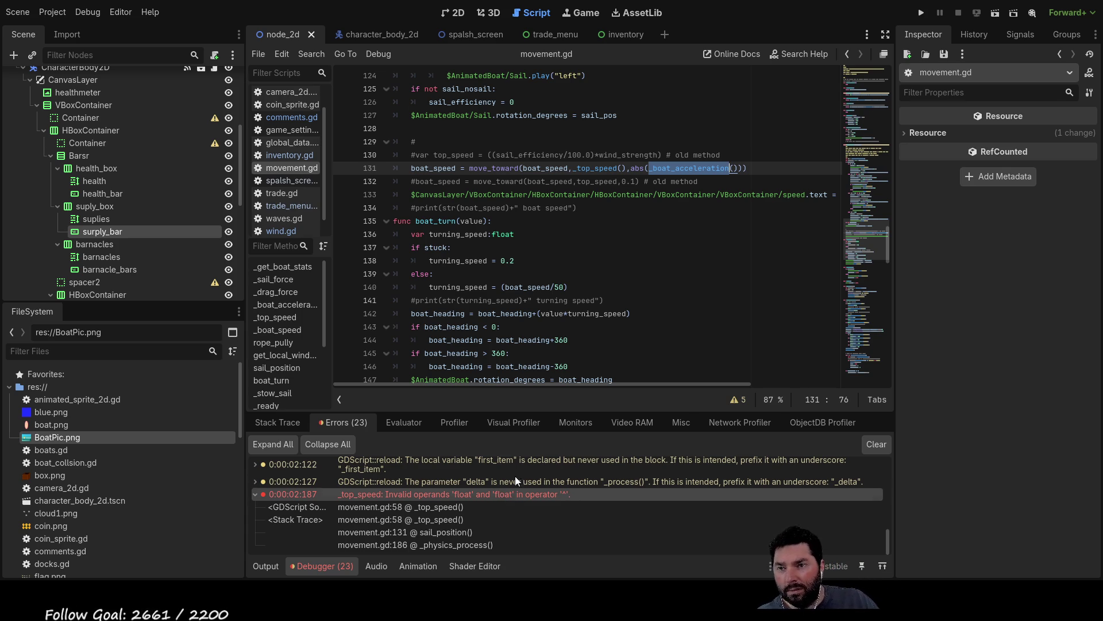
pyautogui.scroll(5, 500, 307)
pyautogui.scroll(8, 661, 347)
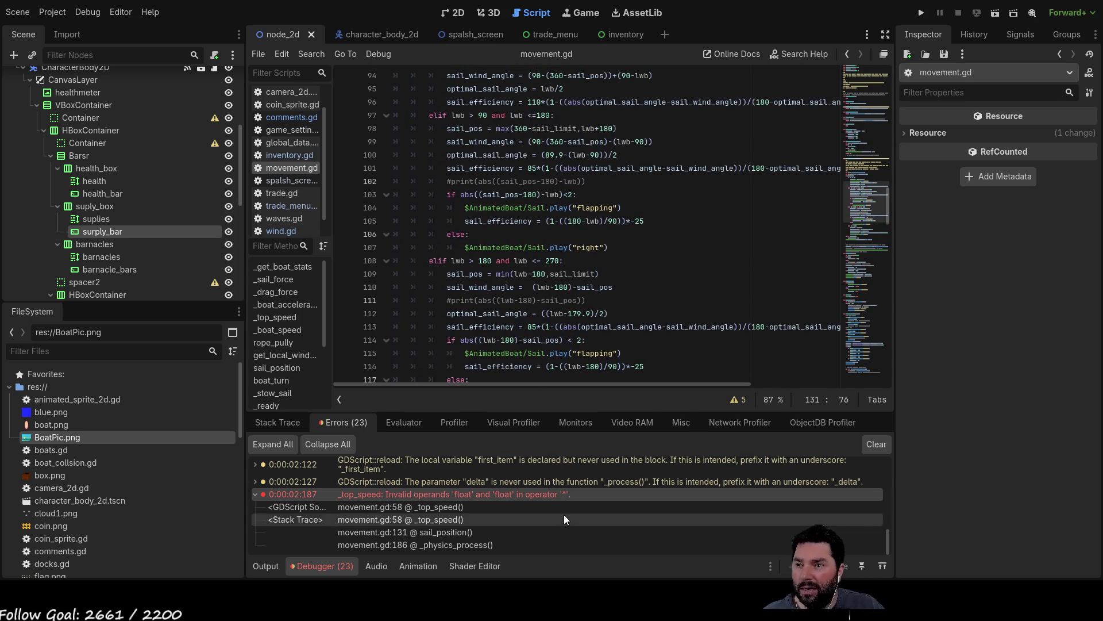
pyautogui.scroll(12, 660, 347)
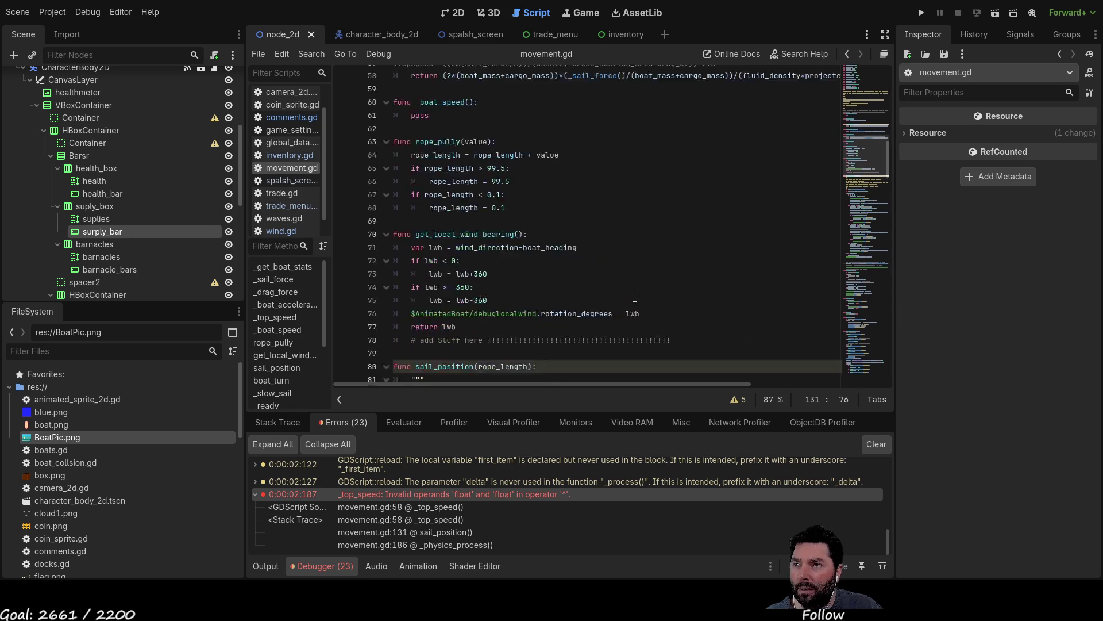
pyautogui.scroll(4, 635, 297)
pyautogui.scroll(3, 634, 297)
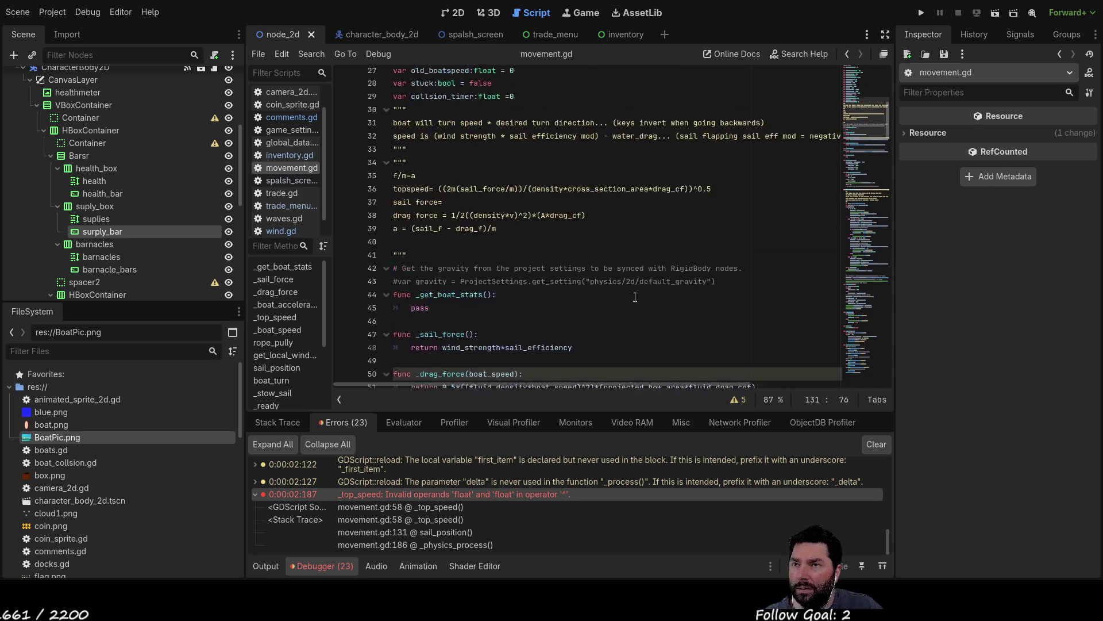
pyautogui.scroll(-4, 635, 297)
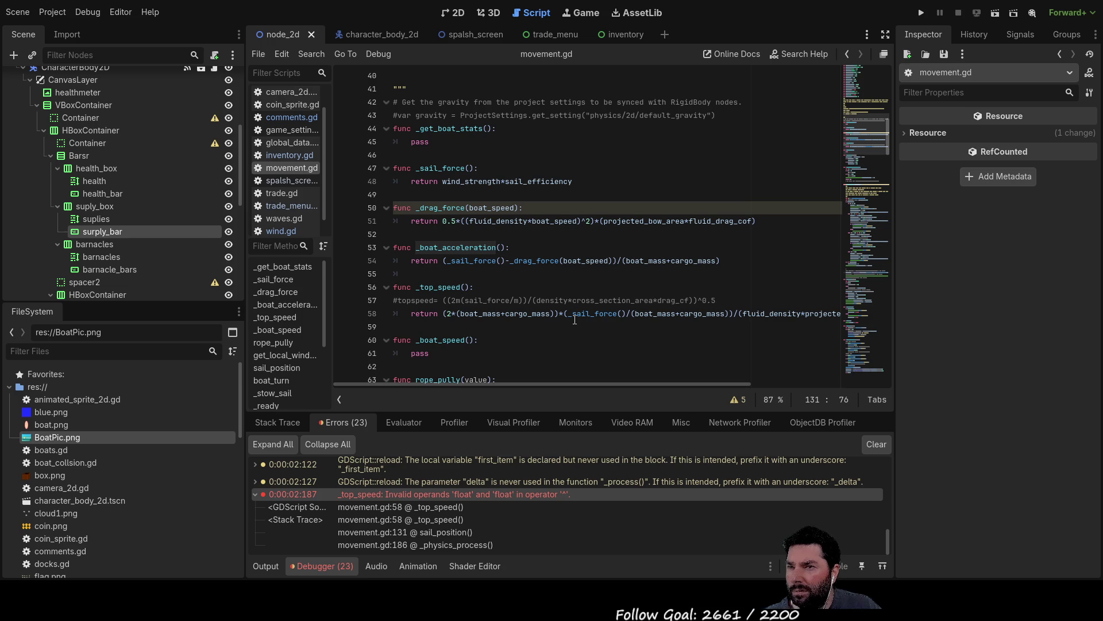
pyautogui.scroll(-6, 551, 227)
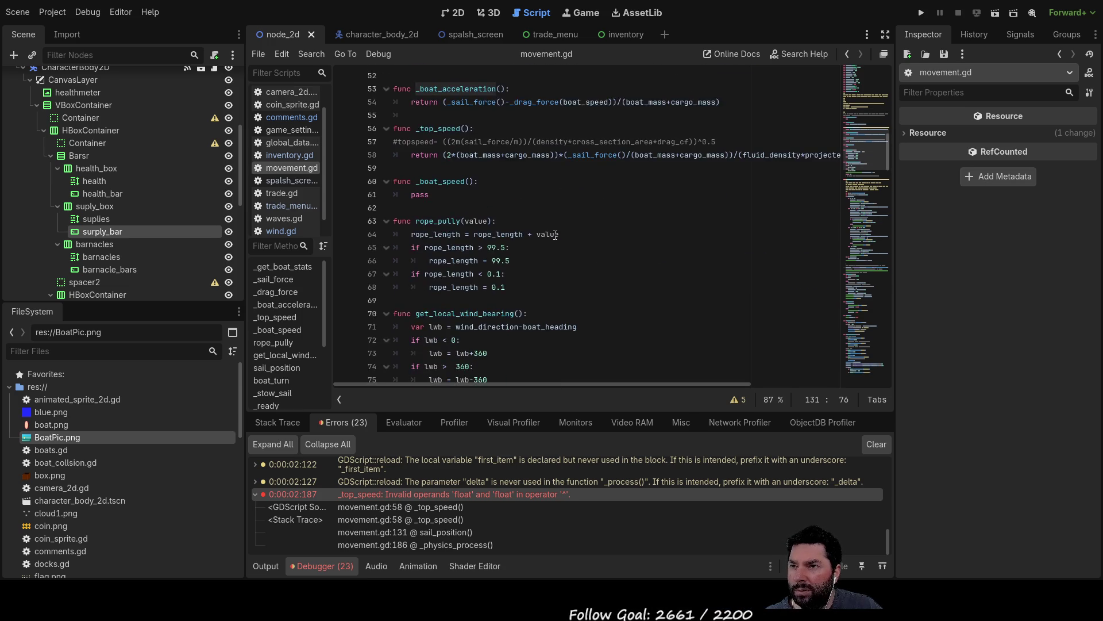
pyautogui.scroll(4, 562, 255)
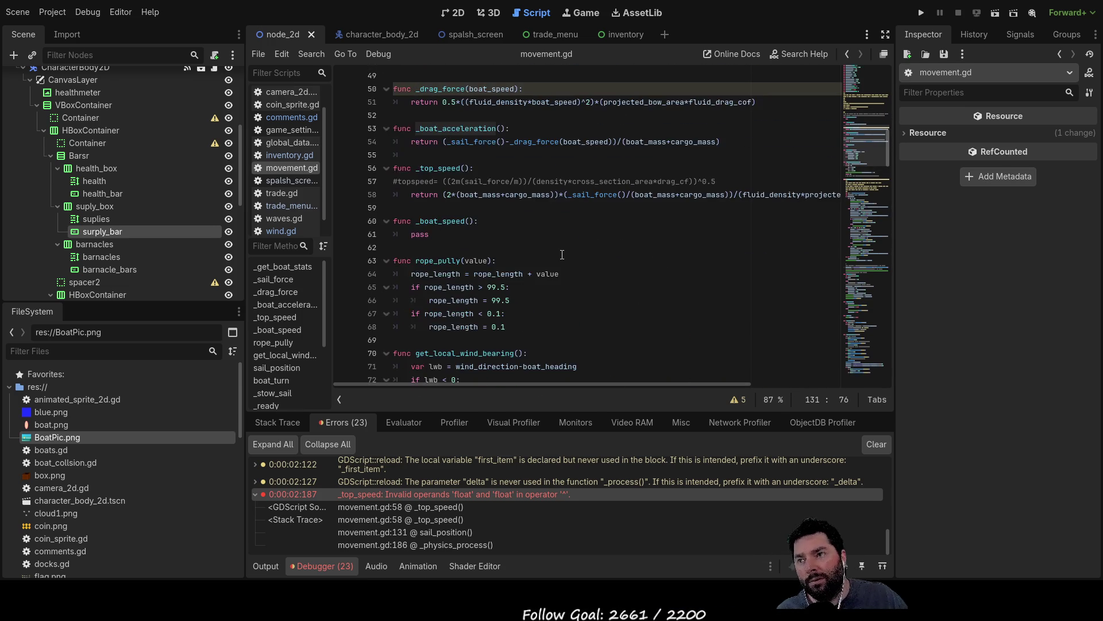
pyautogui.scroll(-5, 561, 252)
pyautogui.scroll(6, 560, 248)
pyautogui.scroll(4, 560, 249)
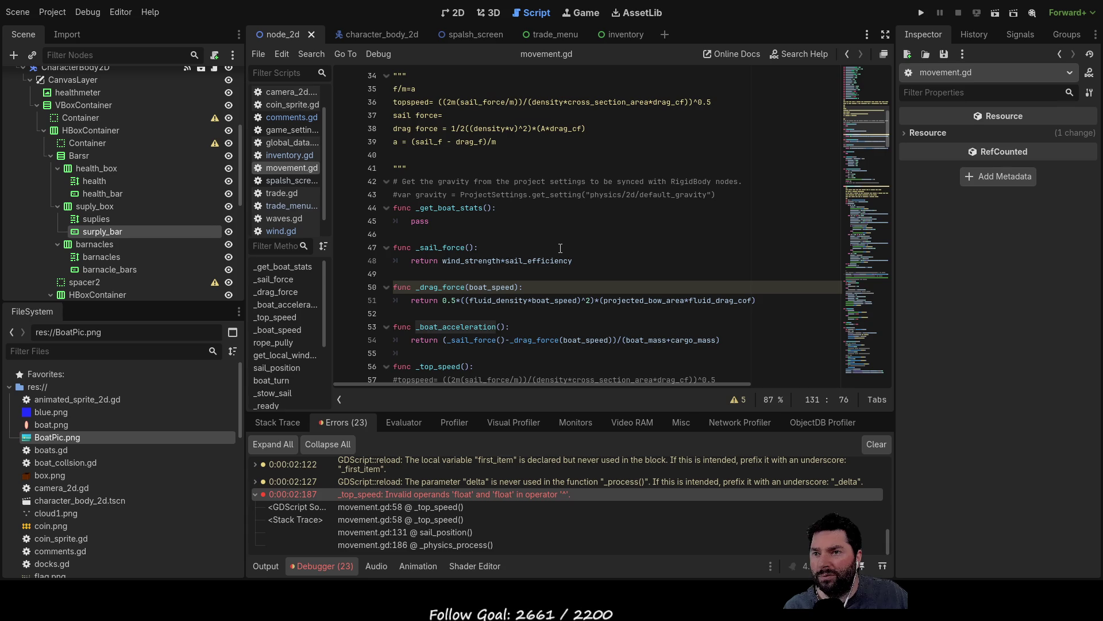
pyautogui.scroll(7, 560, 248)
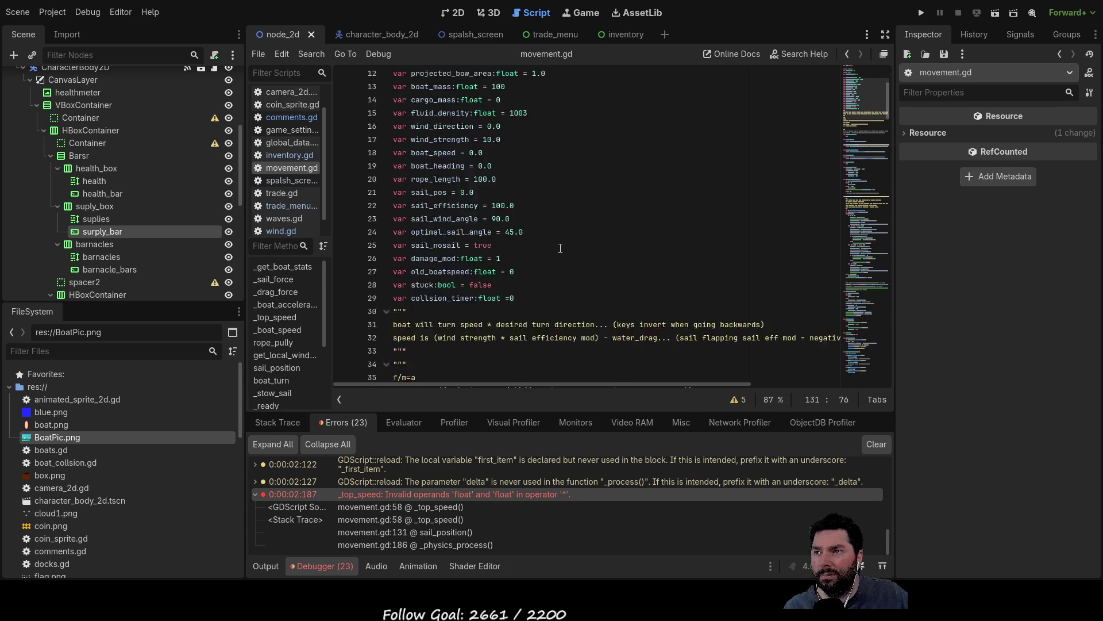
pyautogui.scroll(-9, 560, 248)
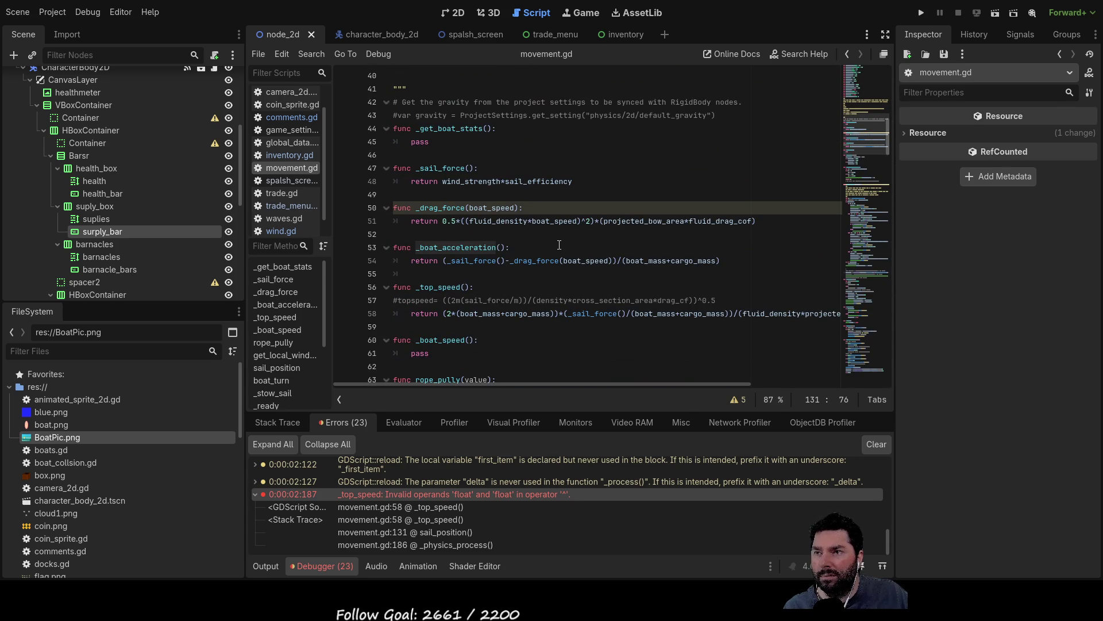
pyautogui.doubleClick(457, 288)
# Step: Bracket line 58's denominator as ((fluid_density*projected_bow_area*fluid_drag_cof)^0.5)
pyautogui.moveTo(632, 383); pyautogui.dragTo(764, 385)
pyautogui.click(792, 313)
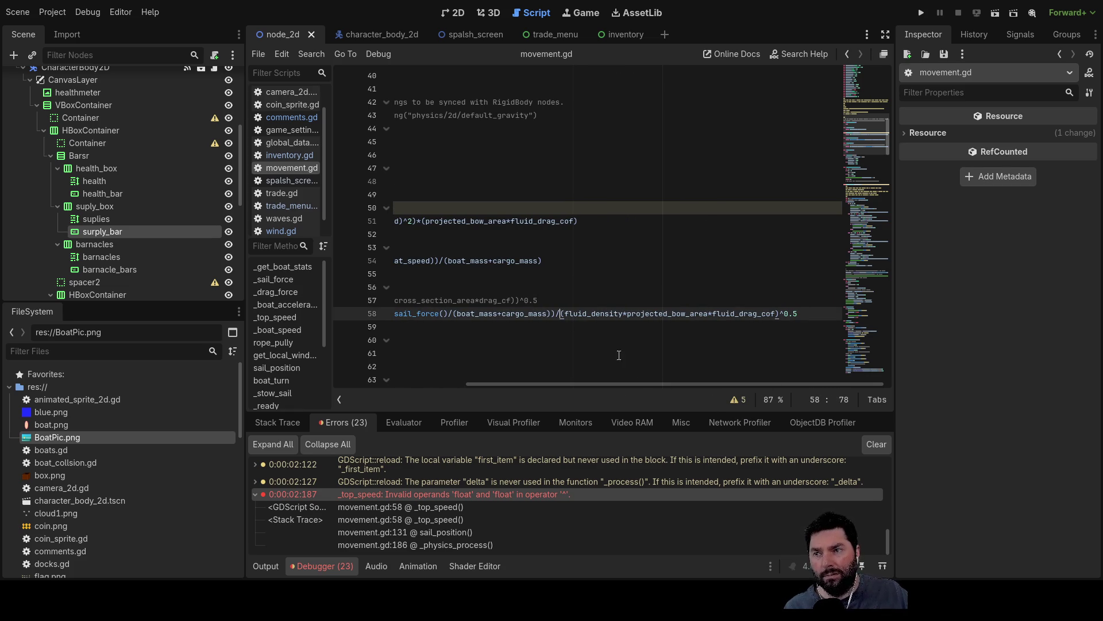
pyautogui.write('(')
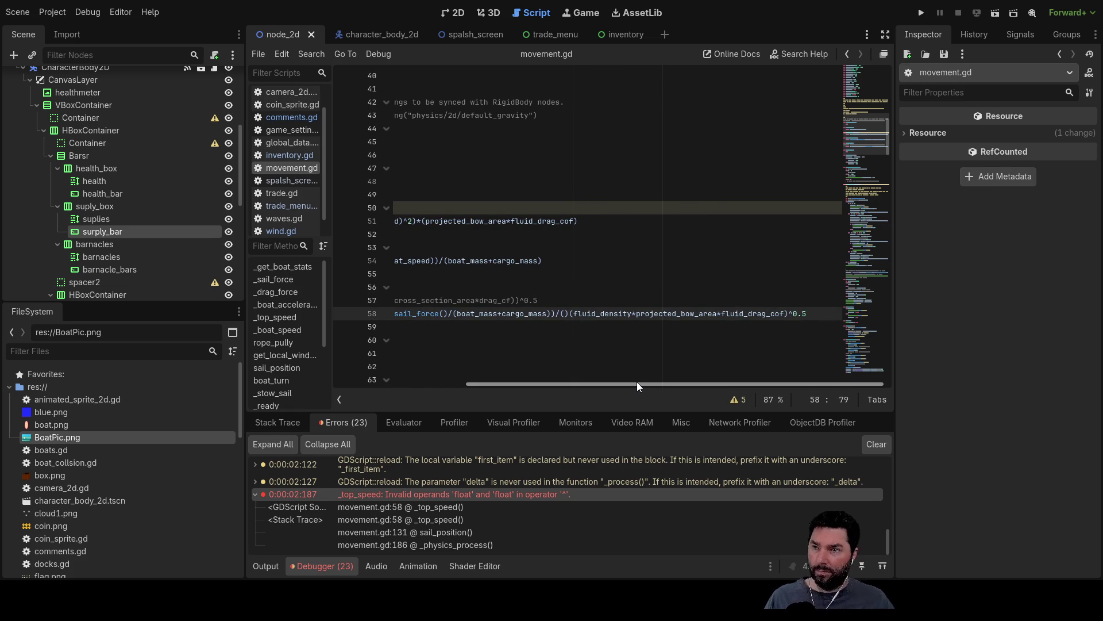
pyautogui.press('Delete')
pyautogui.press('Right')
pyautogui.press('Right')
pyautogui.press('Right')
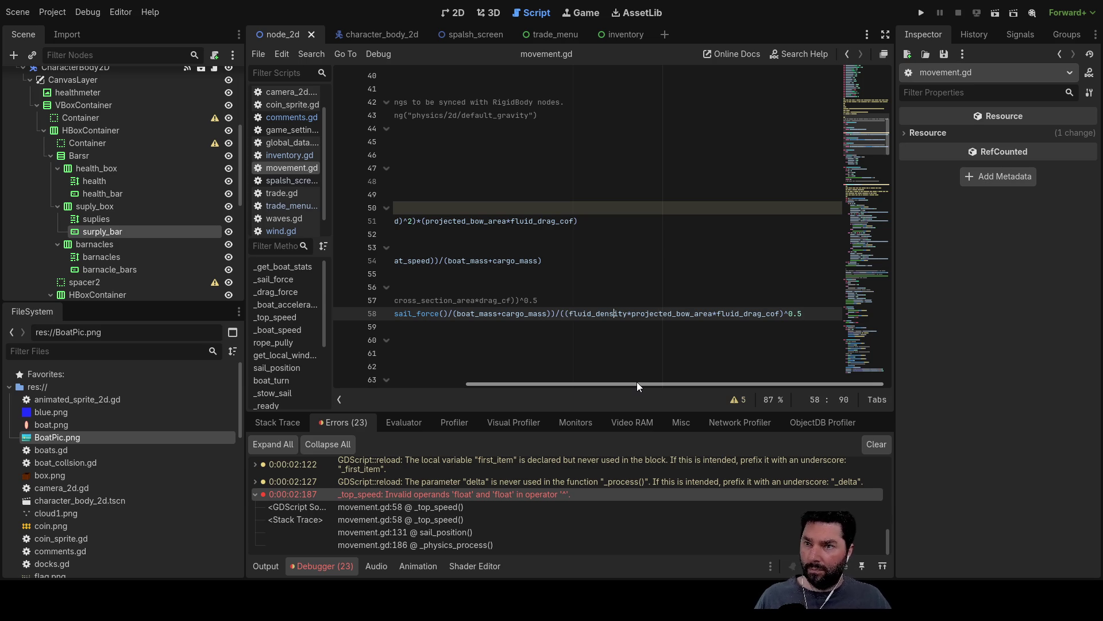
pyautogui.press('Right')
pyautogui.press('Right')
pyautogui.press('Right')
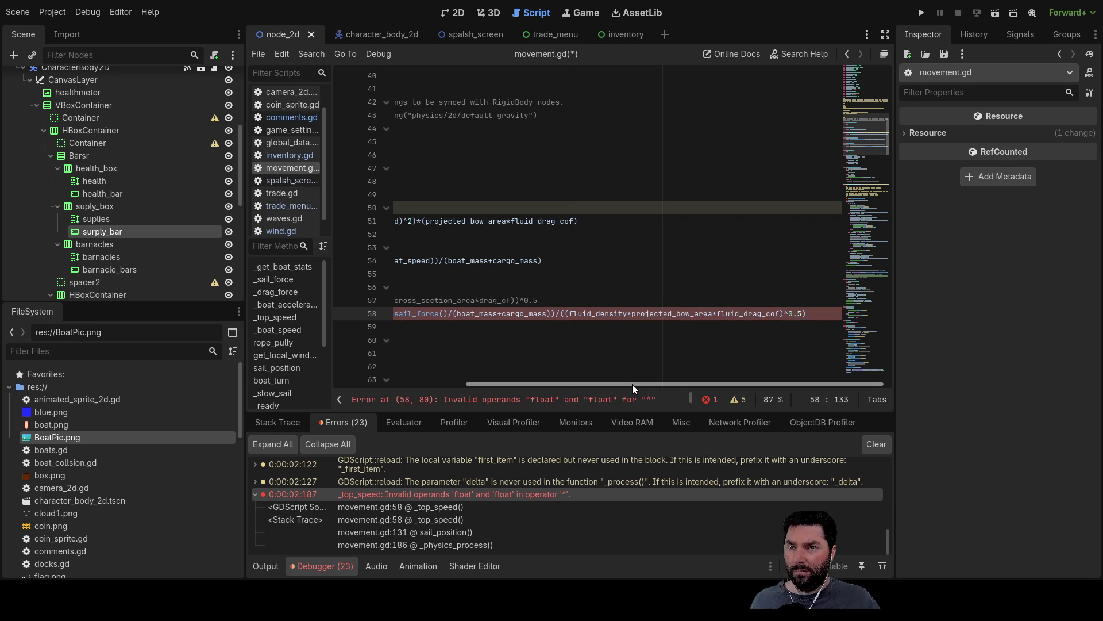
pyautogui.moveTo(625, 384)
pyautogui.mouseDown()
pyautogui.moveTo(470, 380)
pyautogui.moveTo(698, 378)
pyautogui.mouseUp()
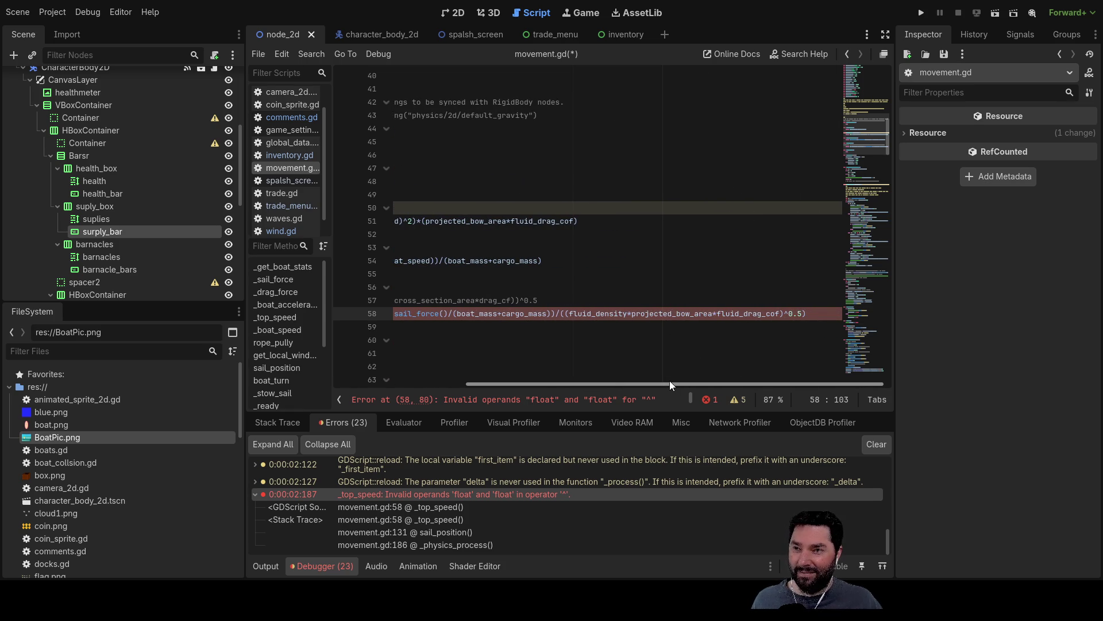
pyautogui.hscroll(-2, 670, 380)
pyautogui.hscroll(2, 702, 375)
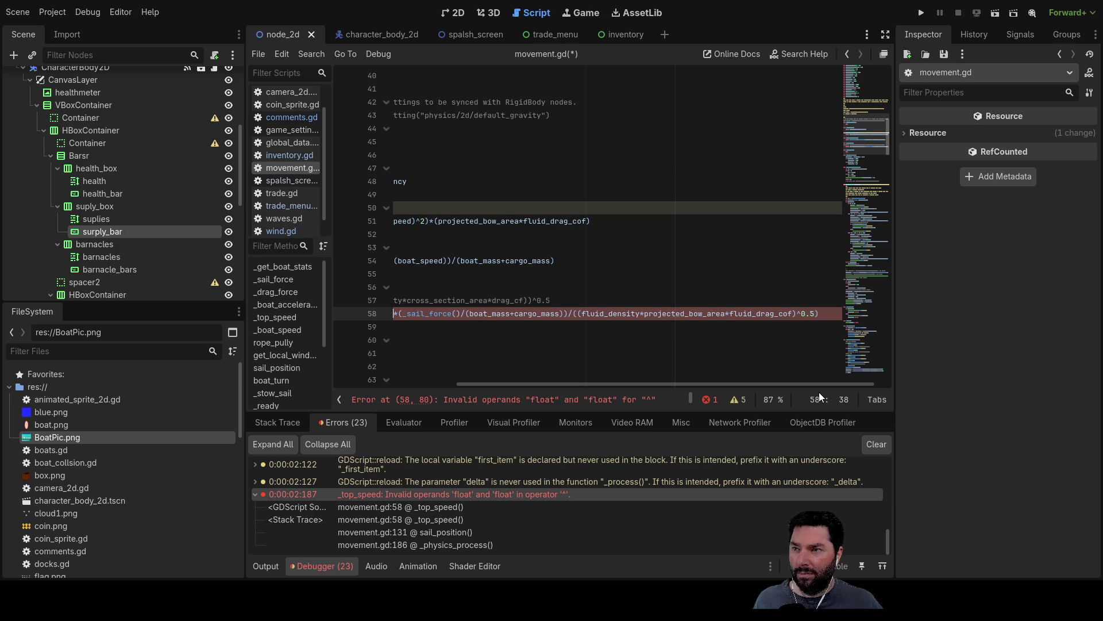
# Step: Add a closing parenthesis at the end of line 58's _top_speed formula
pyautogui.press('Left')
pyautogui.press('Left')
pyautogui.press('Left')
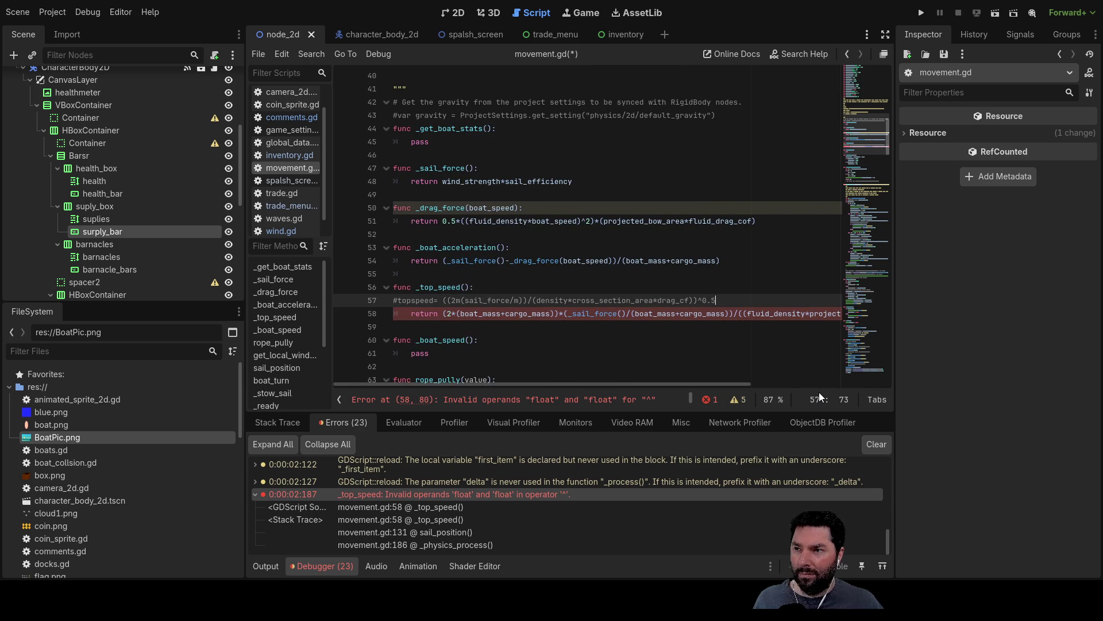
pyautogui.press('Right')
pyautogui.press('Right')
pyautogui.press('Right')
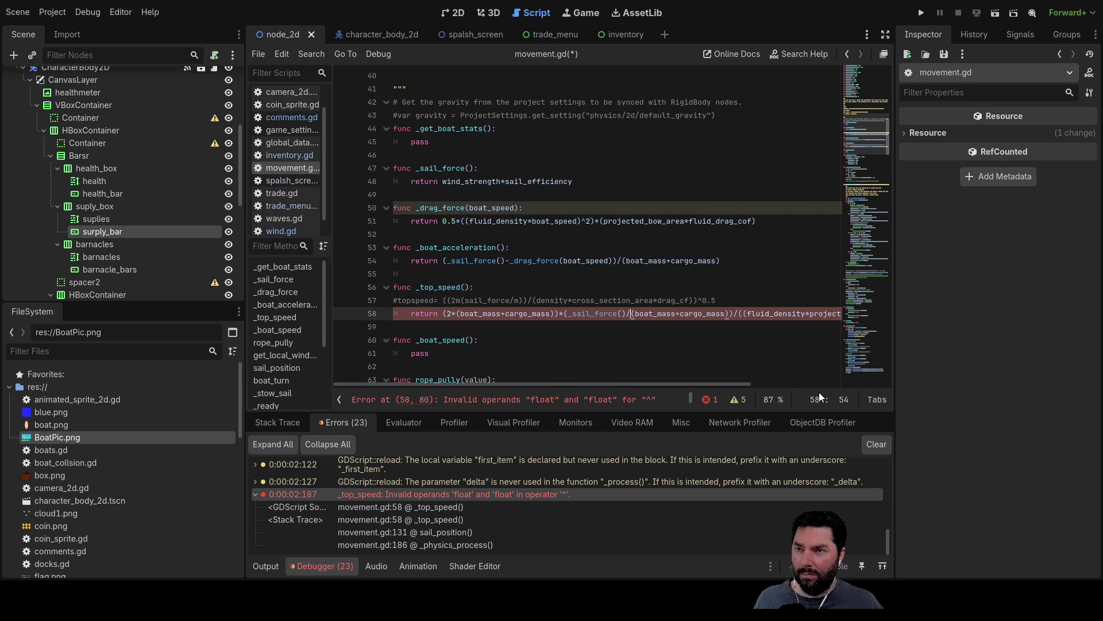
pyautogui.press('Right')
pyautogui.press('Right')
pyautogui.press('Right')
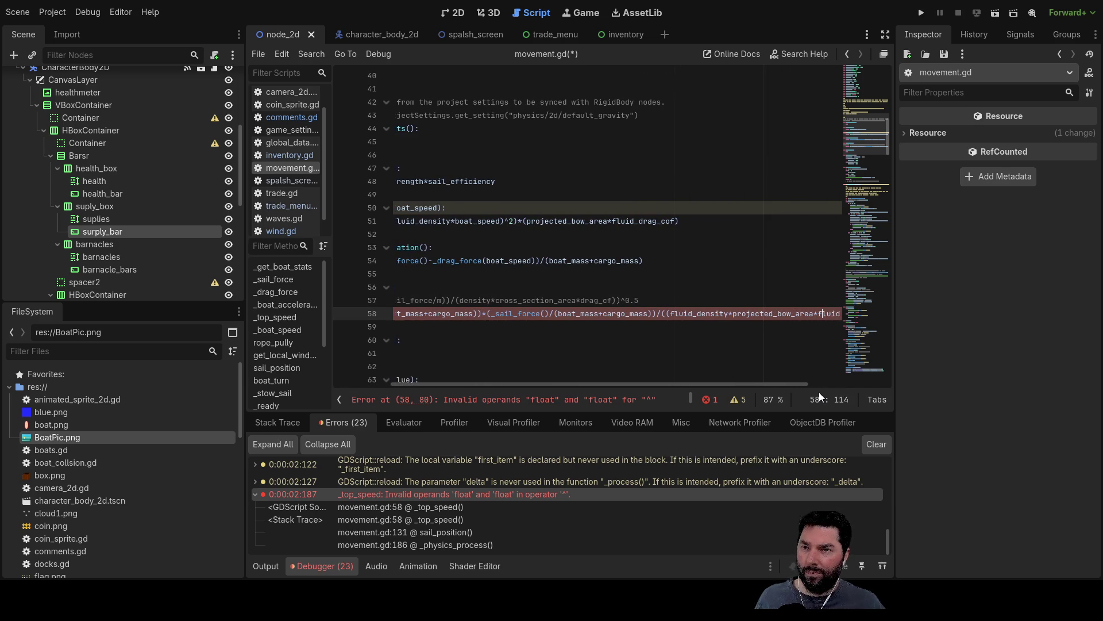
pyautogui.press('Home')
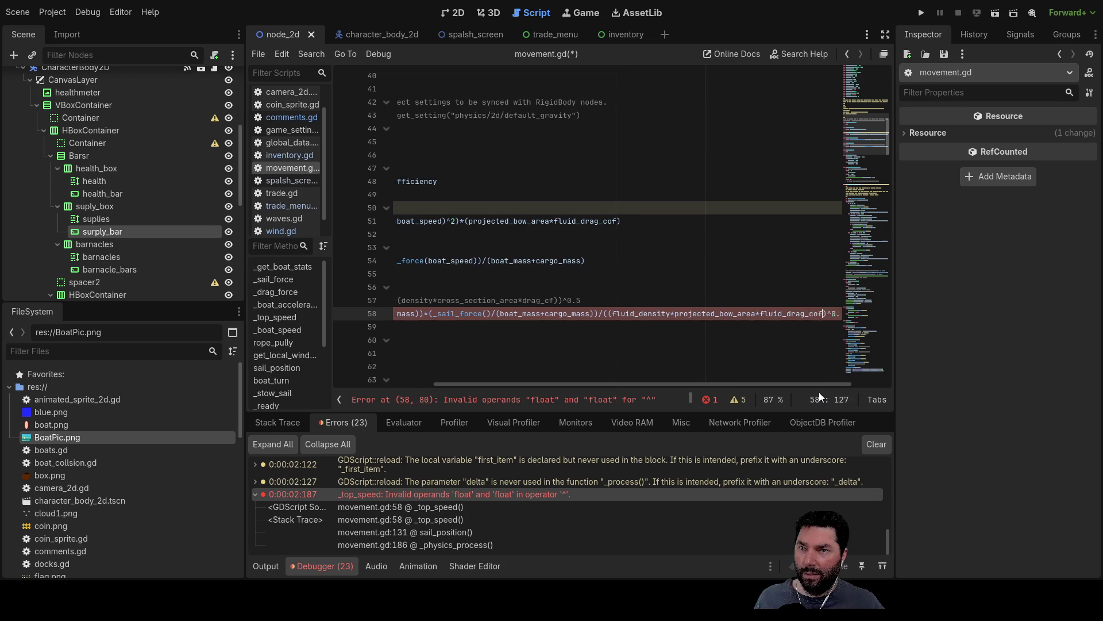
pyautogui.press('Down')
pyautogui.press('Down')
pyautogui.press('Up')
pyautogui.press('Up')
pyautogui.press('End')
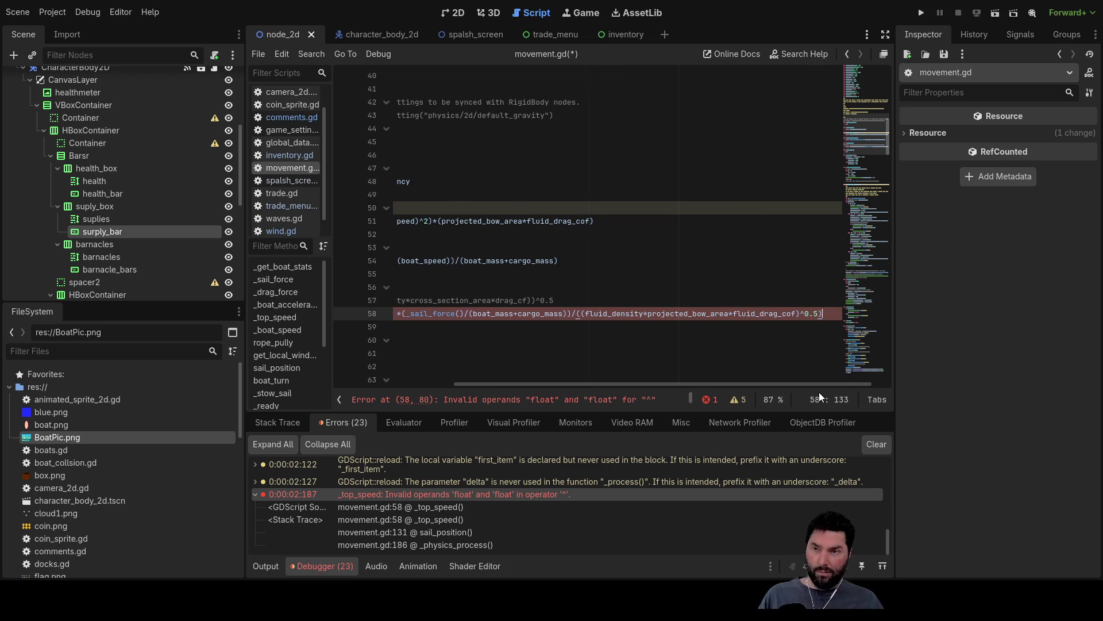
pyautogui.write(')')
# Step: Insert an extra opening parenthesis into line 58's formula
pyautogui.press('Down')
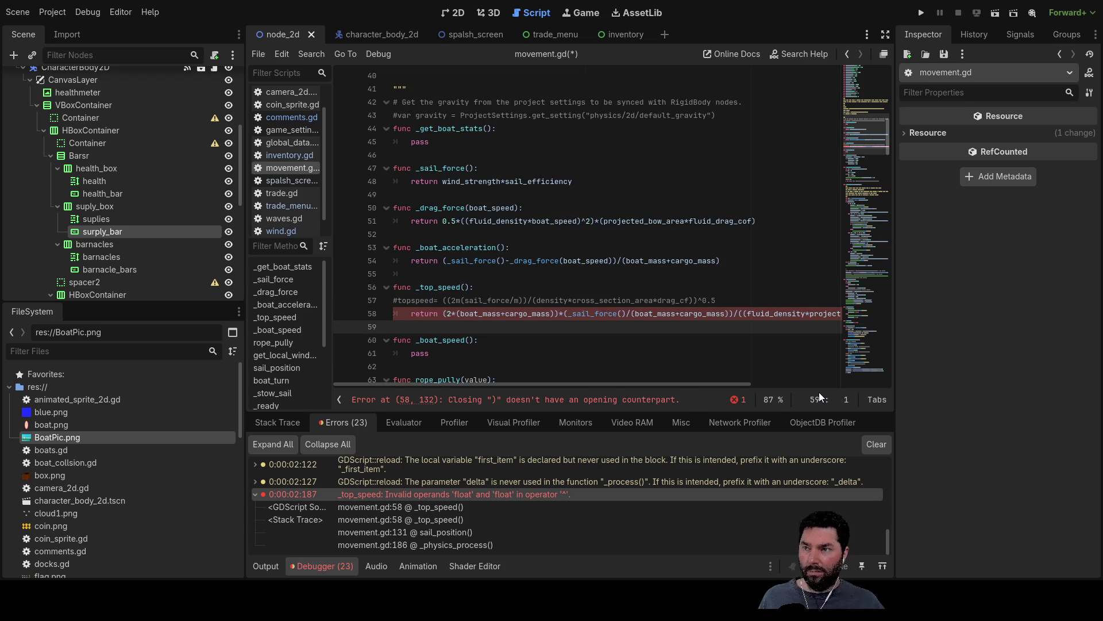
pyautogui.press('Up')
pyautogui.press('Down')
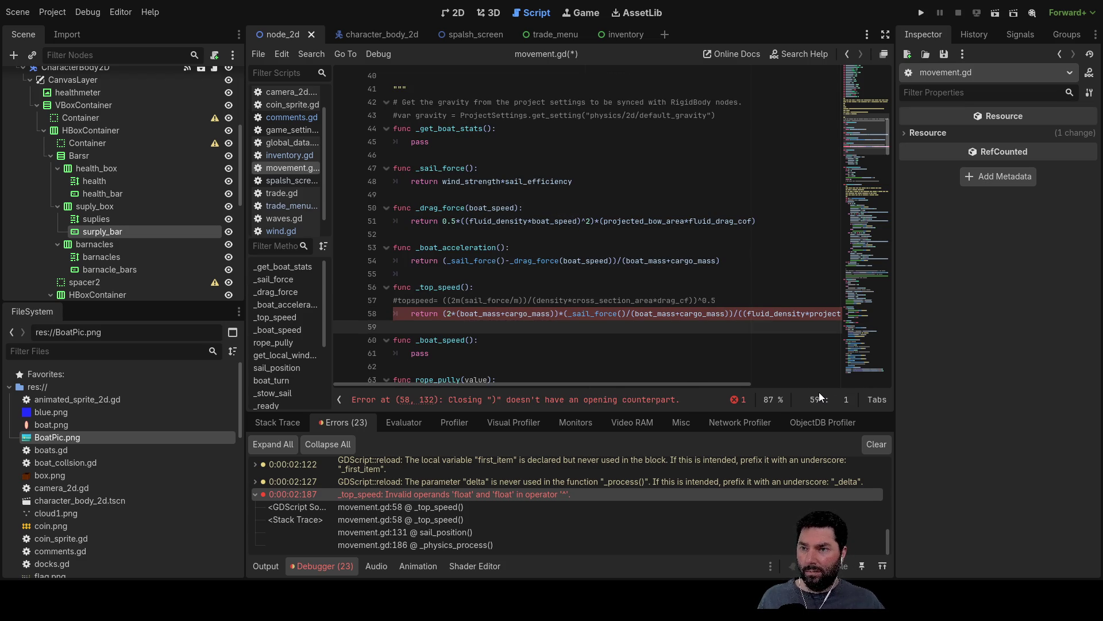
pyautogui.press('Up')
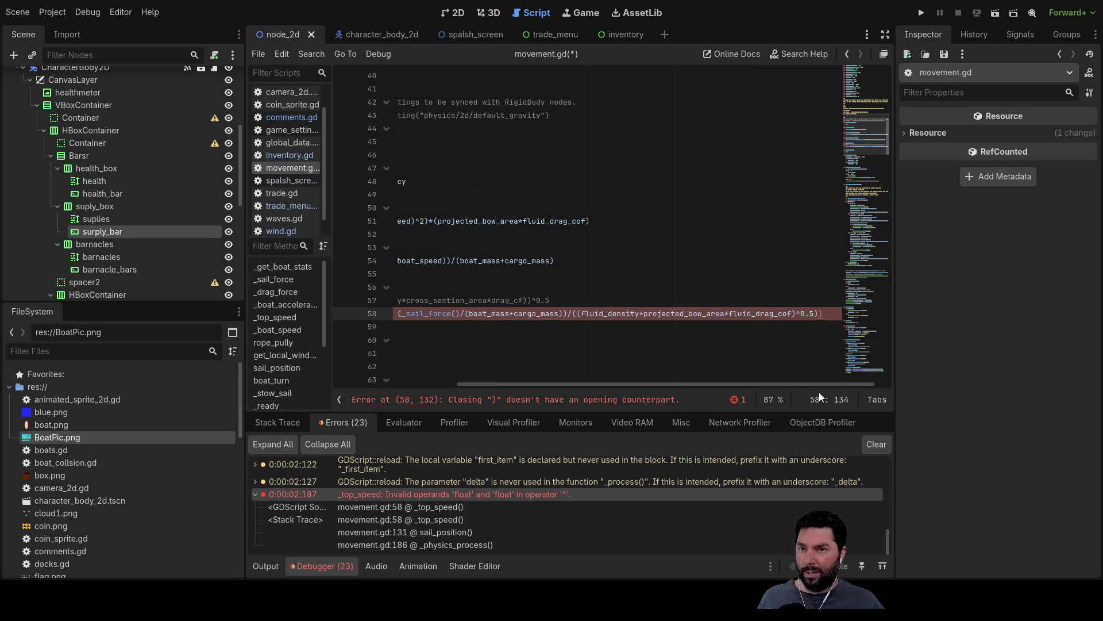
pyautogui.press('Left')
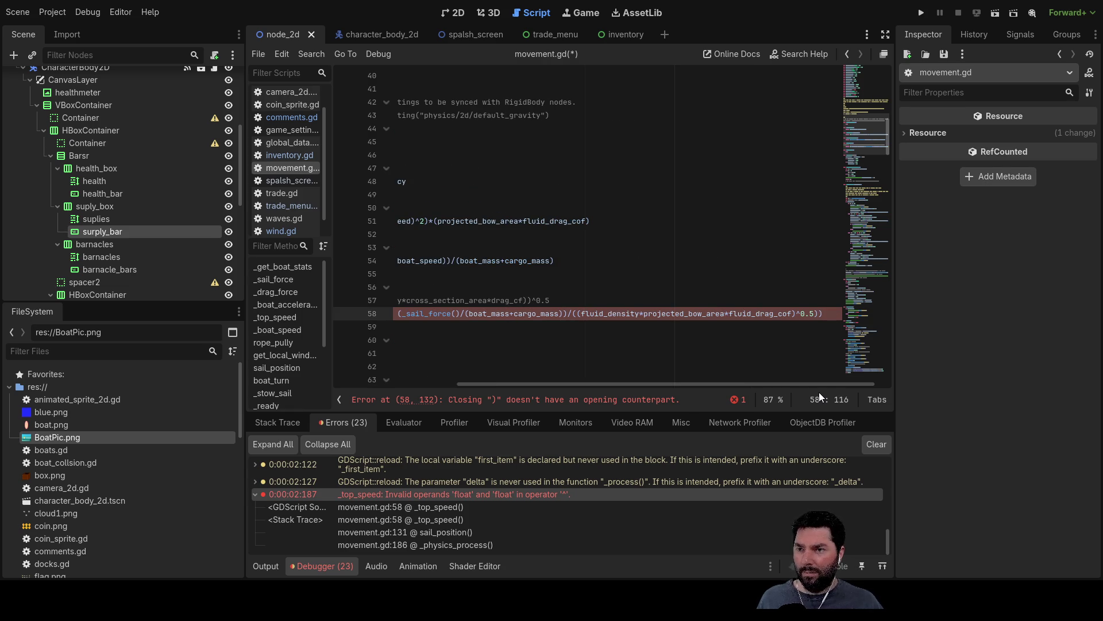
pyautogui.moveTo(769, 383); pyautogui.dragTo(611, 390)
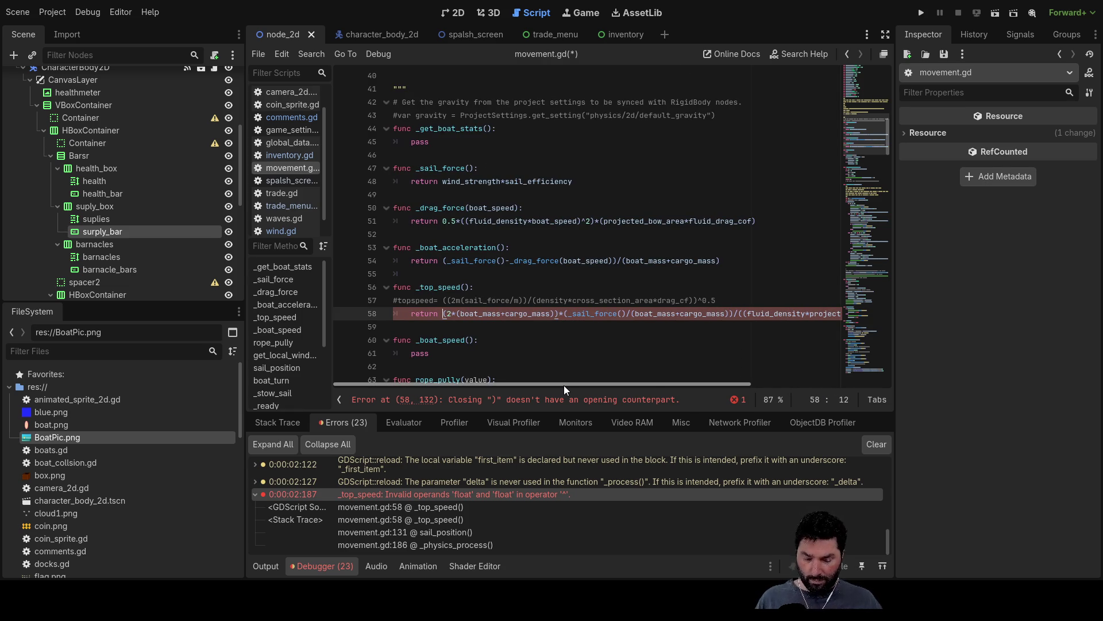
pyautogui.write('(')
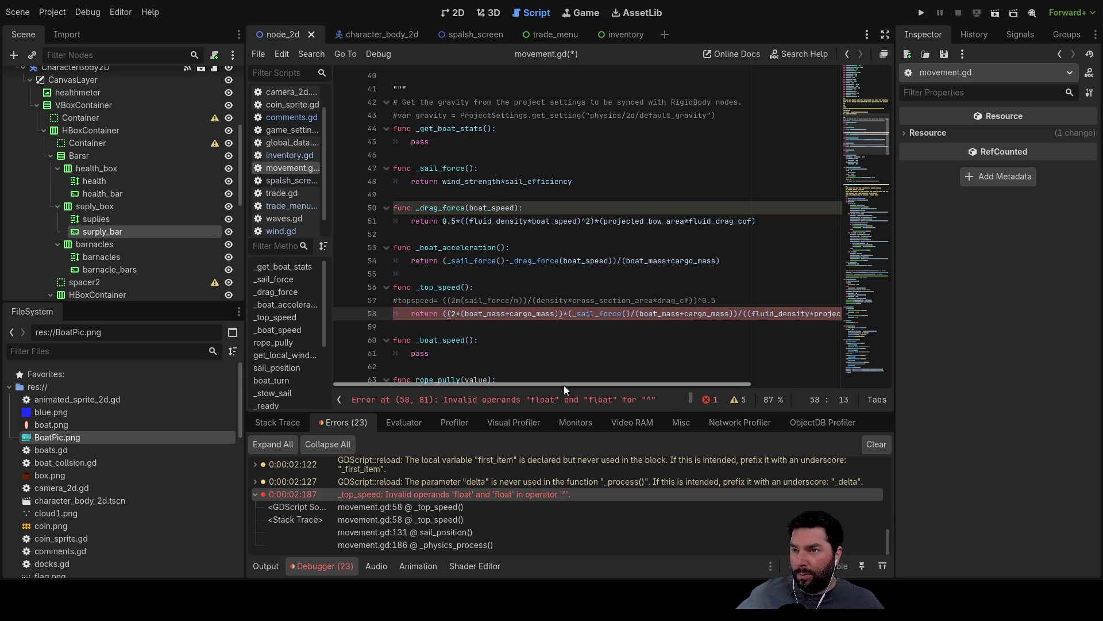
# Step: Jump to the reported error position and delete the extra parenthesis after return
pyautogui.click(649, 405)
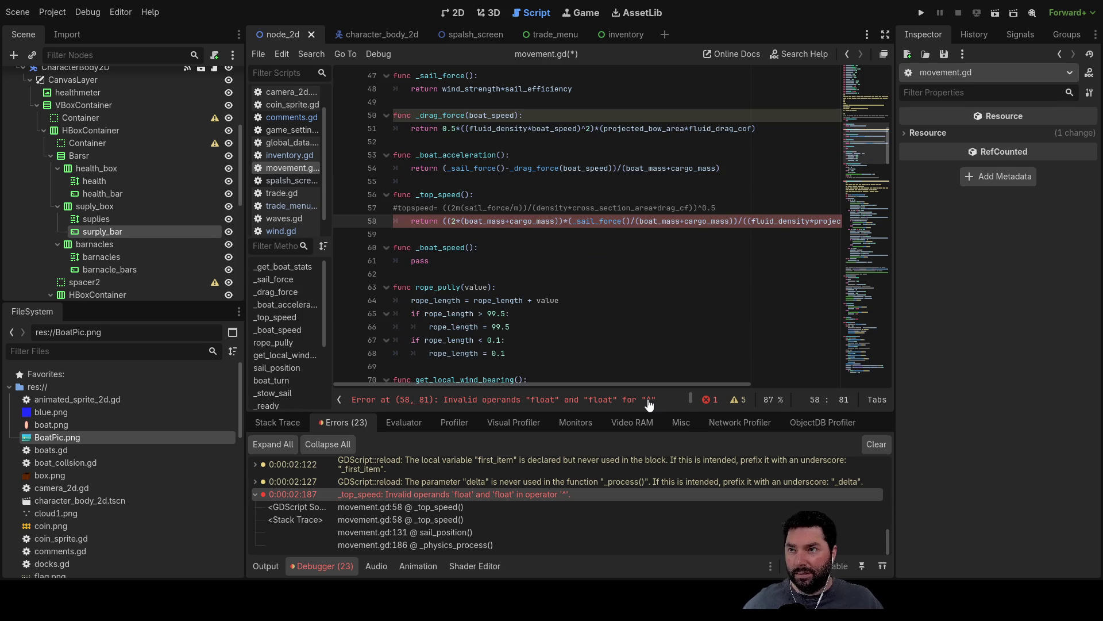
pyautogui.click(441, 221)
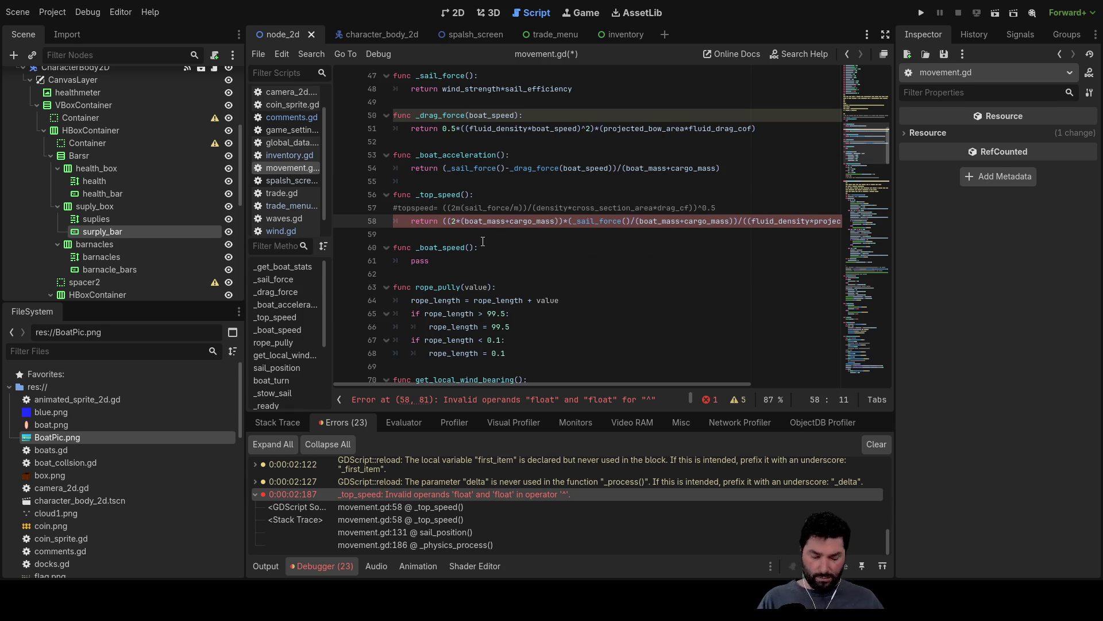
pyautogui.press('Right')
pyautogui.press('Right')
pyautogui.press('Delete')
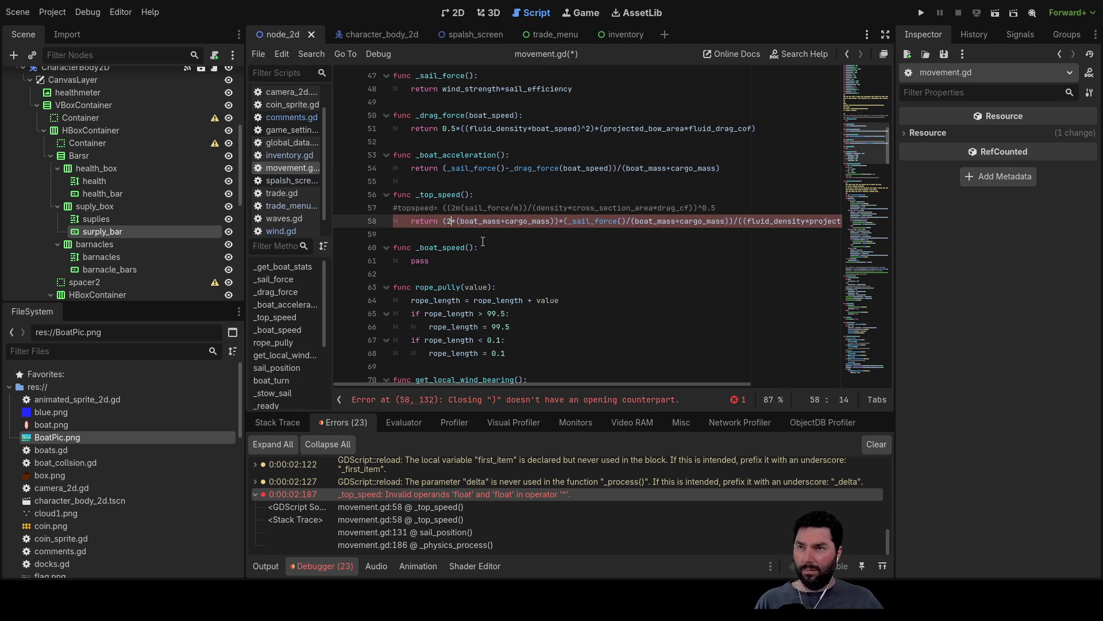
# Step: Step back through line 58's formula to locate the ^0.5 causing the error
pyautogui.hotkey('ctrl', 'Right')
pyautogui.hotkey('ctrl', 'Right')
pyautogui.hotkey('ctrl', 'Right')
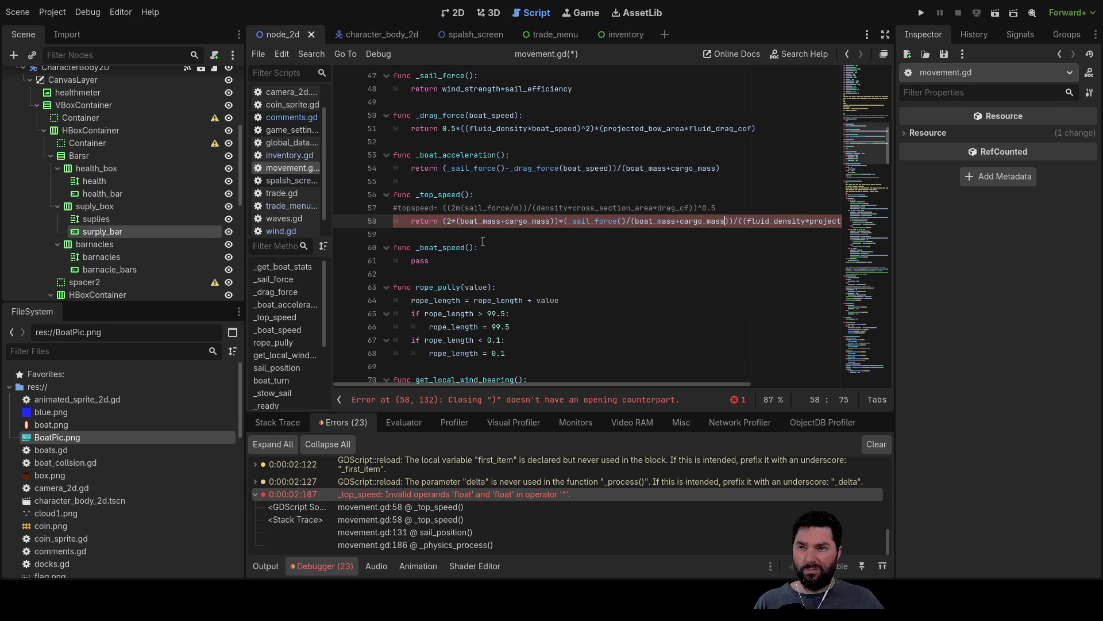
pyautogui.hotkey('ctrl', 'Right')
pyautogui.hotkey('ctrl', 'Right')
pyautogui.hotkey('ctrl', 'Right')
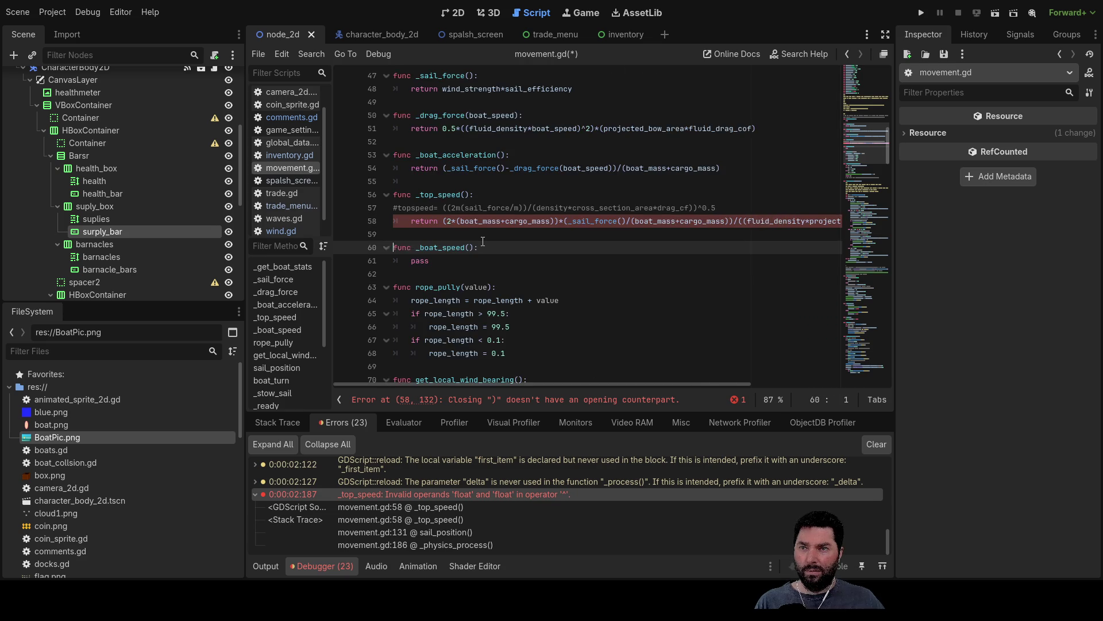
pyautogui.press('Left')
pyautogui.press('Left')
pyautogui.press('Left')
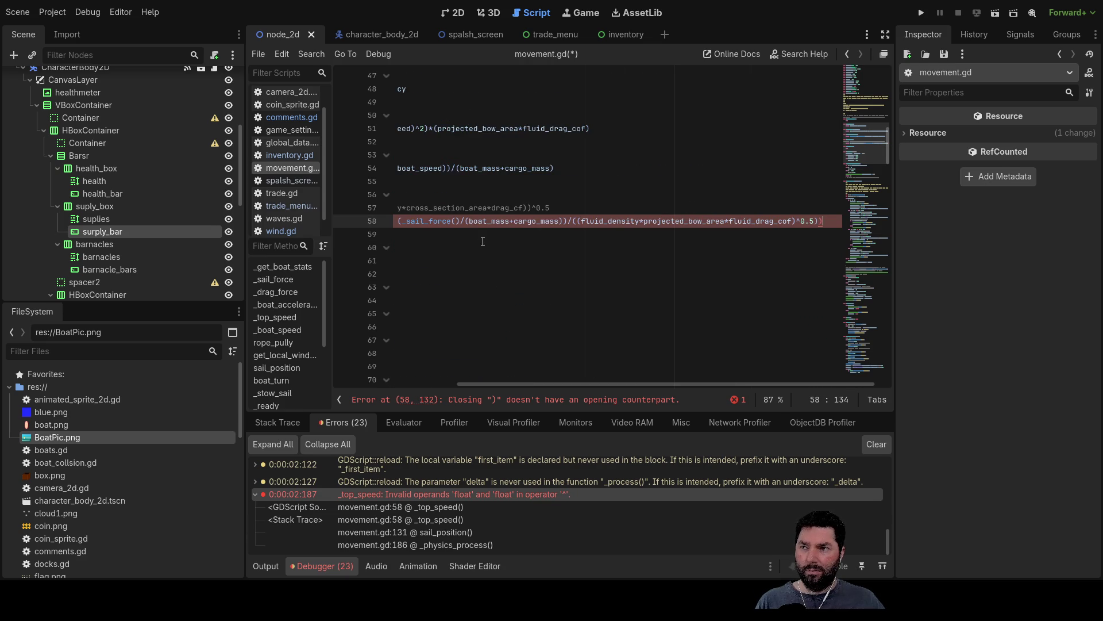
pyautogui.press('Left')
pyautogui.press('Left')
pyautogui.press('Left')
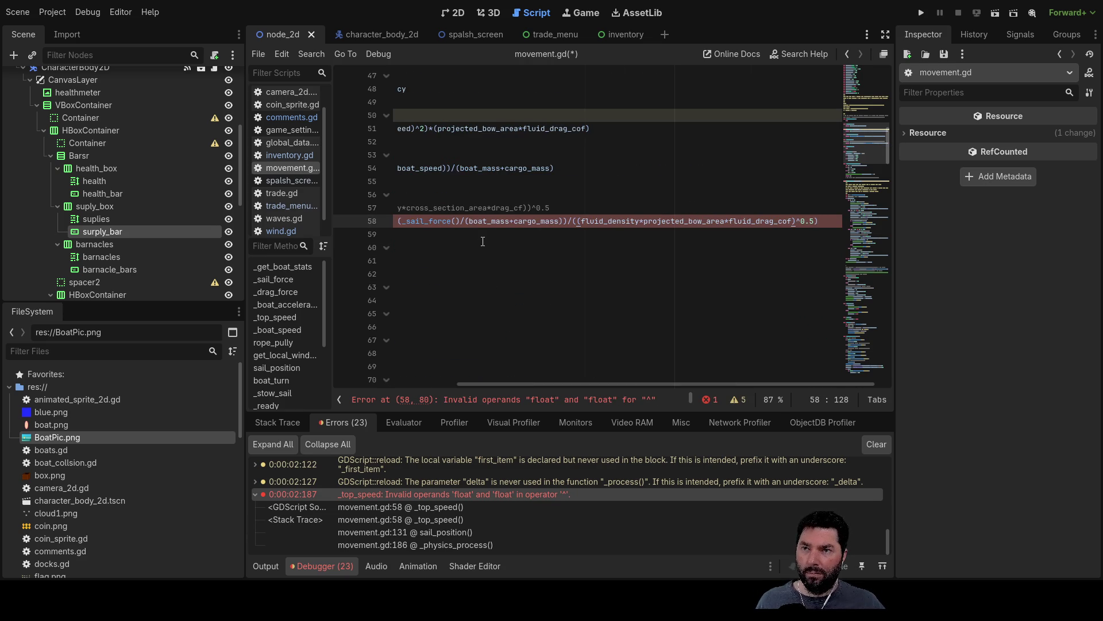
pyautogui.press('Left')
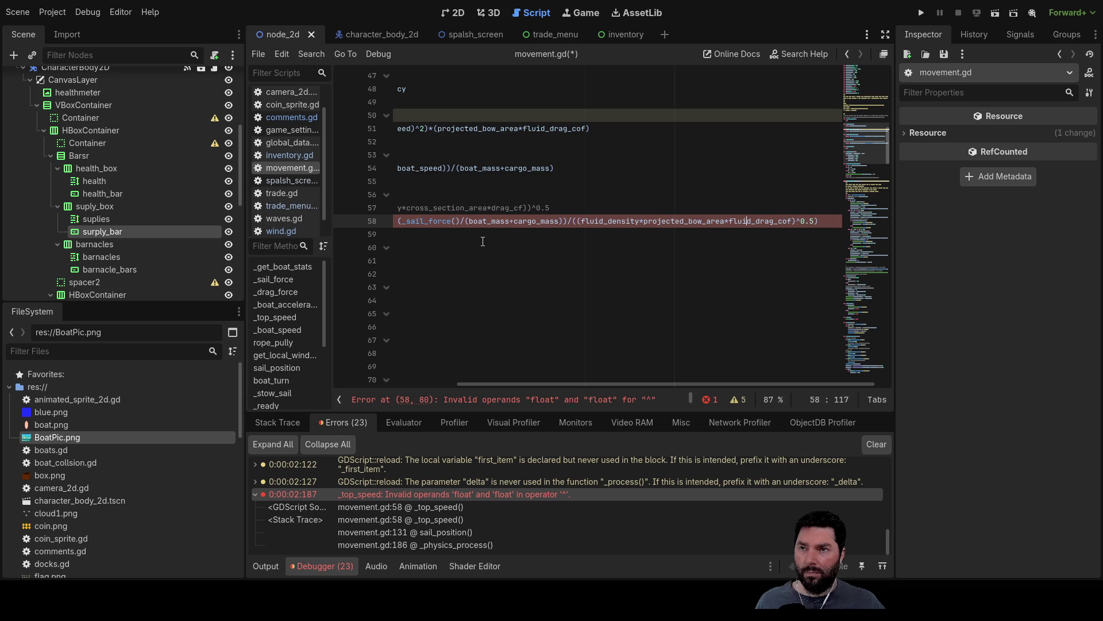
pyautogui.press('Left')
pyautogui.press('Left')
pyautogui.press('Left')
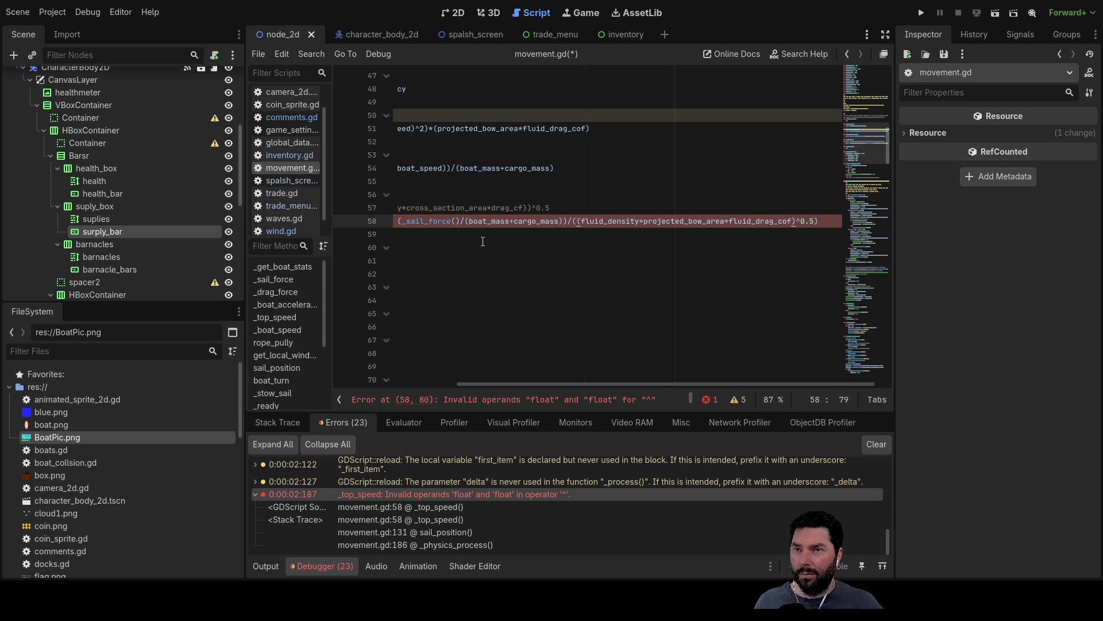
pyautogui.press('Left')
pyautogui.press('Left')
pyautogui.press('Left')
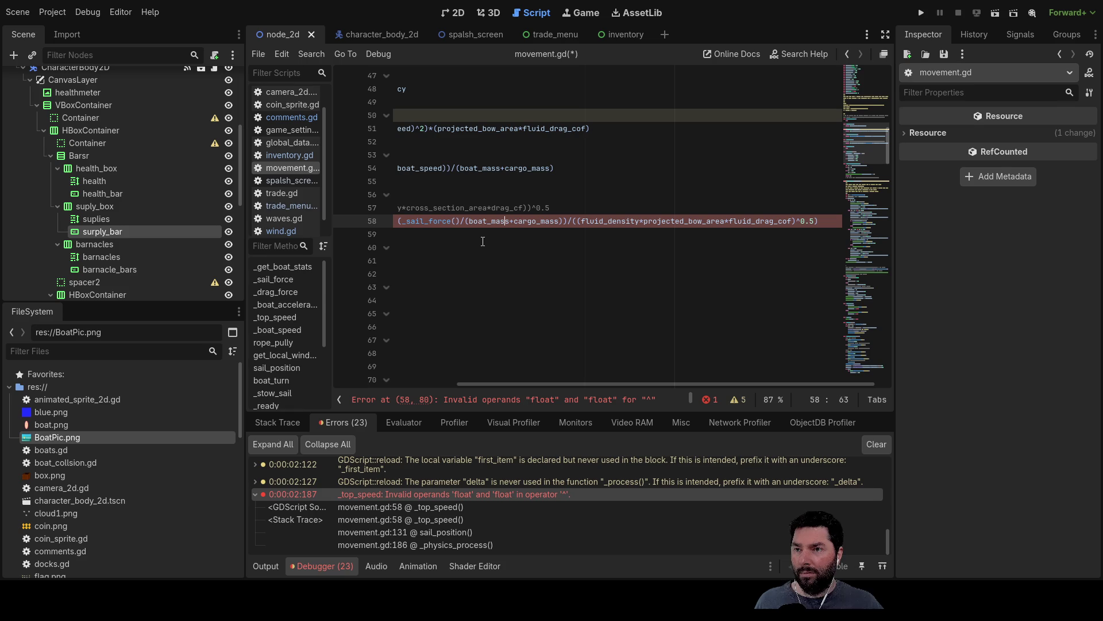
pyautogui.press('Left')
pyautogui.press('Left')
pyautogui.press('Left')
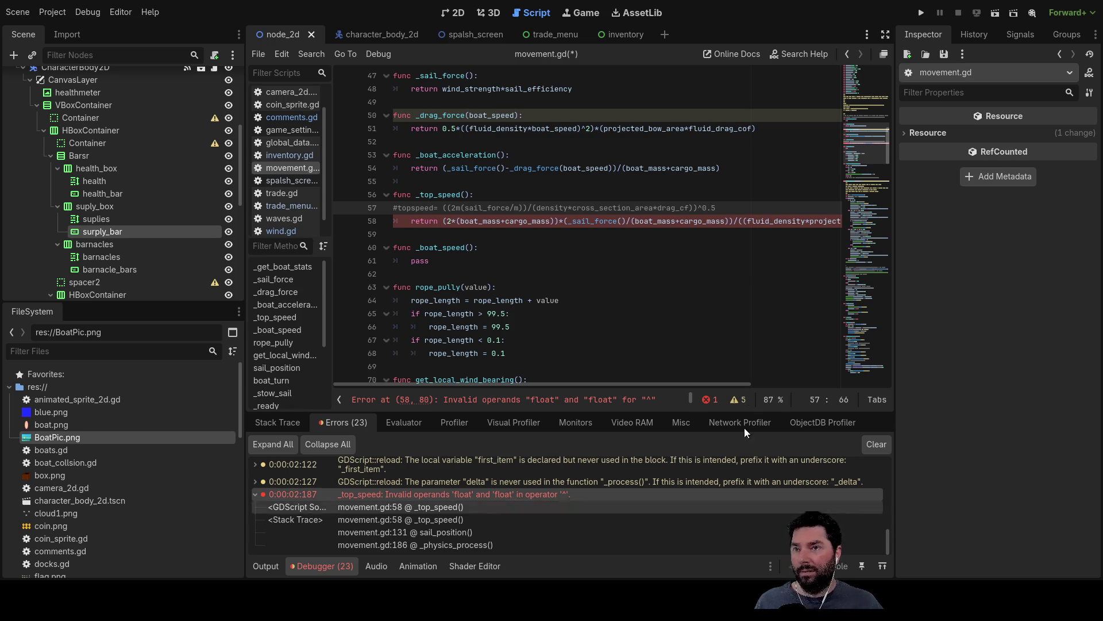
# Step: Replace line 58's ^0.5 with sqrt(fluid_density*projected_bow_area*fluid_drag_cof)
pyautogui.moveTo(695, 381); pyautogui.dragTo(843, 384)
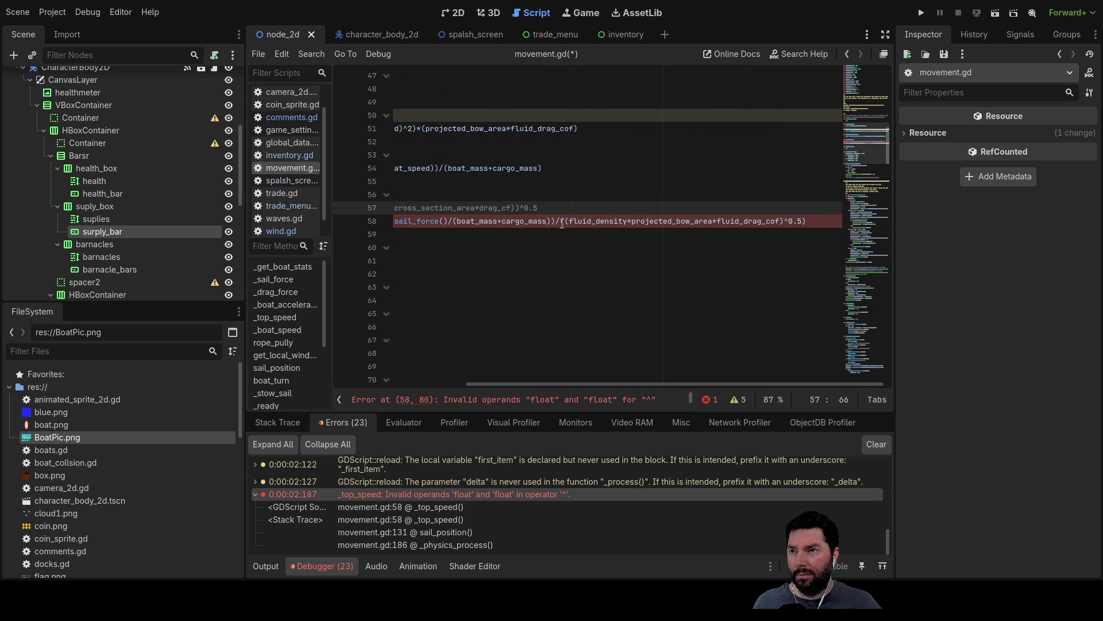
pyautogui.click(565, 222)
pyautogui.write('sqrt')
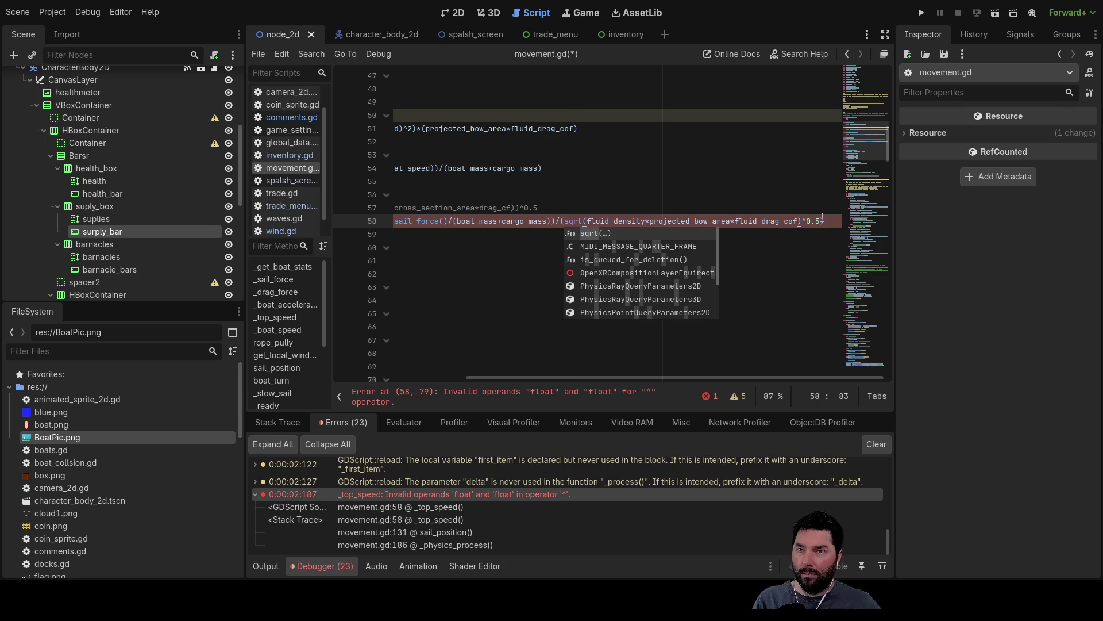
pyautogui.click(822, 216)
pyautogui.press('BackSpace')
pyautogui.press('BackSpace')
pyautogui.press('BackSpace')
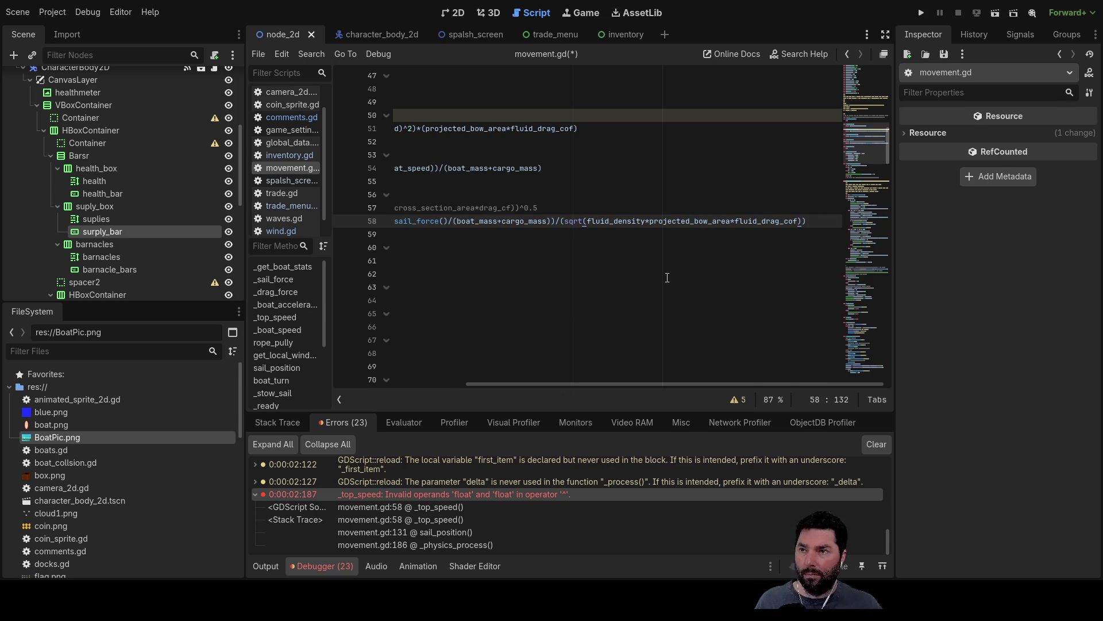
pyautogui.click(542, 280)
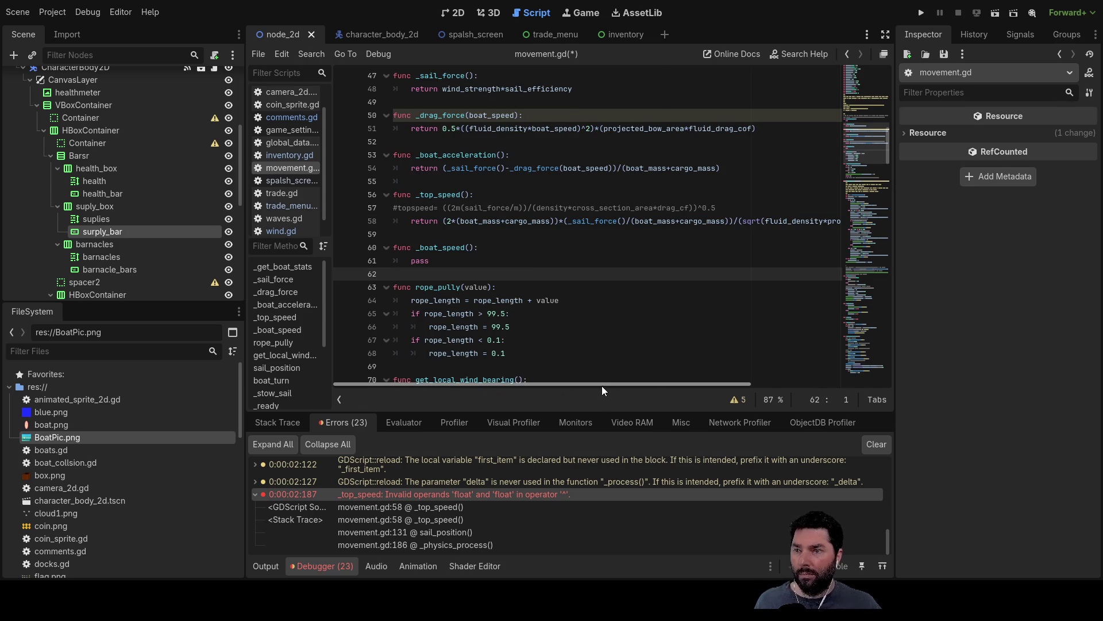
# Step: Run the project and start sailing, hitting the line 51 '^' float/int error in _drag_force
pyautogui.click(921, 12)
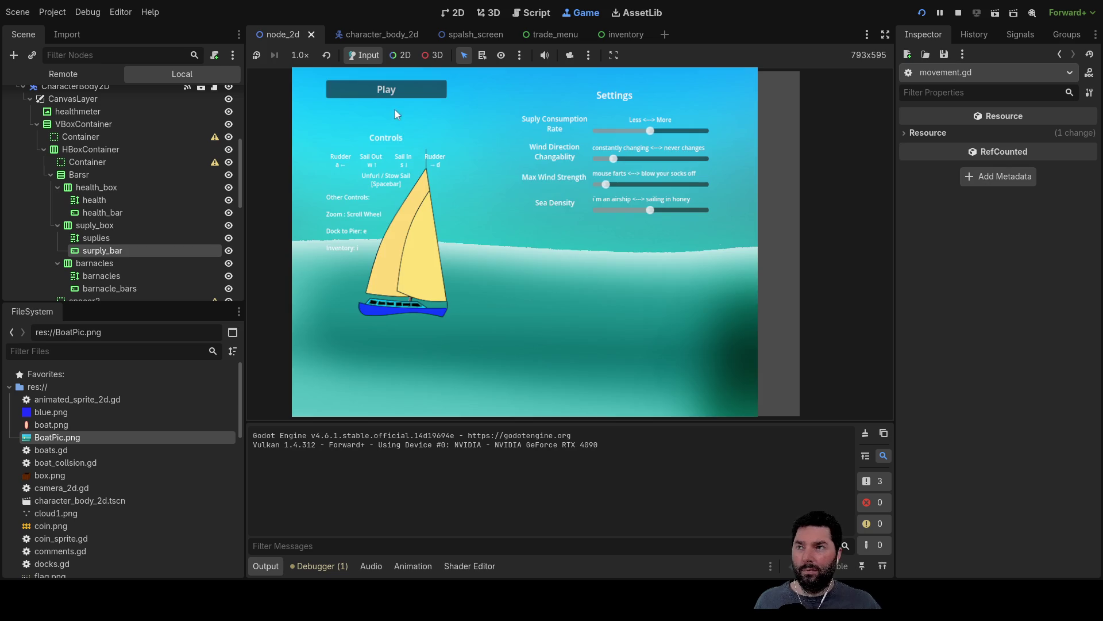
pyautogui.click(400, 111)
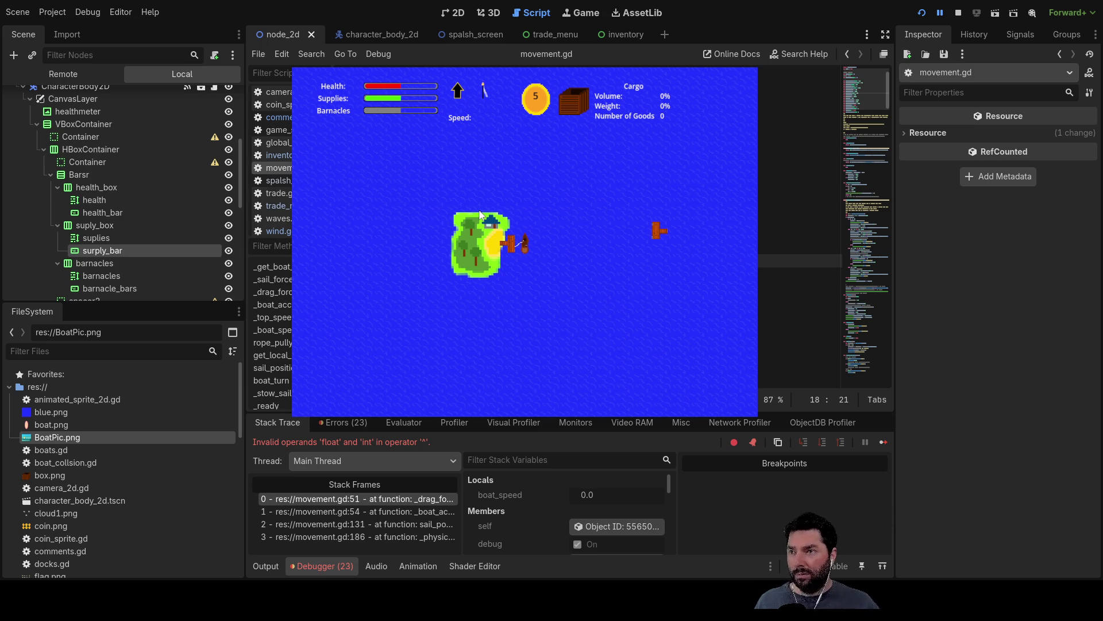
pyautogui.hotkey('ctrl', 'z')
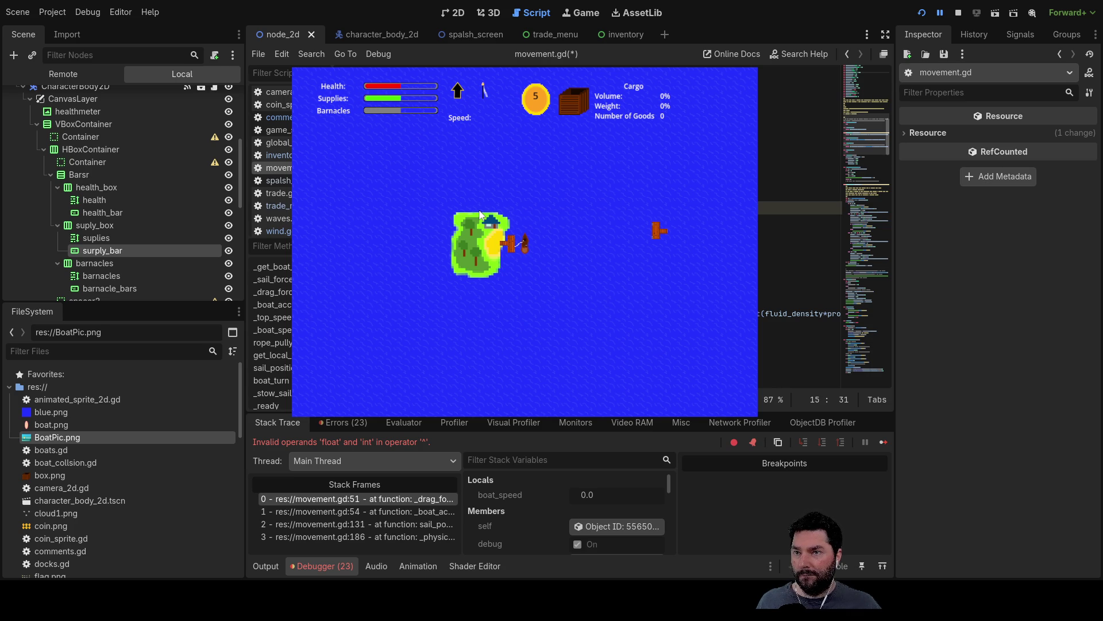
# Step: Undo recent edits in movement.gd and scroll through the script to review them
pyautogui.hotkey('ctrl', 'z')
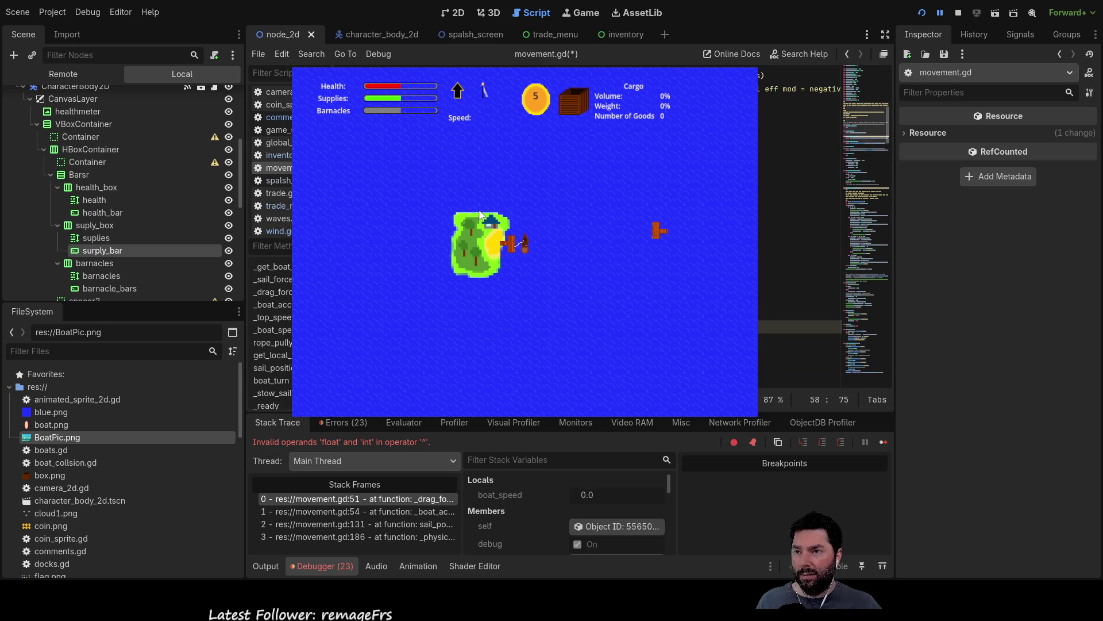
pyautogui.hotkey('ctrl', 'z')
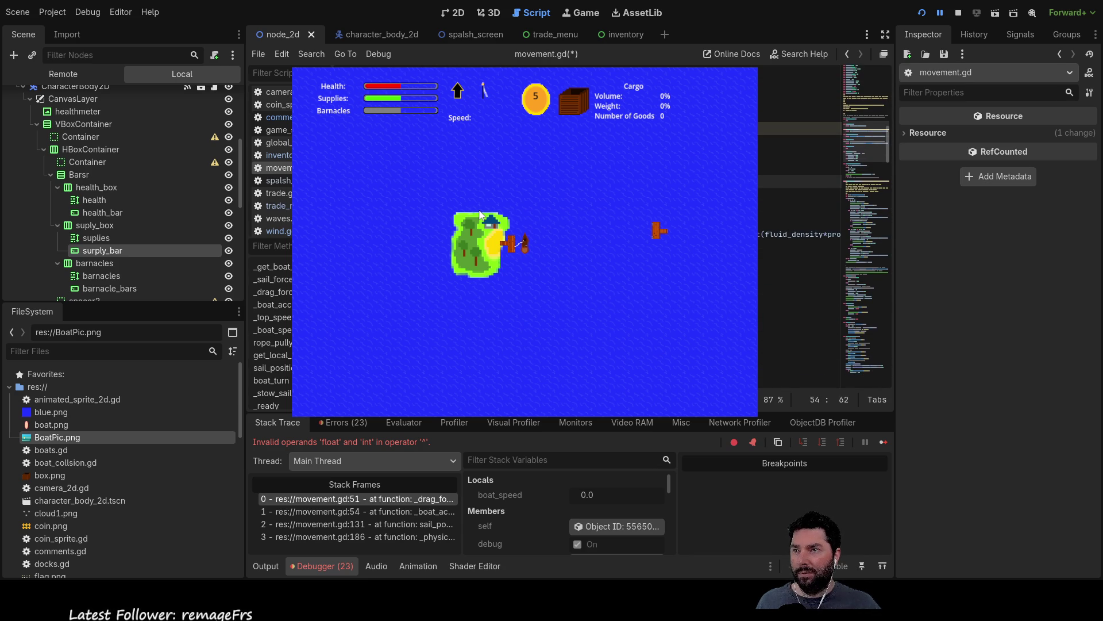
pyautogui.hotkey('ctrl', 'z')
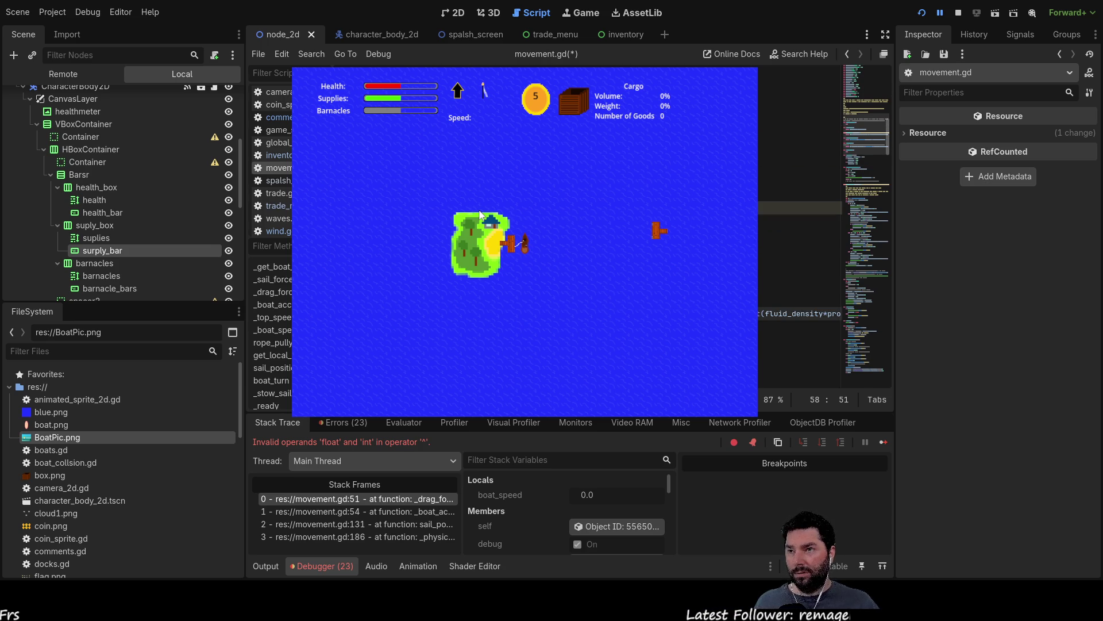
pyautogui.press('Up')
pyautogui.press('Up')
pyautogui.press('Up')
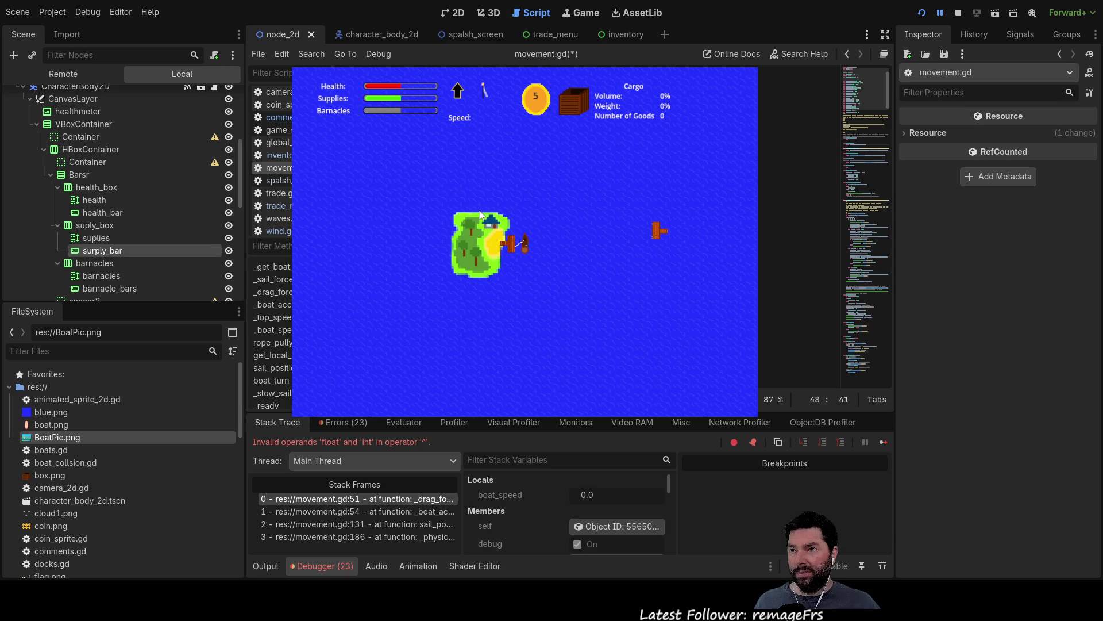
pyautogui.press('pageup')
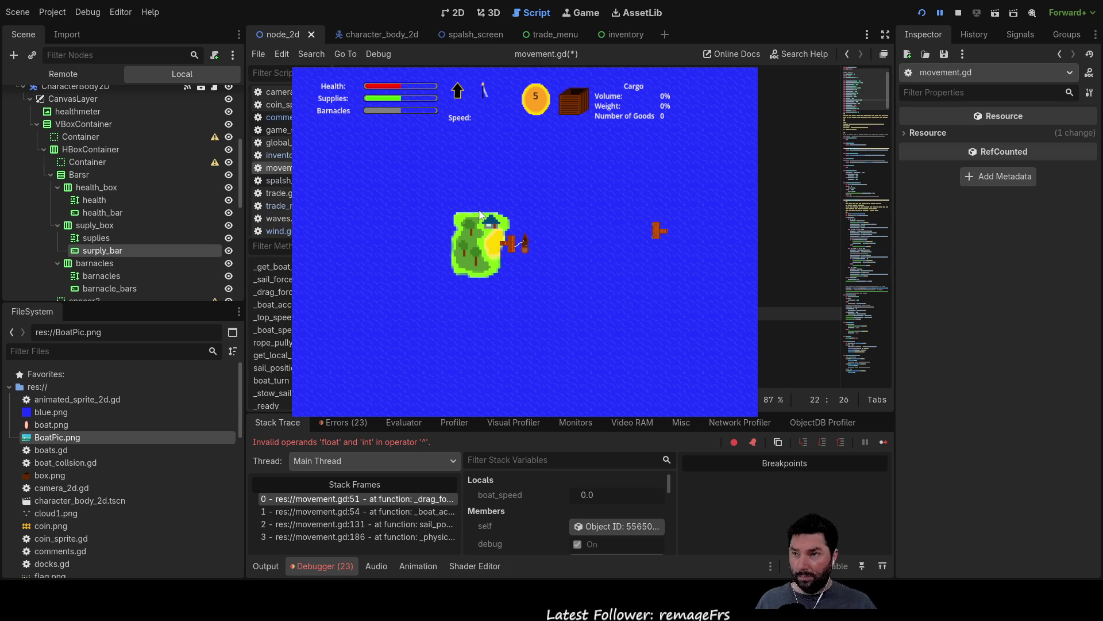
pyautogui.press('Down')
pyautogui.press('Down')
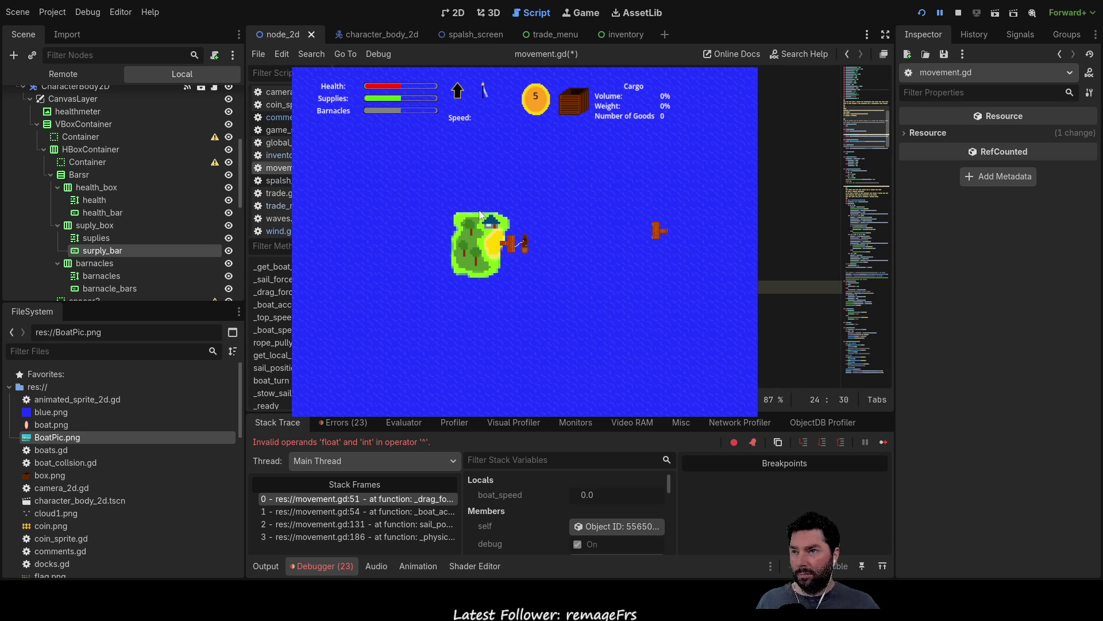
pyautogui.press('pagedown')
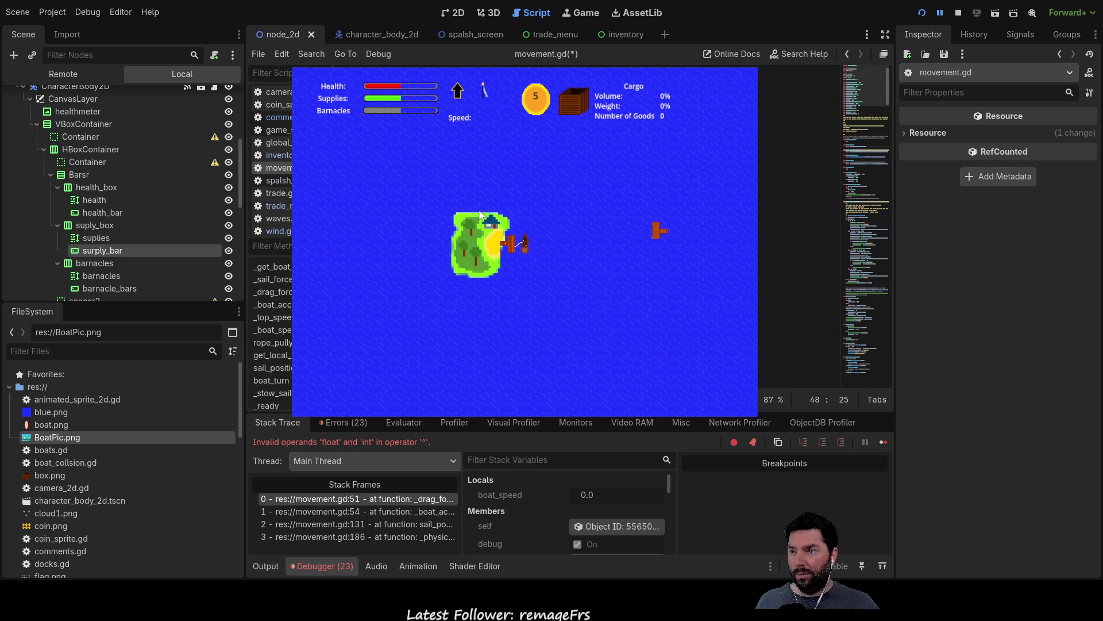
# Step: Undo several more edits and stop the halted game run
pyautogui.hotkey('ctrl', 'z')
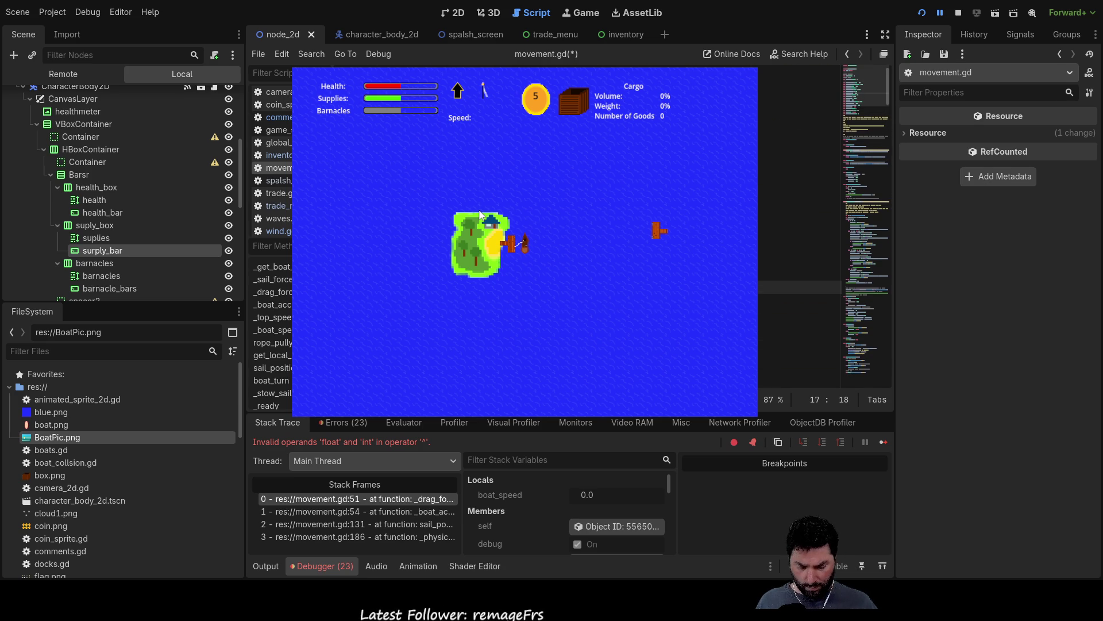
pyautogui.hotkey('ctrl', 'z')
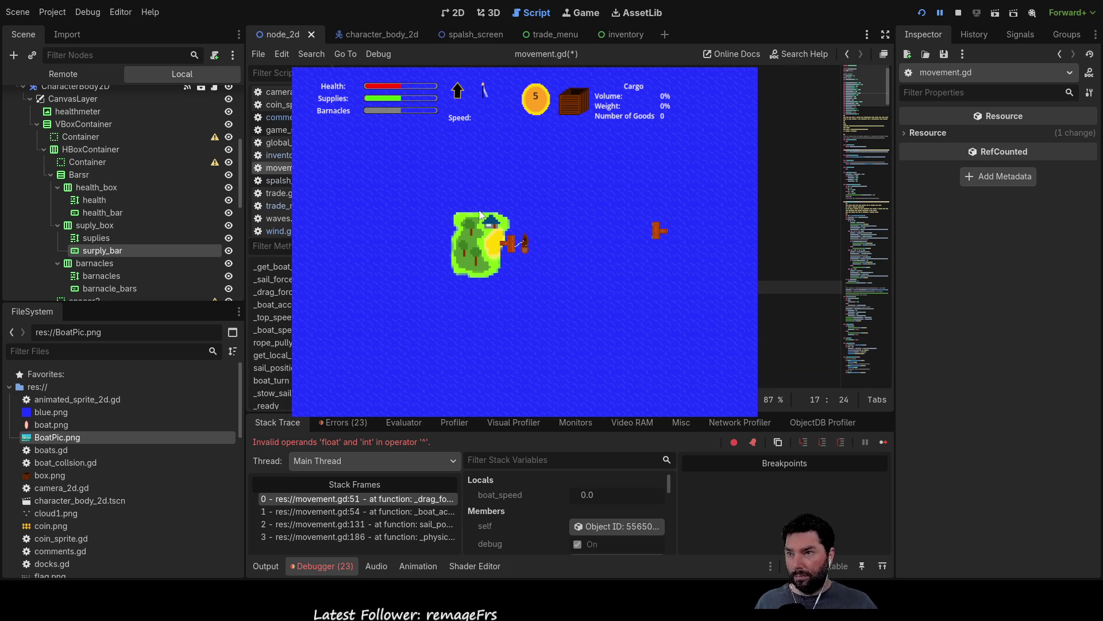
pyautogui.hotkey('ctrl', 'z')
pyautogui.hotkey('ctrl', 'z')
pyautogui.hotkey('ctrl', 'z')
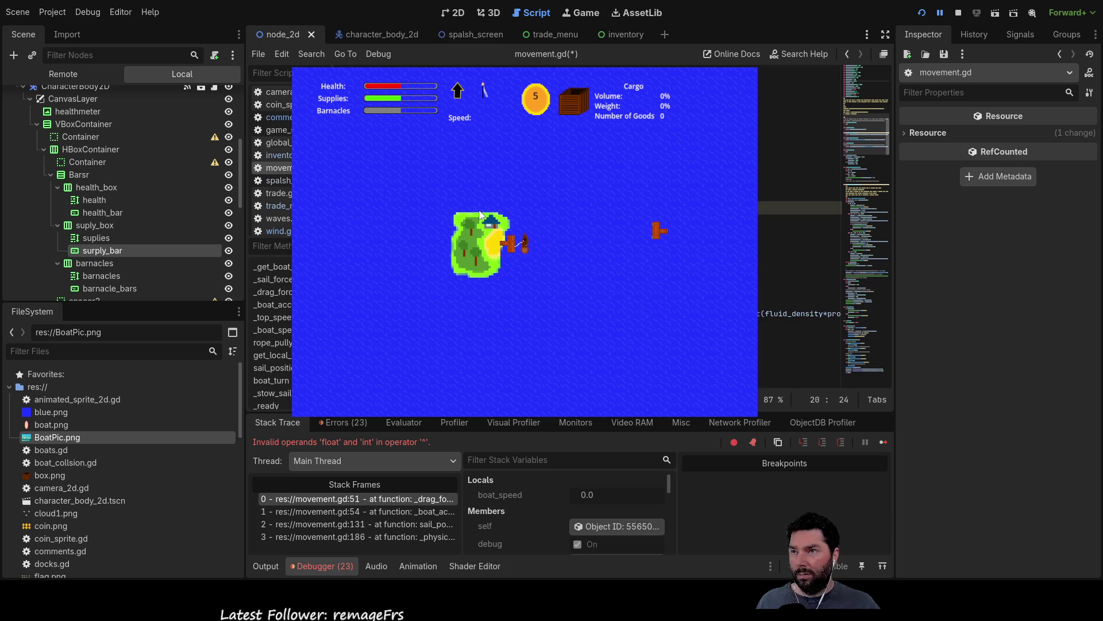
pyautogui.hotkey('ctrl', 'z')
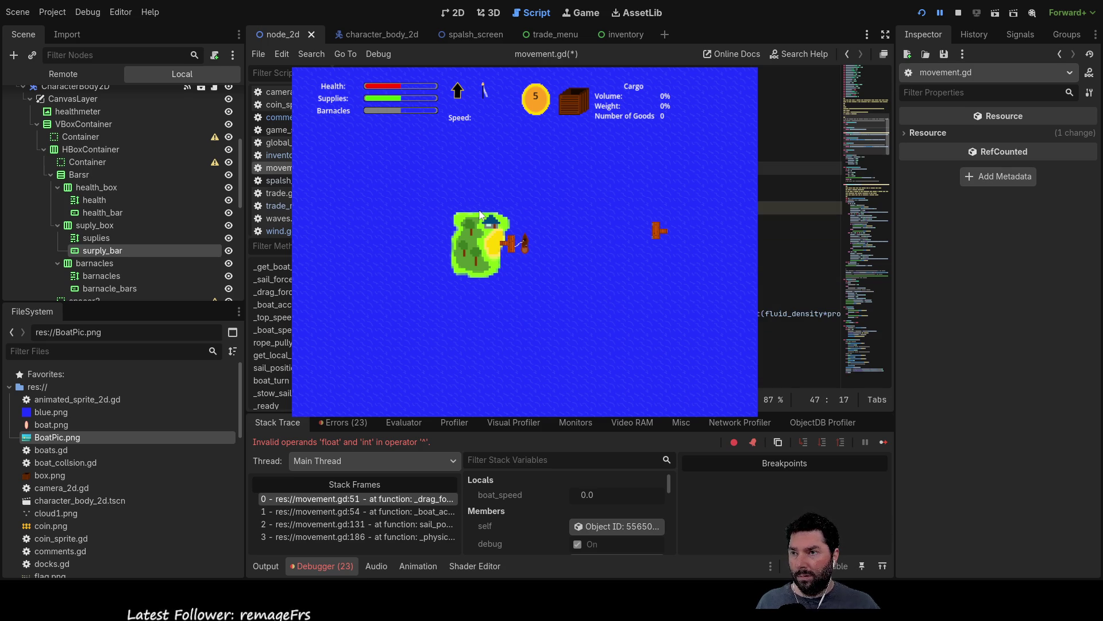
pyautogui.hotkey('ctrl', 'z')
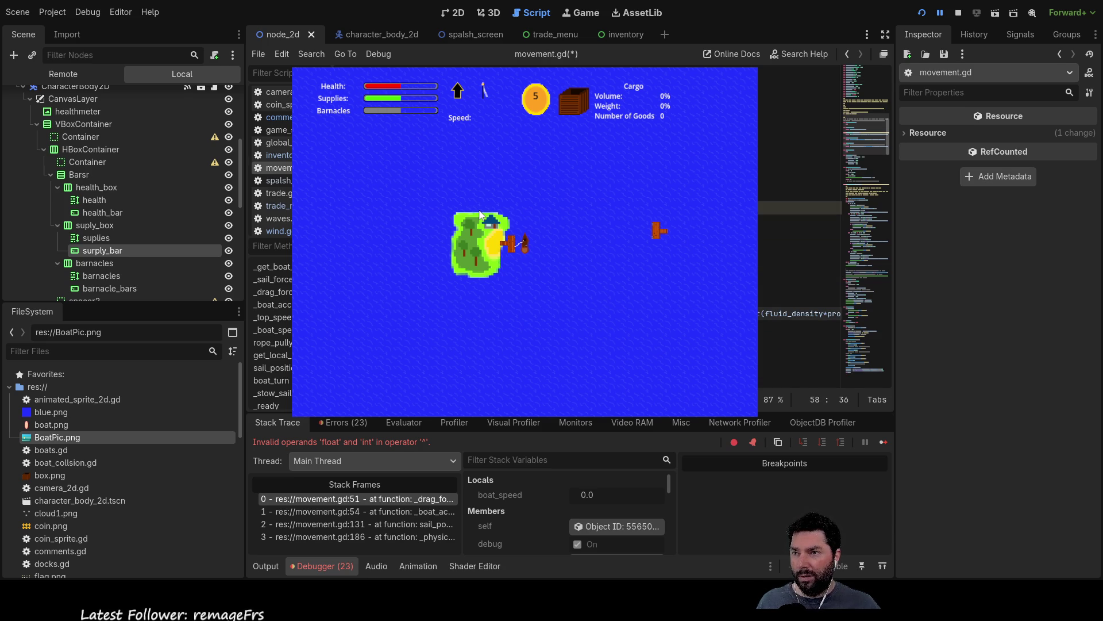
pyautogui.hotkey('ctrl', 'z')
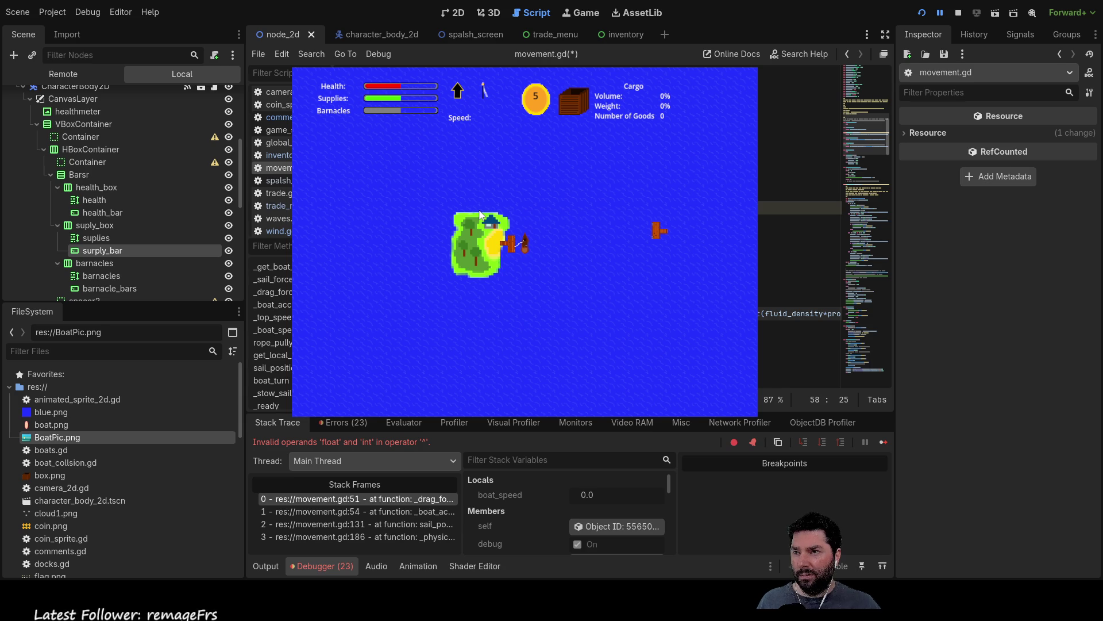
pyautogui.click(959, 11)
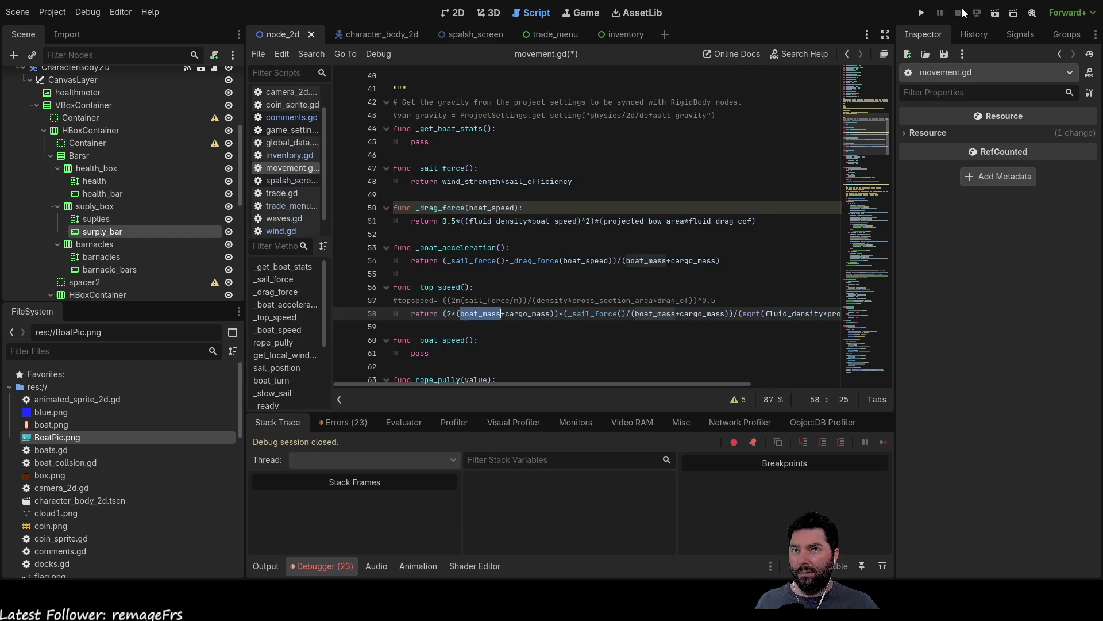
# Step: Rerun the project and start sailing, hitting the line 51 '^' error again
pyautogui.click(920, 14)
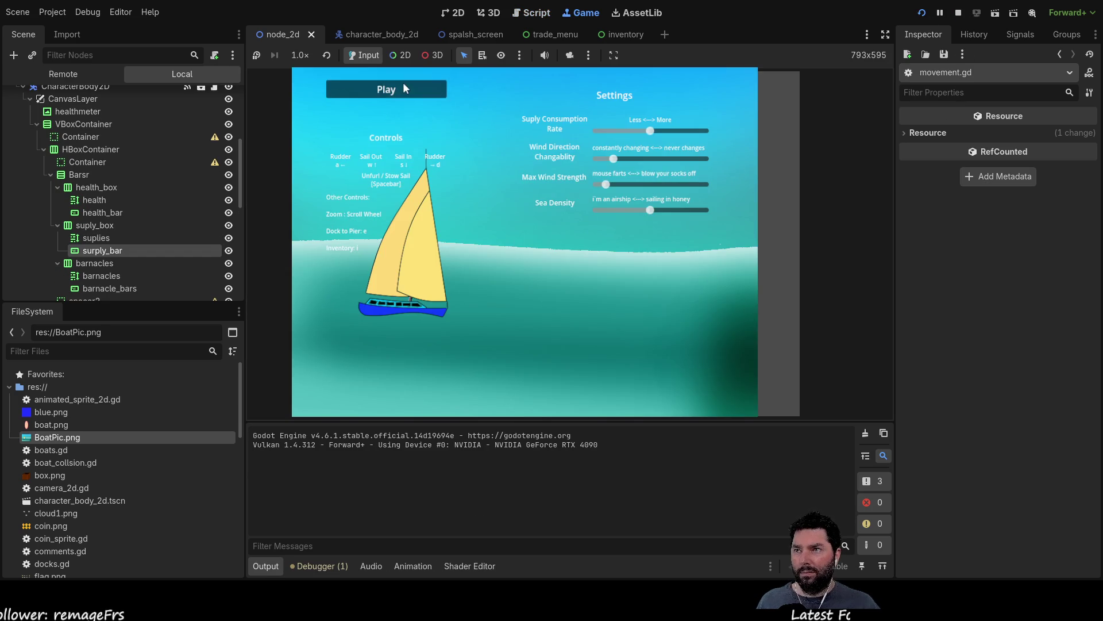
pyautogui.click(403, 83)
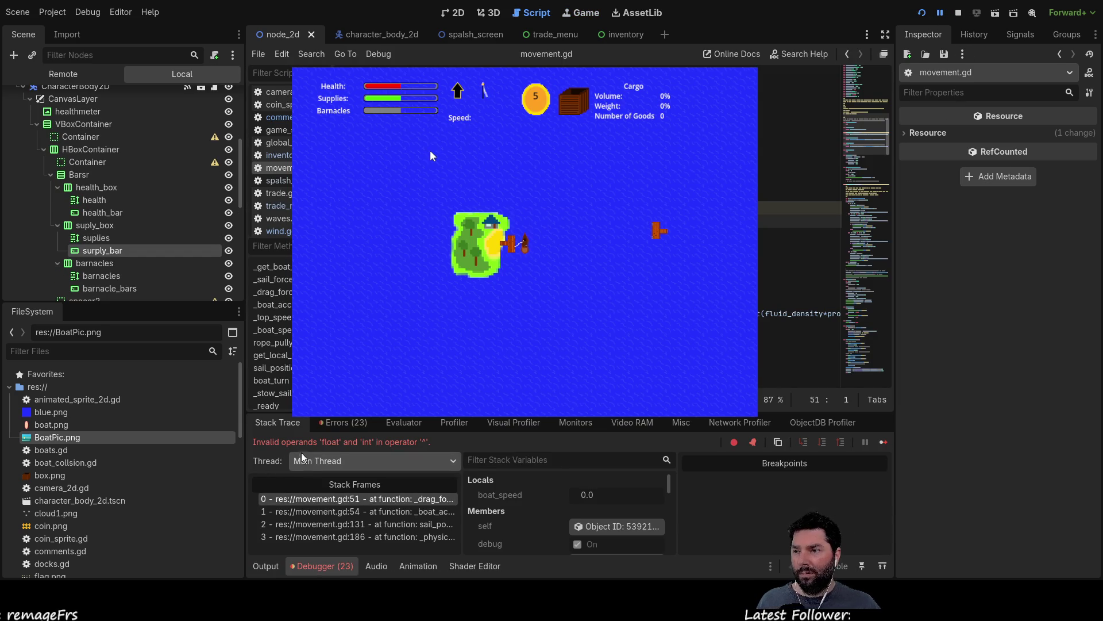
pyautogui.doubleClick(410, 443)
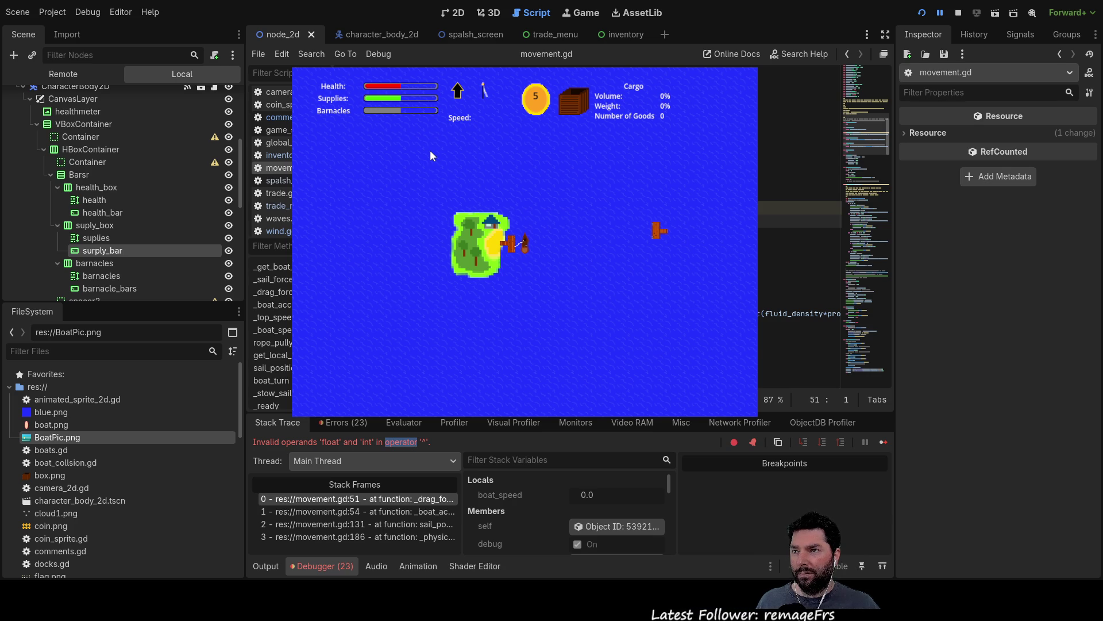
# Step: Edit the exponent at the end of line 51's drag formula, then stop the game
pyautogui.click(799, 214)
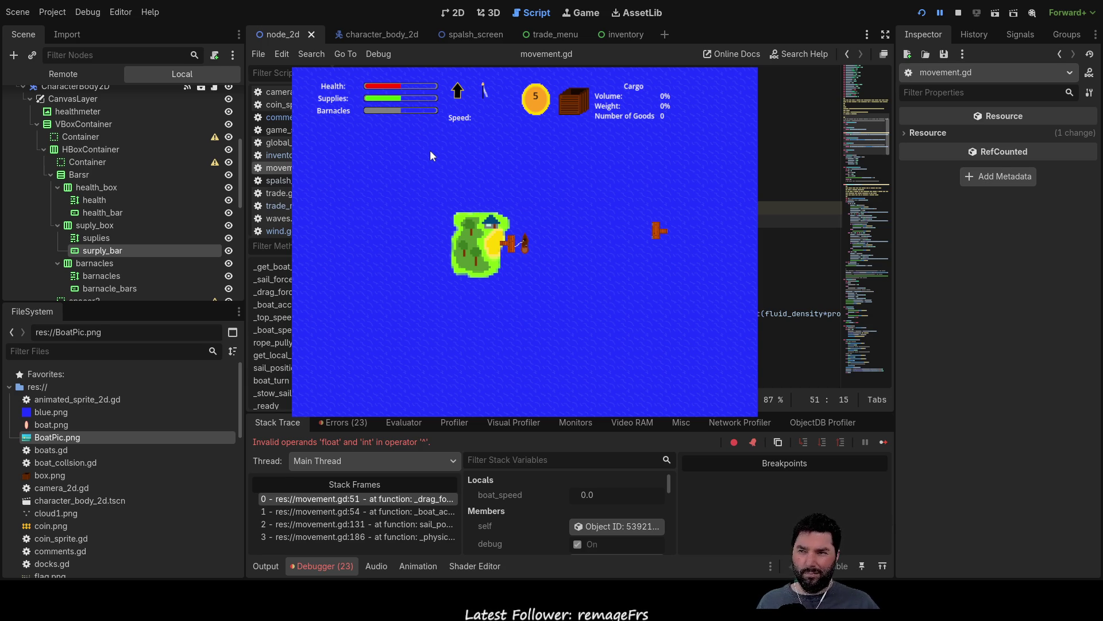
pyautogui.press('End')
pyautogui.press('End')
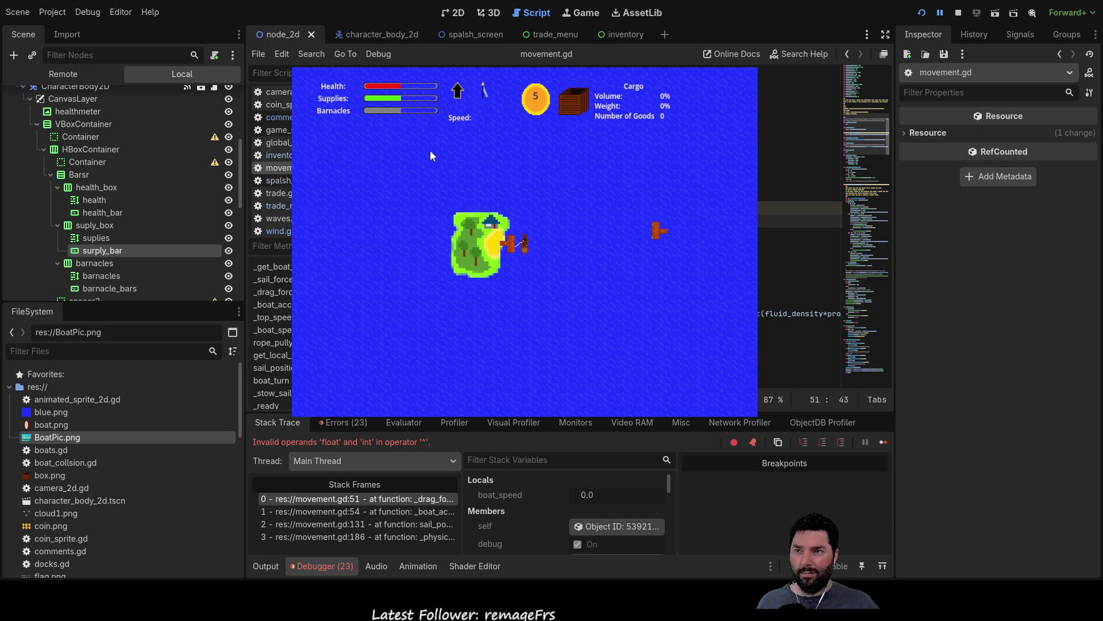
pyautogui.press('Right')
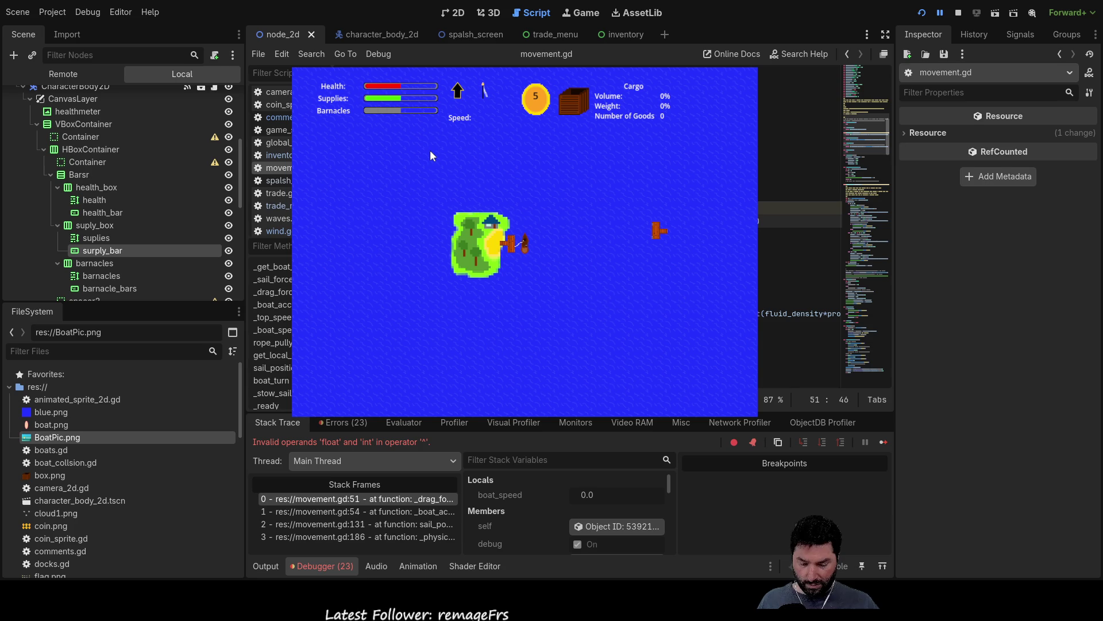
pyautogui.write('f)')
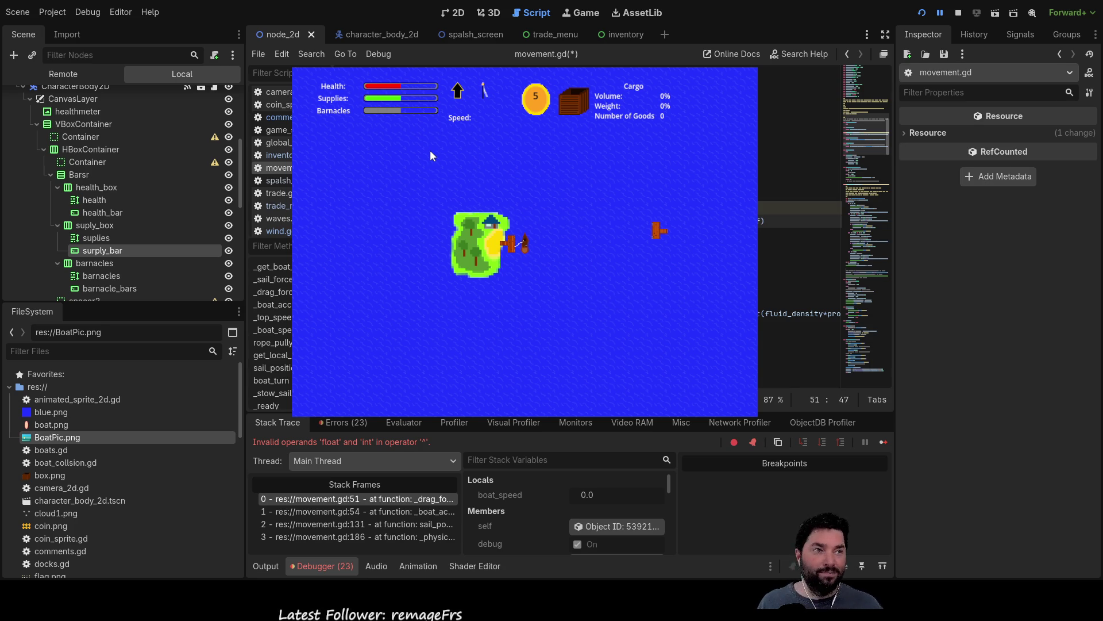
pyautogui.press('F8')
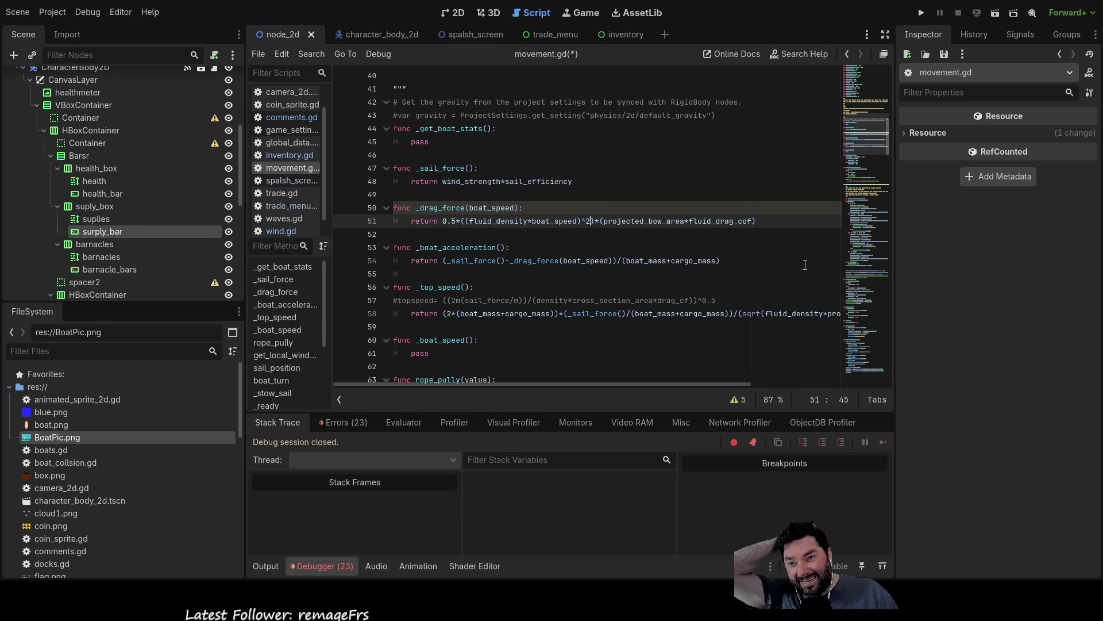
# Step: Set line 51's exponent to ^2.0 and relaunch the game to test the drag formula
pyautogui.press('BackSpace')
pyautogui.press('BackSpace')
pyautogui.press('Left')
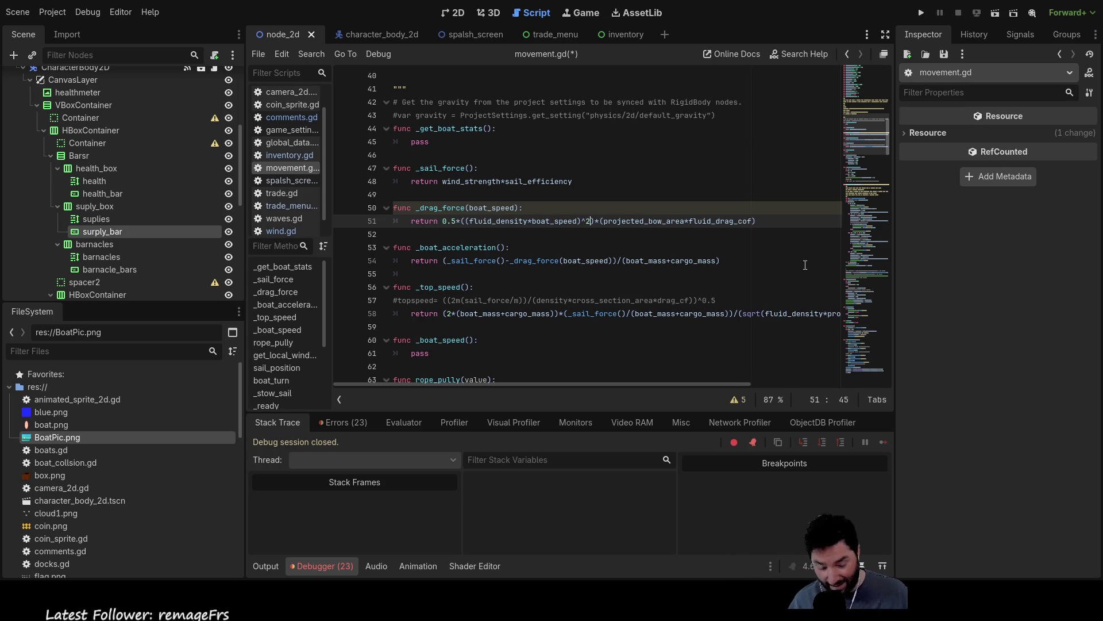
pyautogui.press('Right')
pyautogui.write('.0')
pyautogui.press('Up')
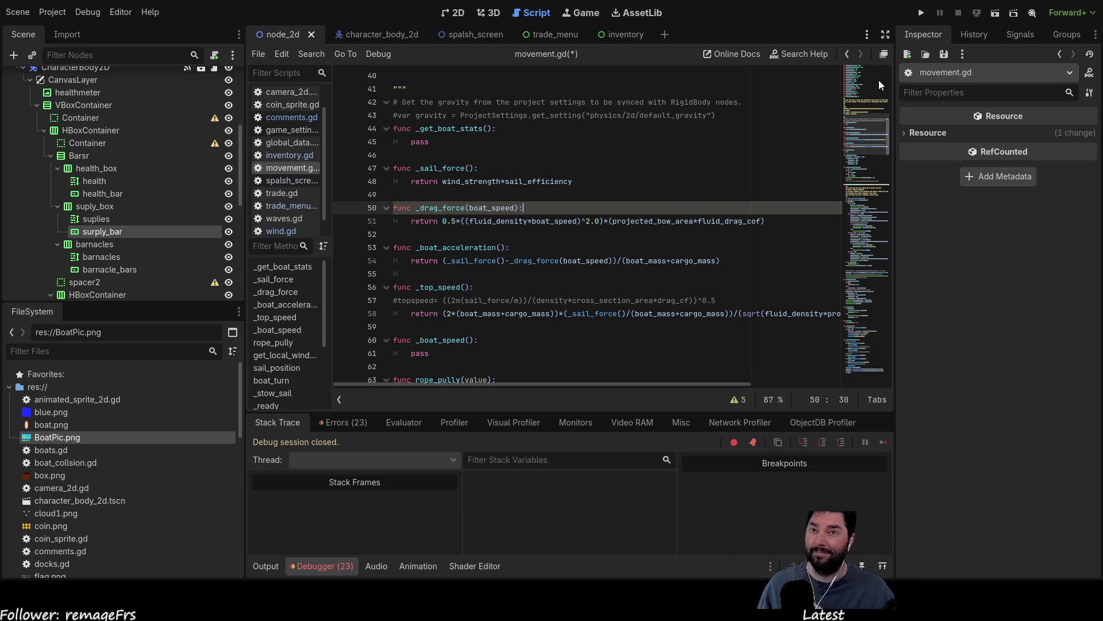
pyautogui.click(922, 13)
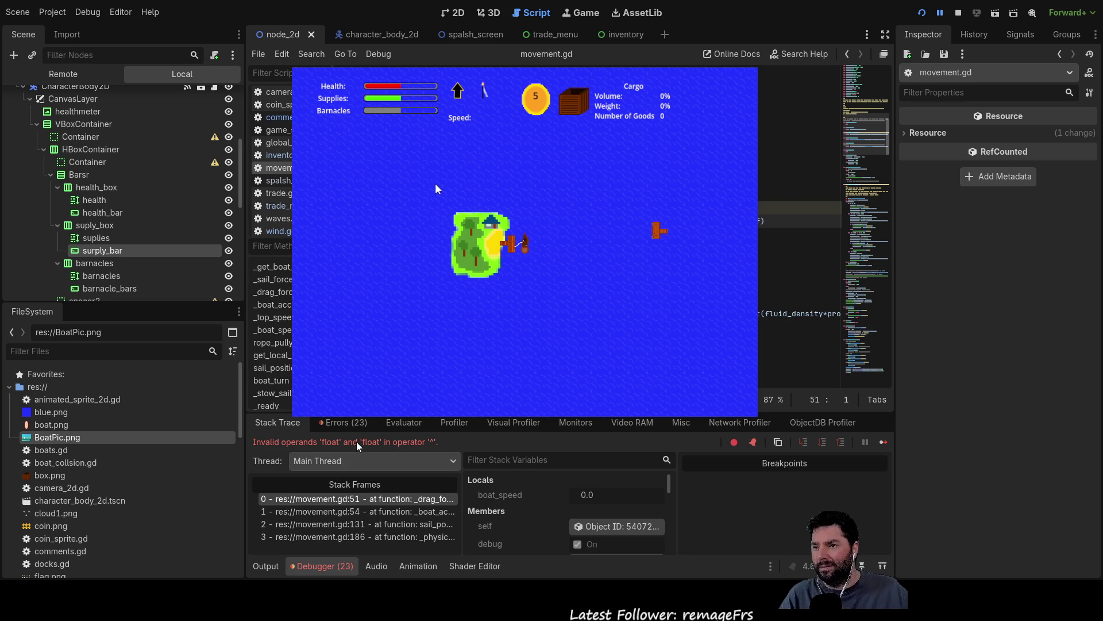
# Step: Stop the game and expand the _drag_force invalid 'float' and 'float' operands error
pyautogui.click(951, 12)
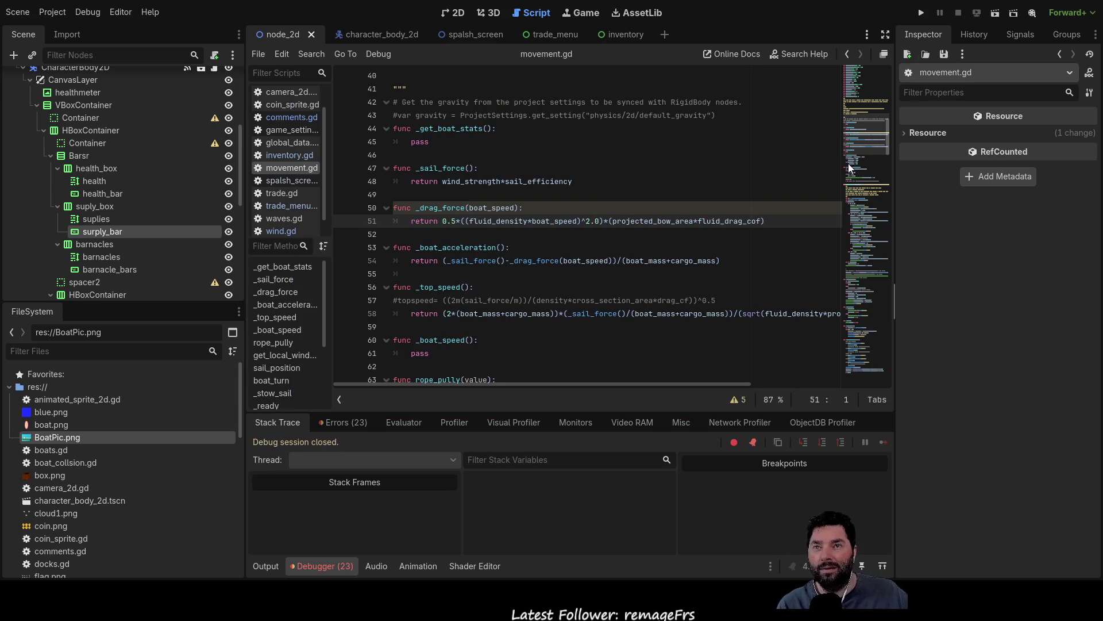
pyautogui.click(265, 565)
pyautogui.click(313, 565)
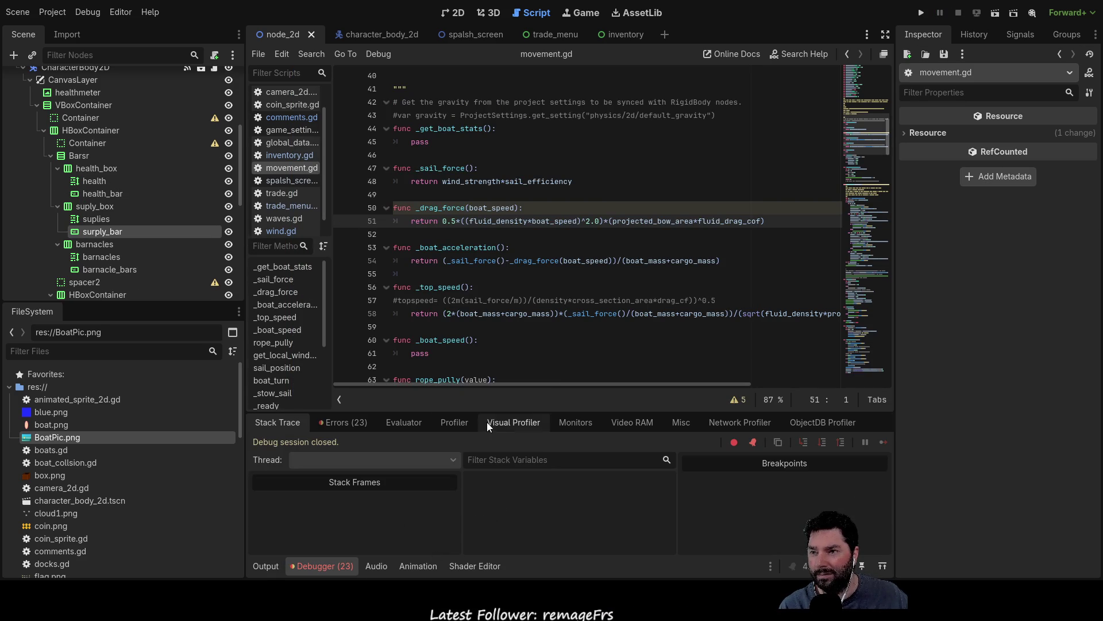
pyautogui.click(344, 423)
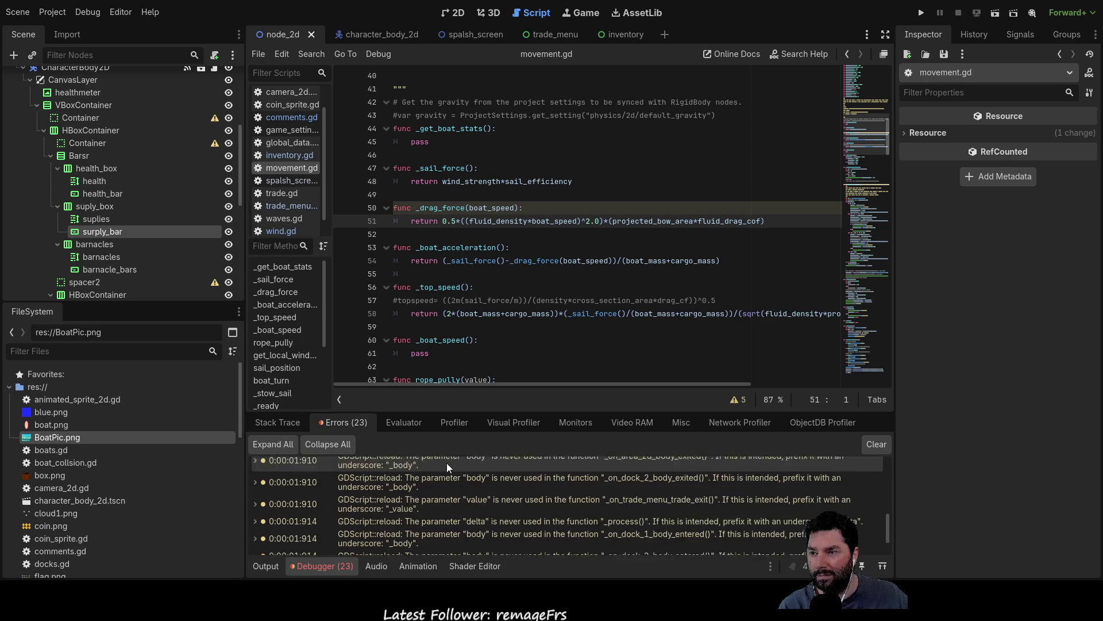
pyautogui.scroll(-3, 446, 463)
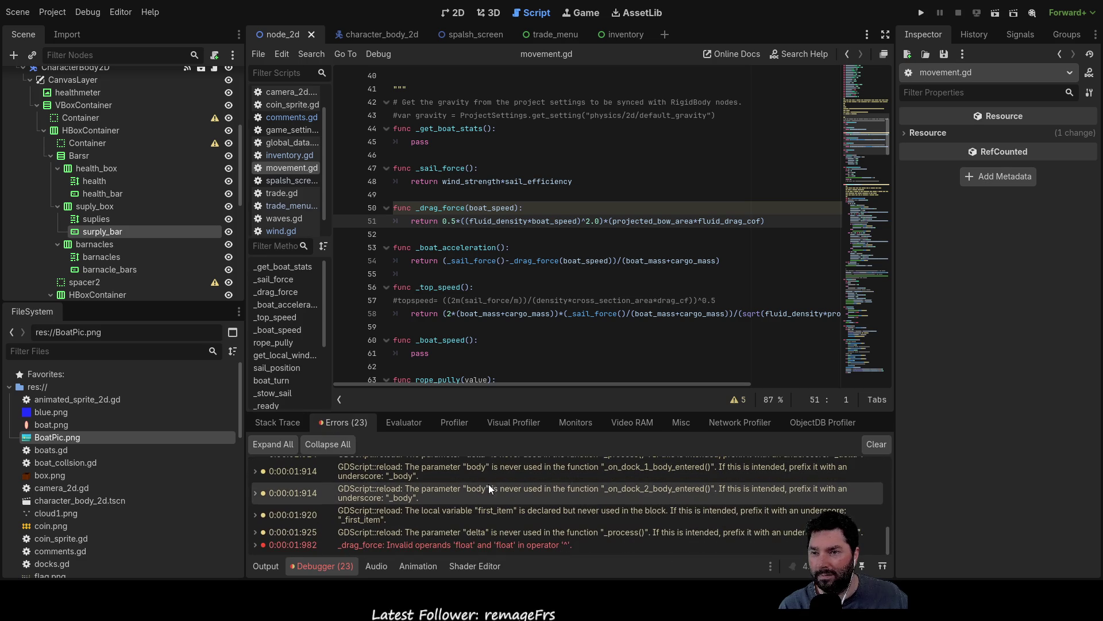
pyautogui.doubleClick(439, 543)
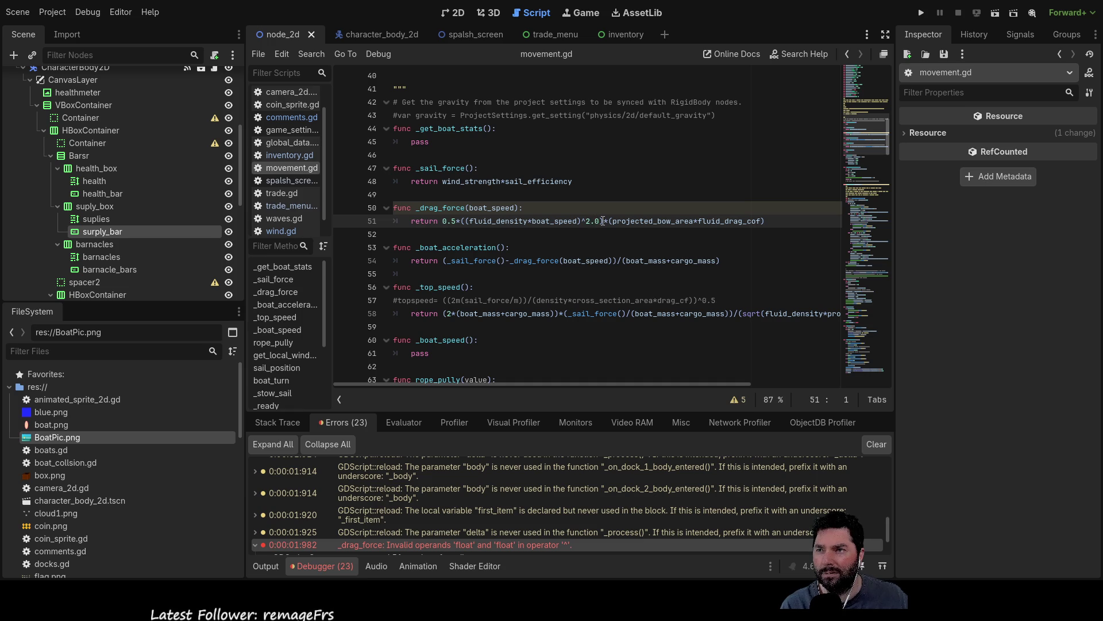
# Step: Check fluid_drag_cof's declaration, then place the caret after the speed term on line 51
pyautogui.click(735, 223)
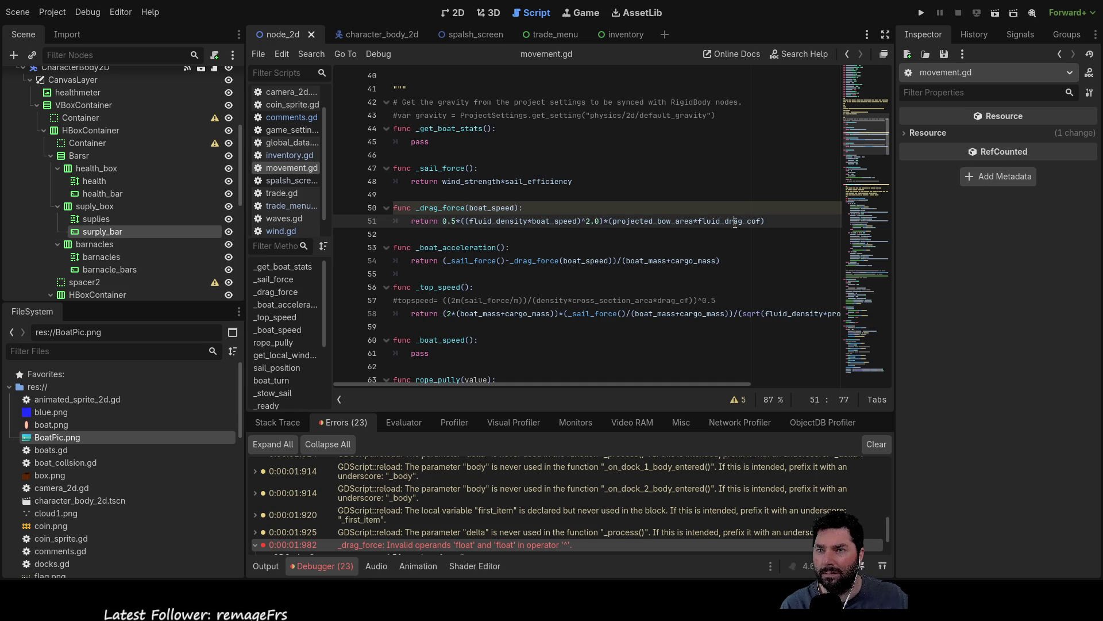
pyautogui.doubleClick(735, 222)
pyautogui.scroll(10, 609, 282)
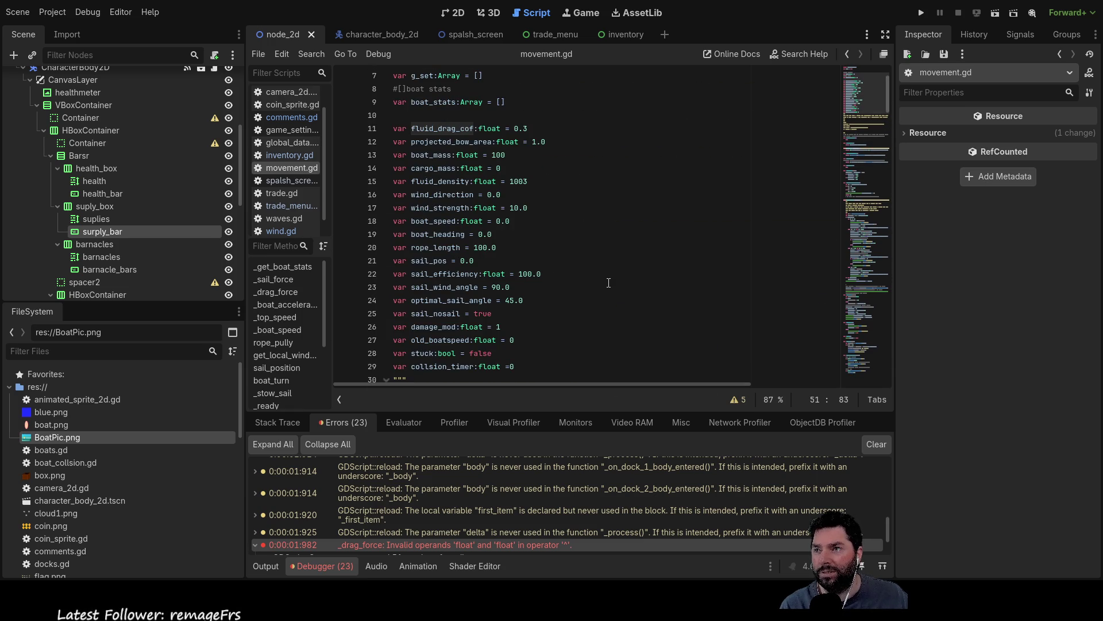
pyautogui.scroll(-10, 608, 283)
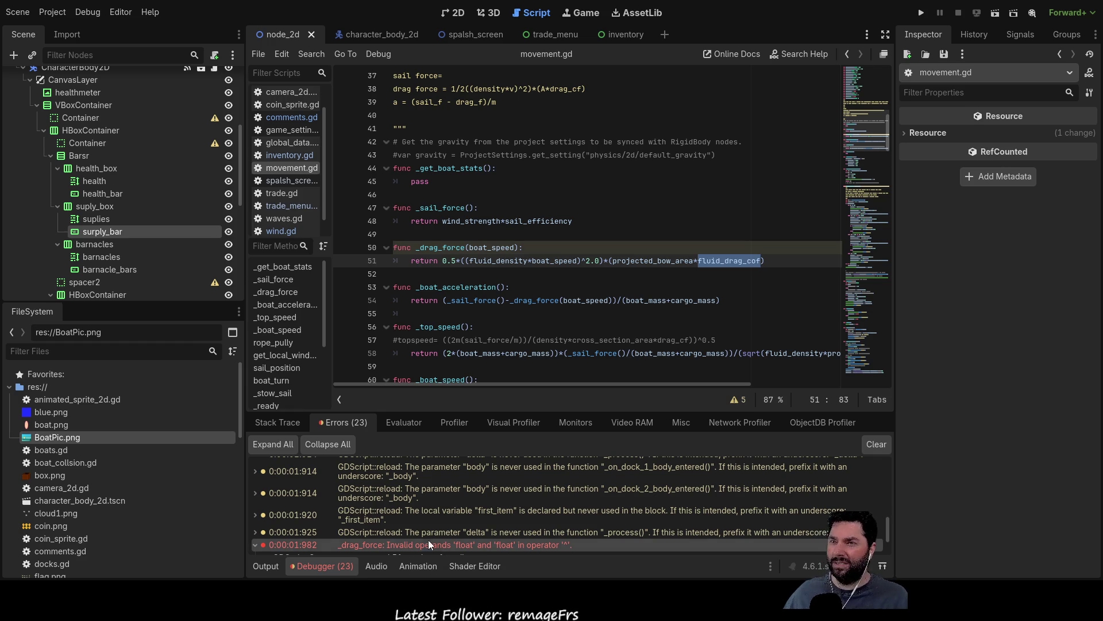
pyautogui.click(582, 260)
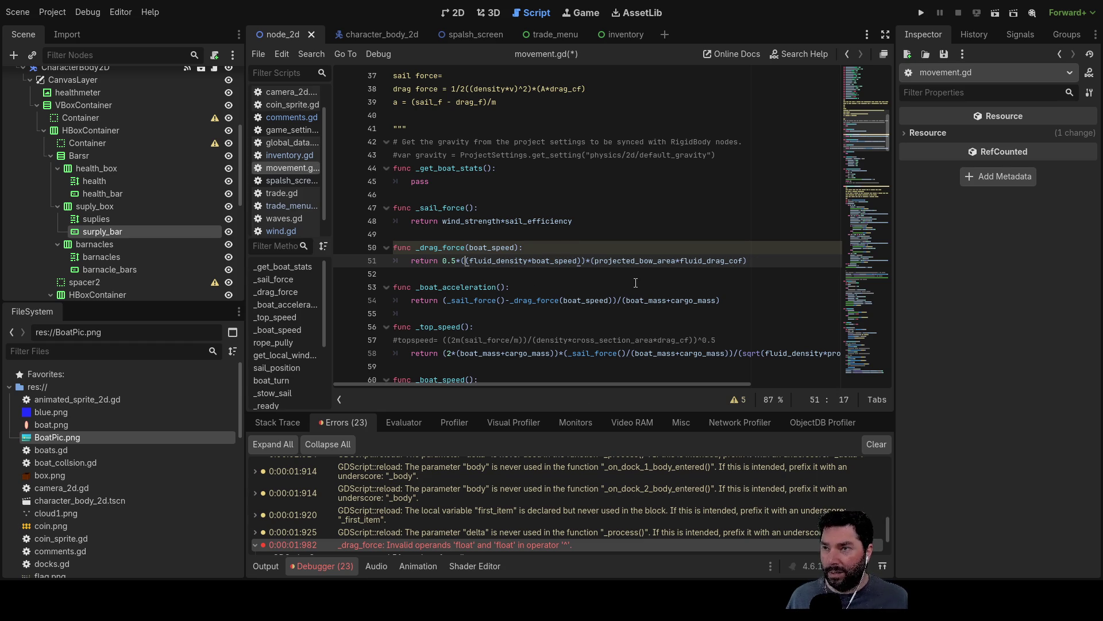
# Step: Rewrite line 51's squared term as pow((fluid_density*boat_speed),2.0) and balance the parentheses
pyautogui.write('pow')
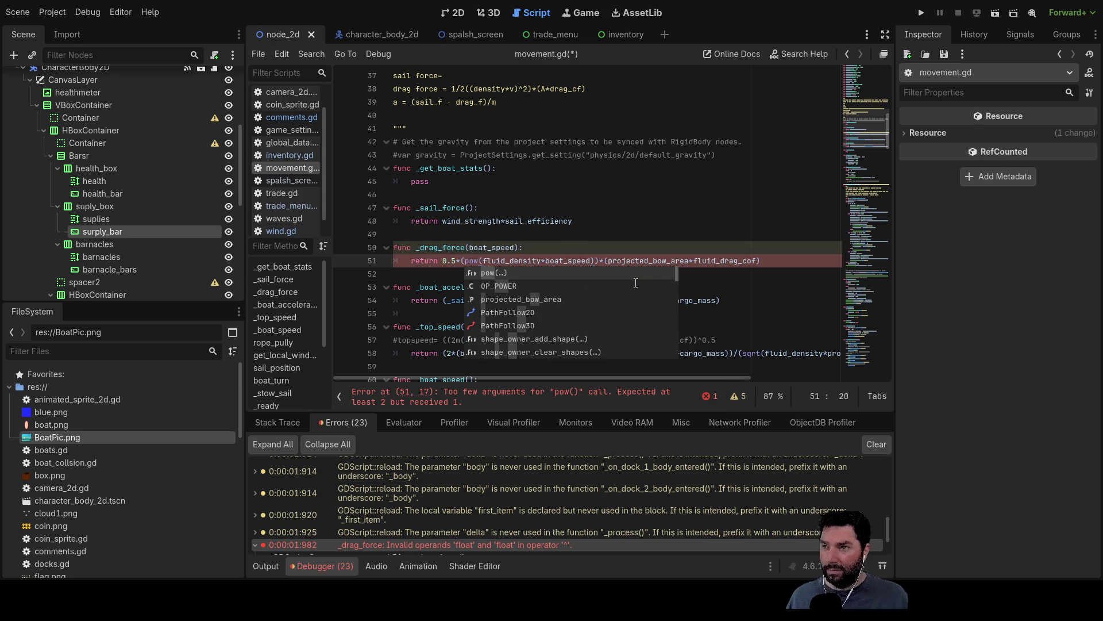
pyautogui.write('(')
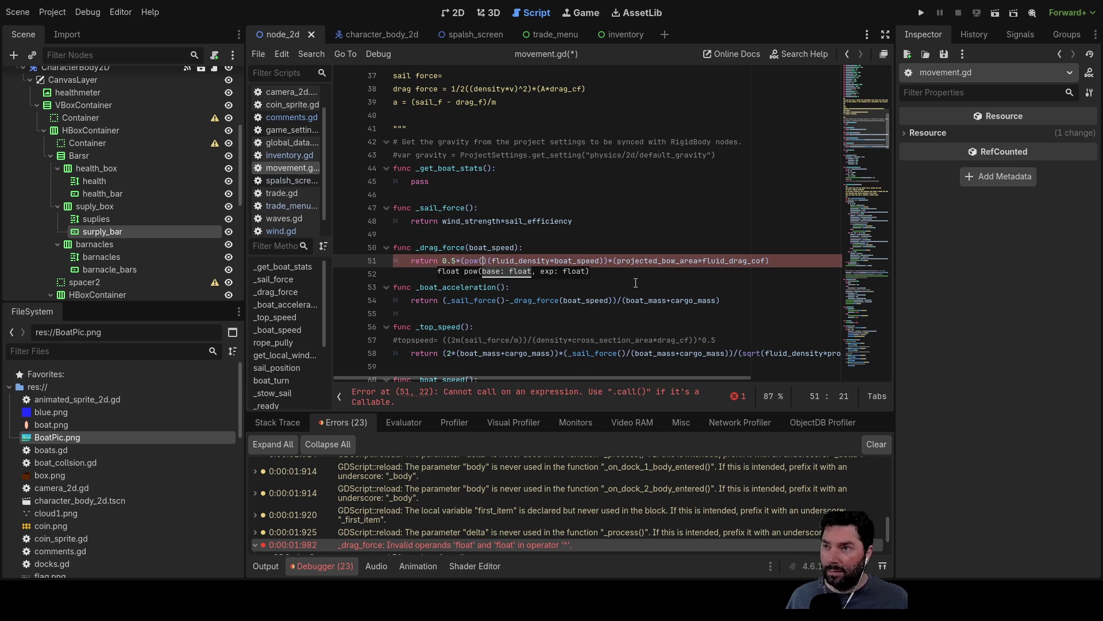
pyautogui.press('Delete')
pyautogui.write('(')
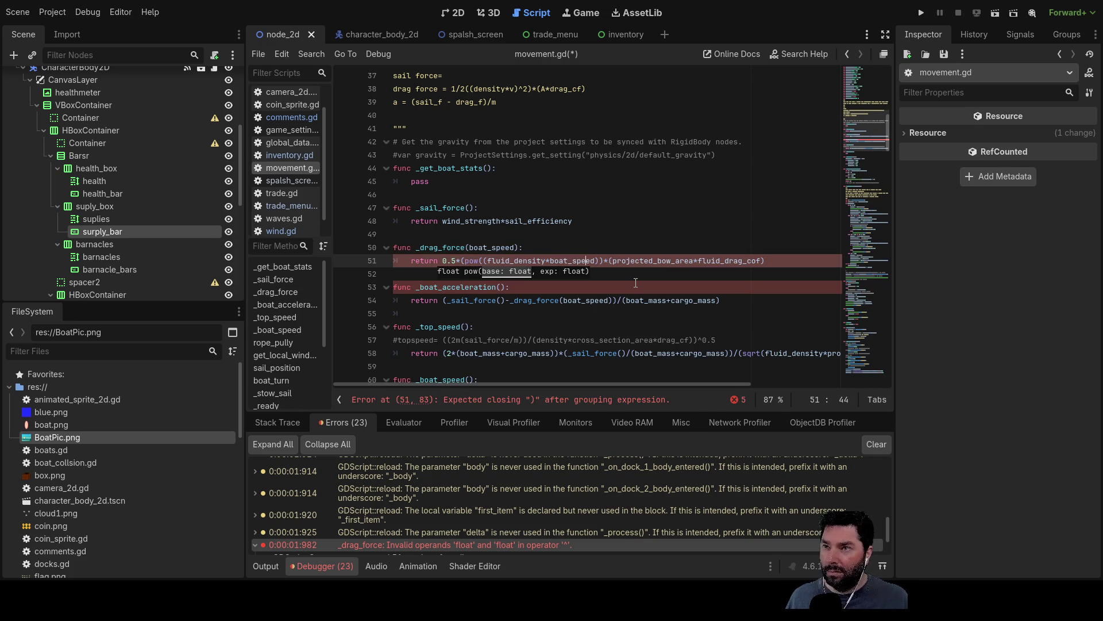
pyautogui.press('Right')
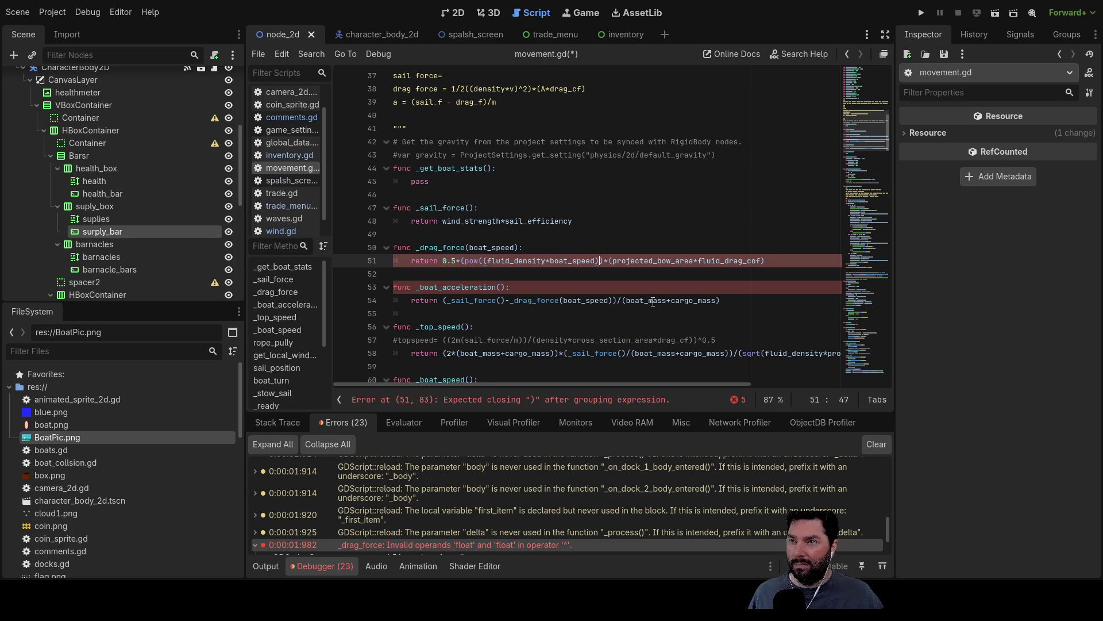
pyautogui.write('2.0')
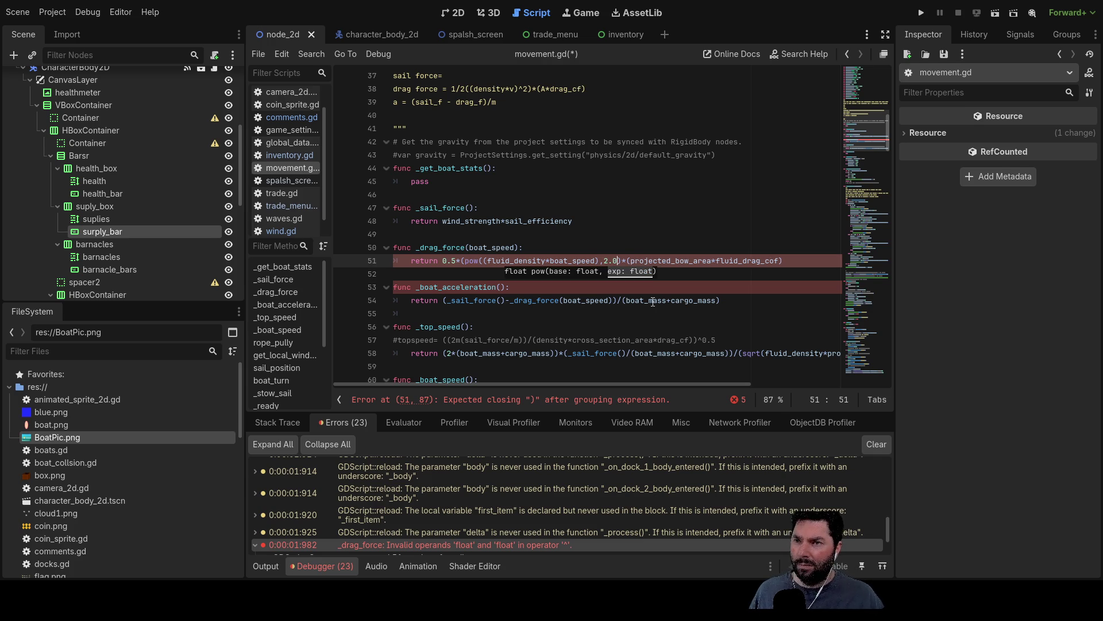
pyautogui.click(479, 259)
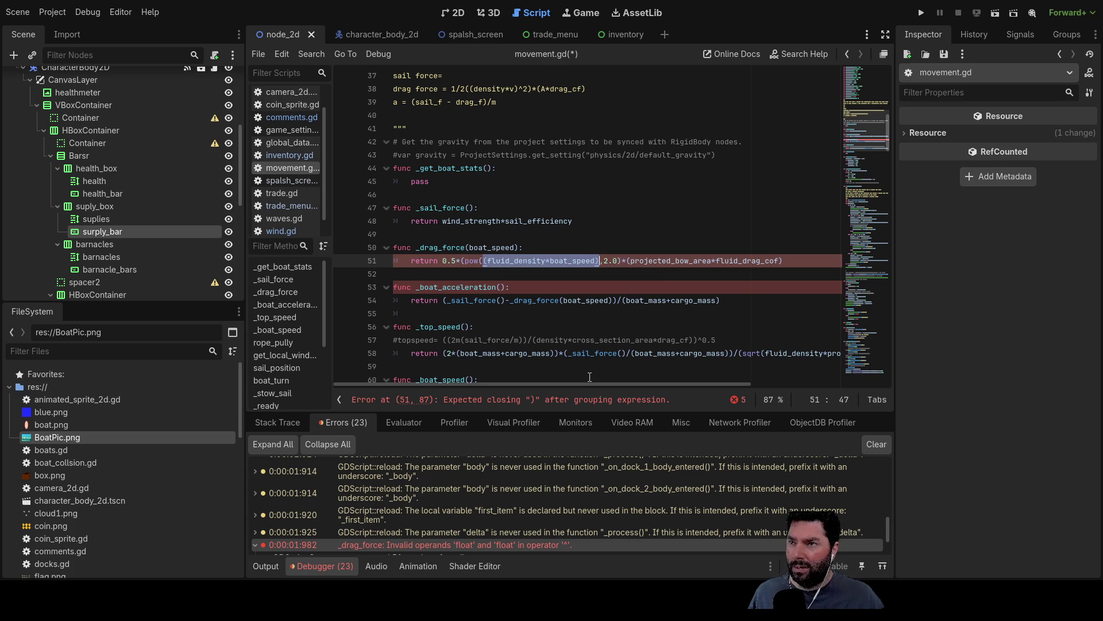
pyautogui.press('Right')
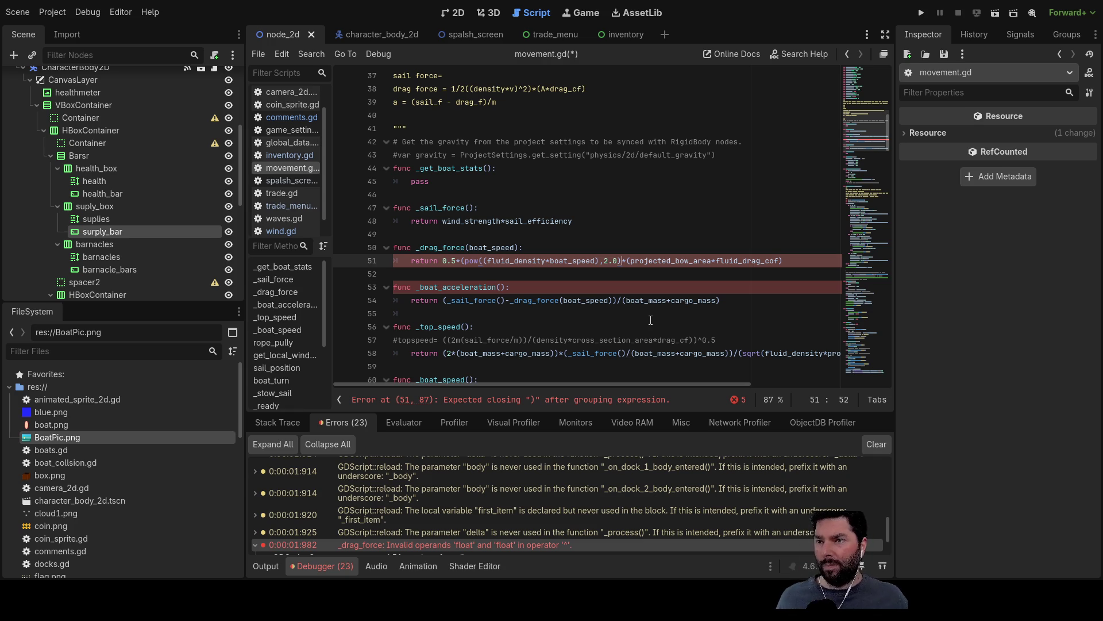
pyautogui.write(')')
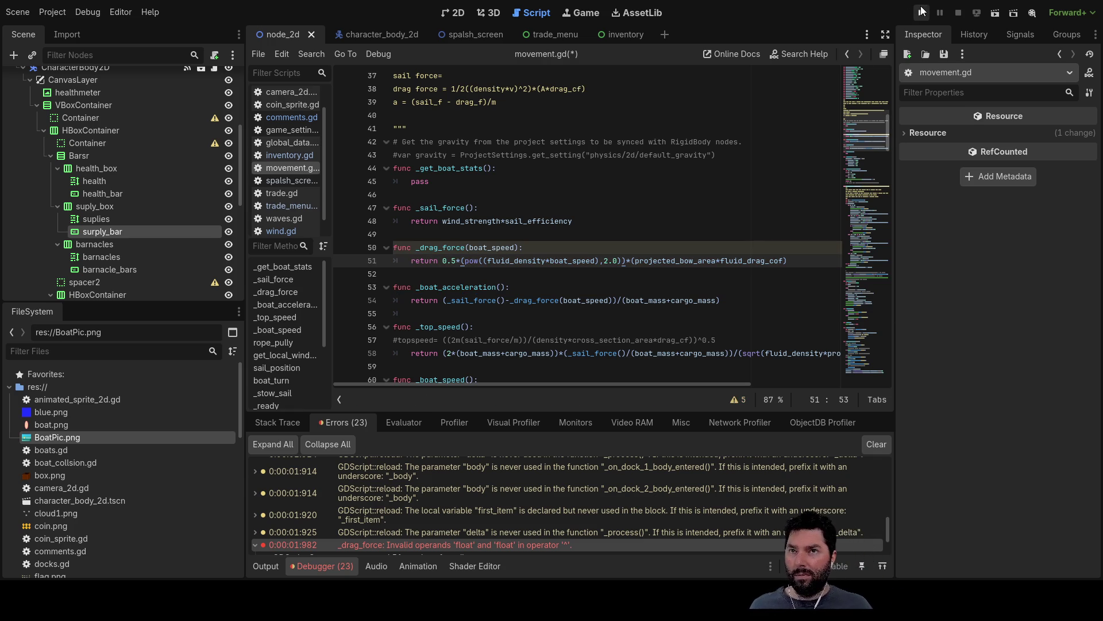
# Step: Run the game with the new drag formula and sail forward, turn left, and slow down
pyautogui.click(924, 11)
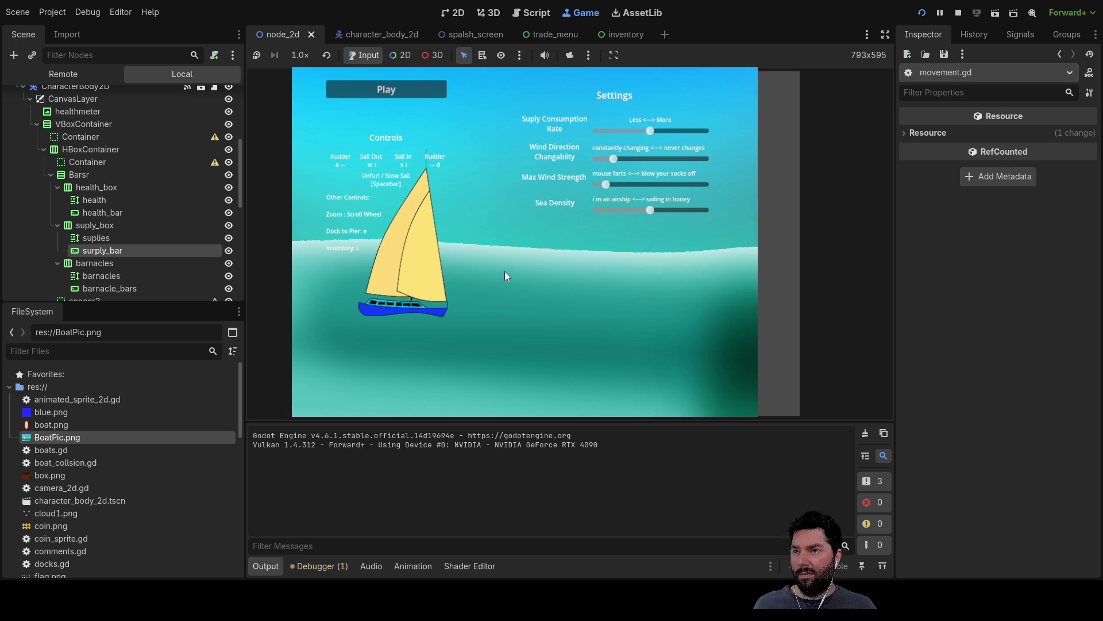
pyautogui.click(429, 91)
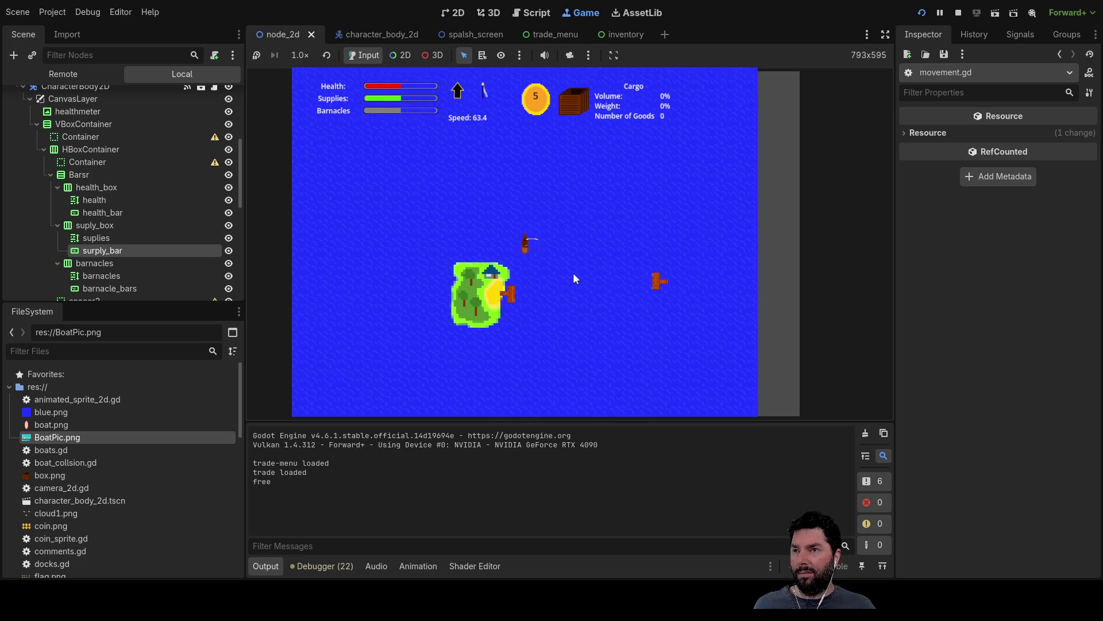
pyautogui.press('Up')
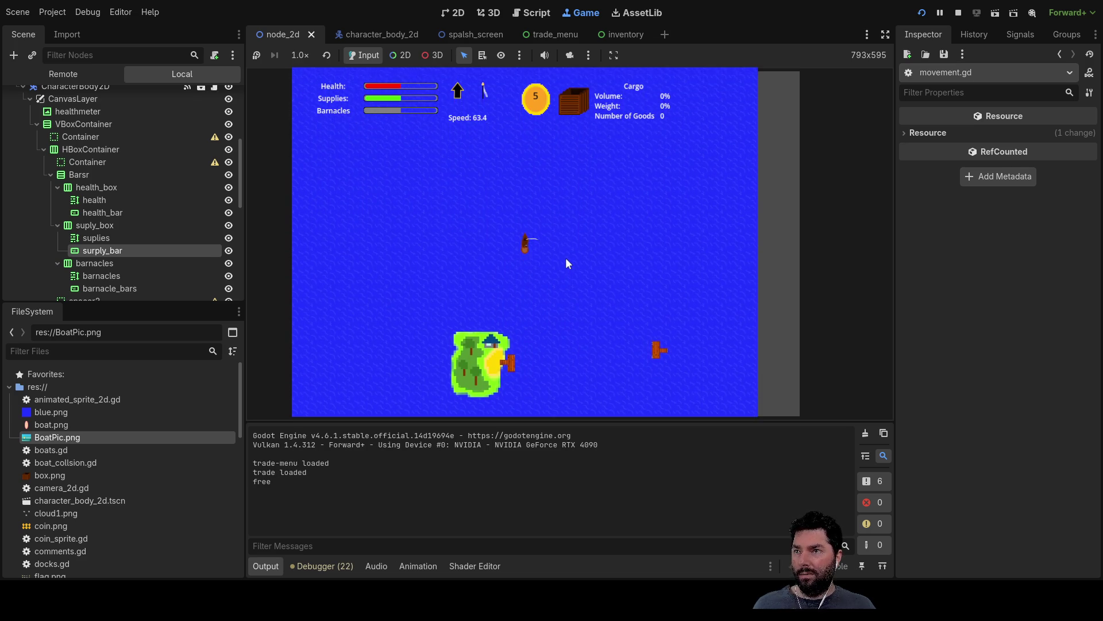
pyautogui.press('Left')
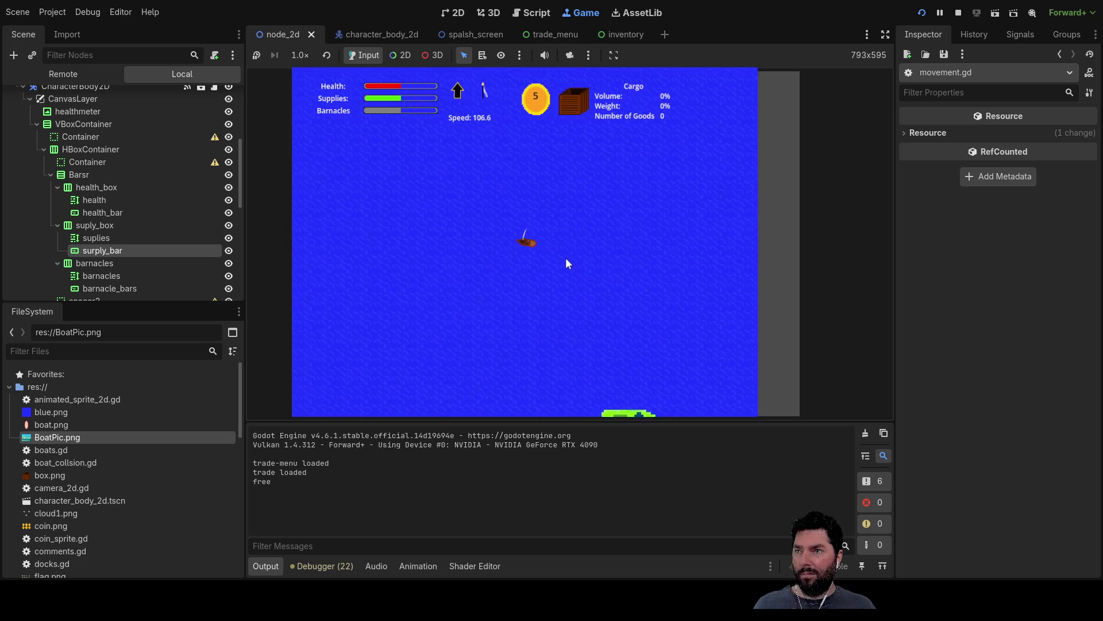
pyautogui.press('Down')
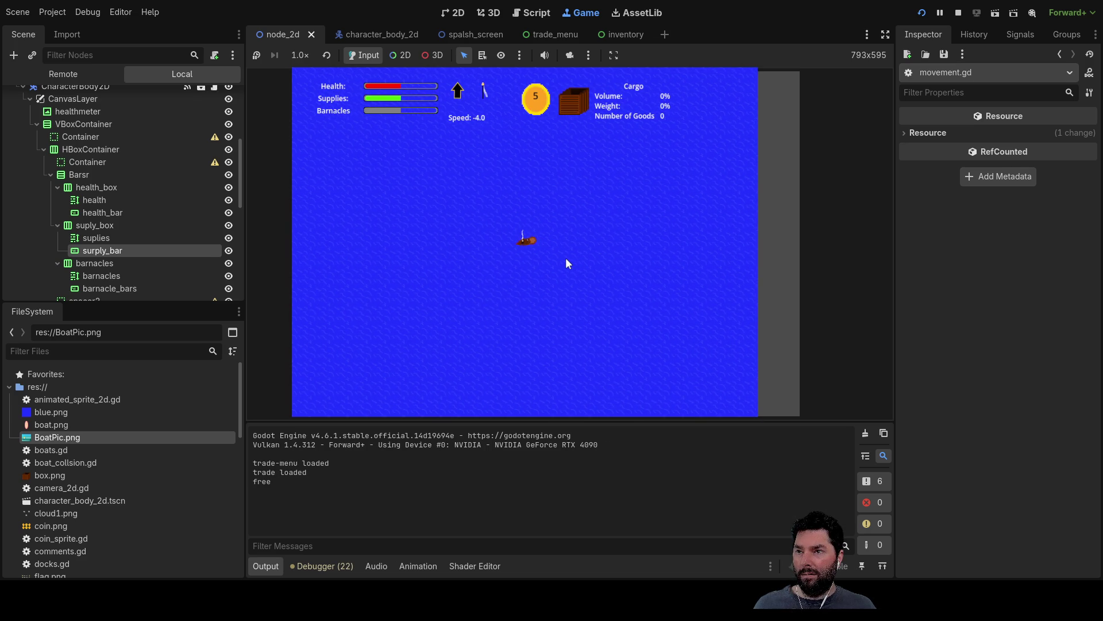
pyautogui.press('Up')
pyautogui.press('Down')
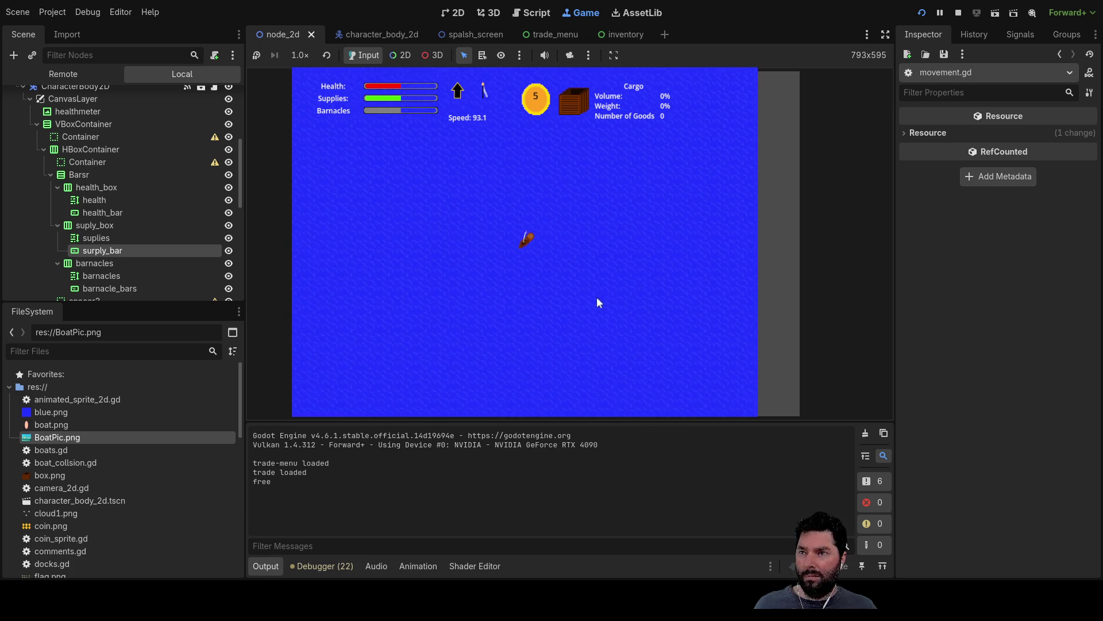
# Step: Sail the boat forward, drift it backward, then turn left and move forward again
pyautogui.scroll(5, 596, 297)
pyautogui.press('Up')
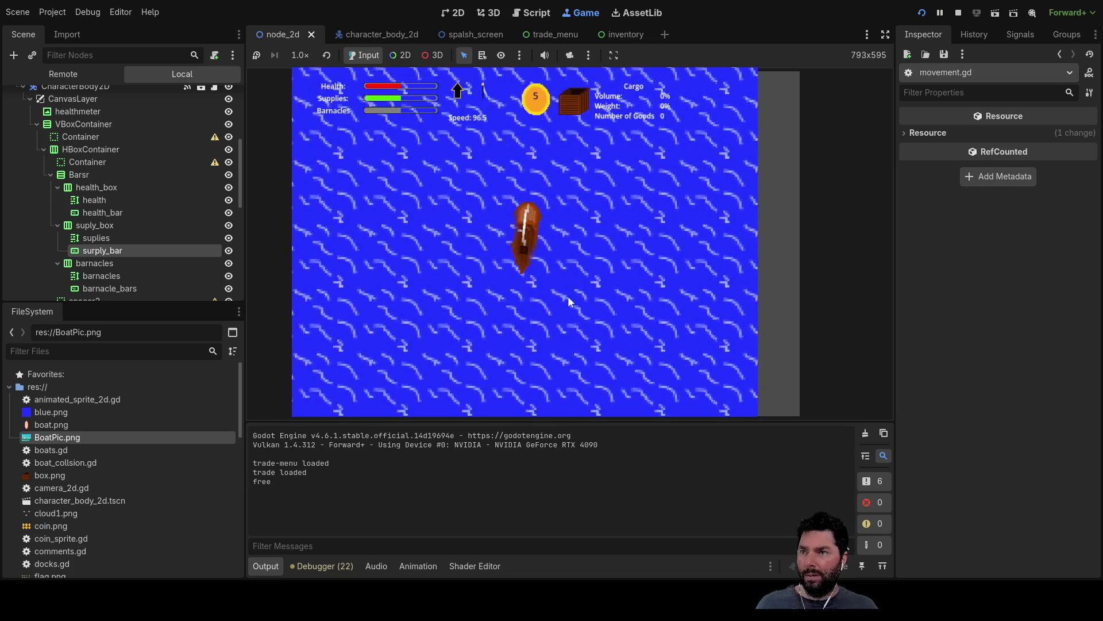
pyautogui.press('Down')
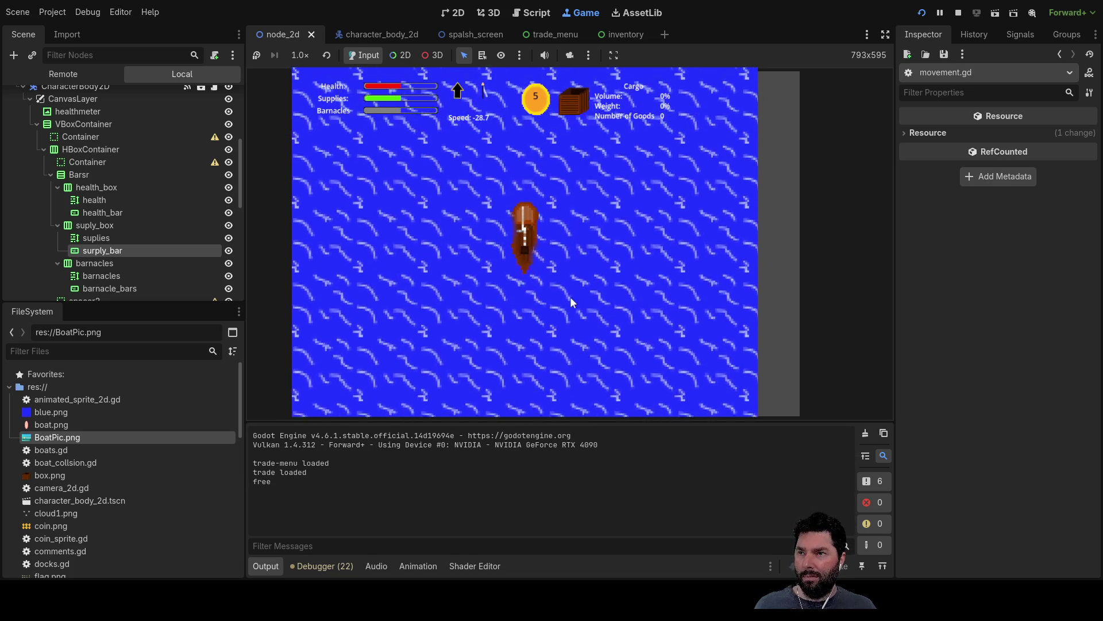
pyautogui.scroll(-3, 580, 282)
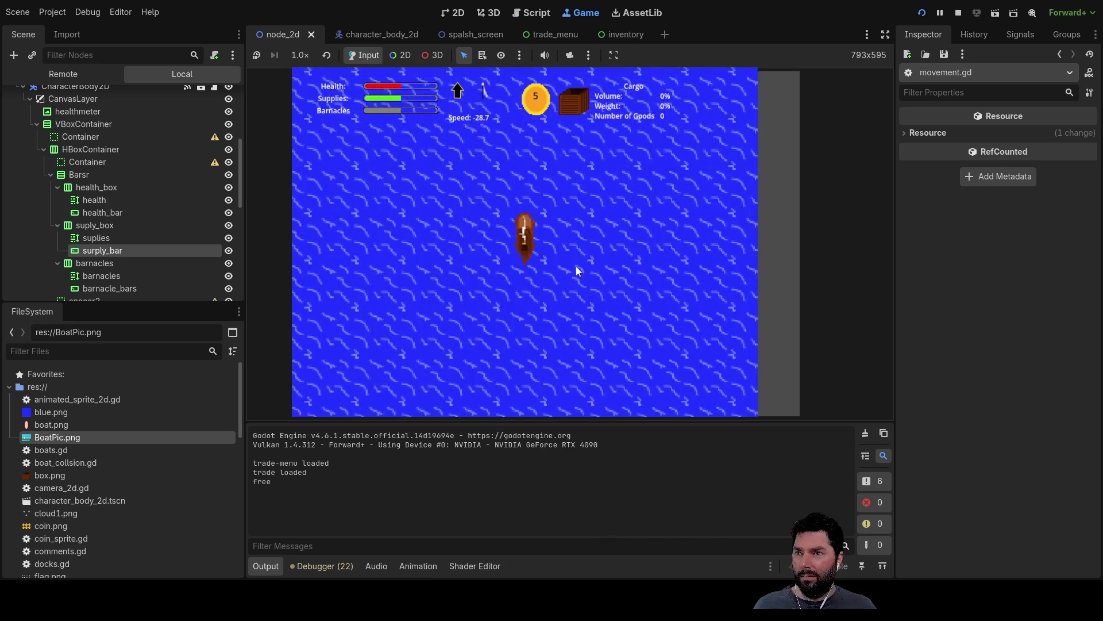
pyautogui.scroll(3, 575, 267)
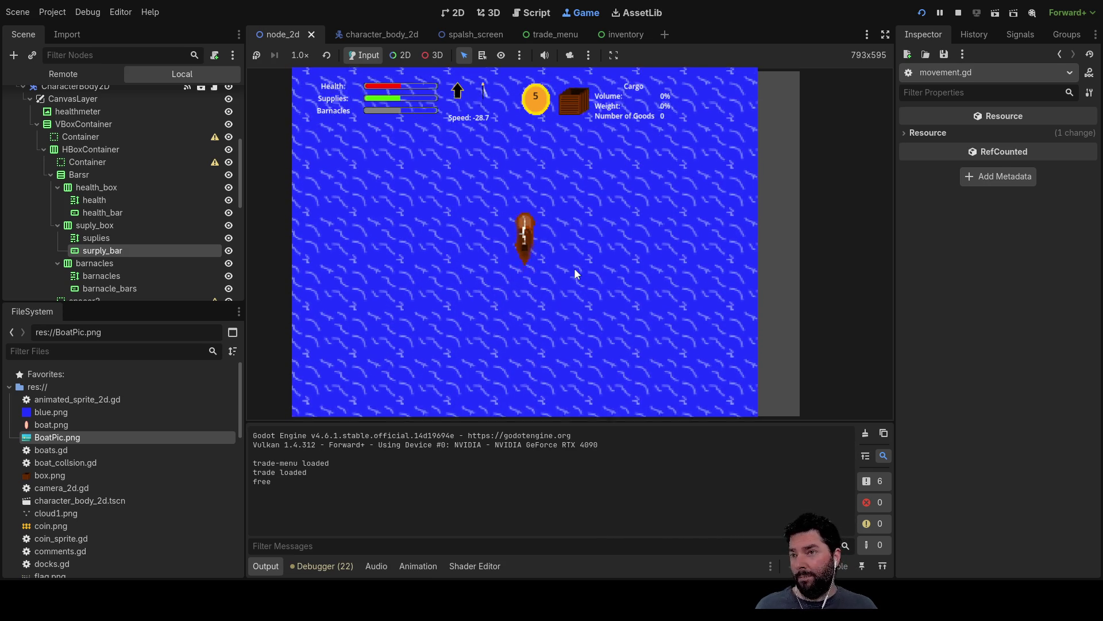
pyautogui.press('Left')
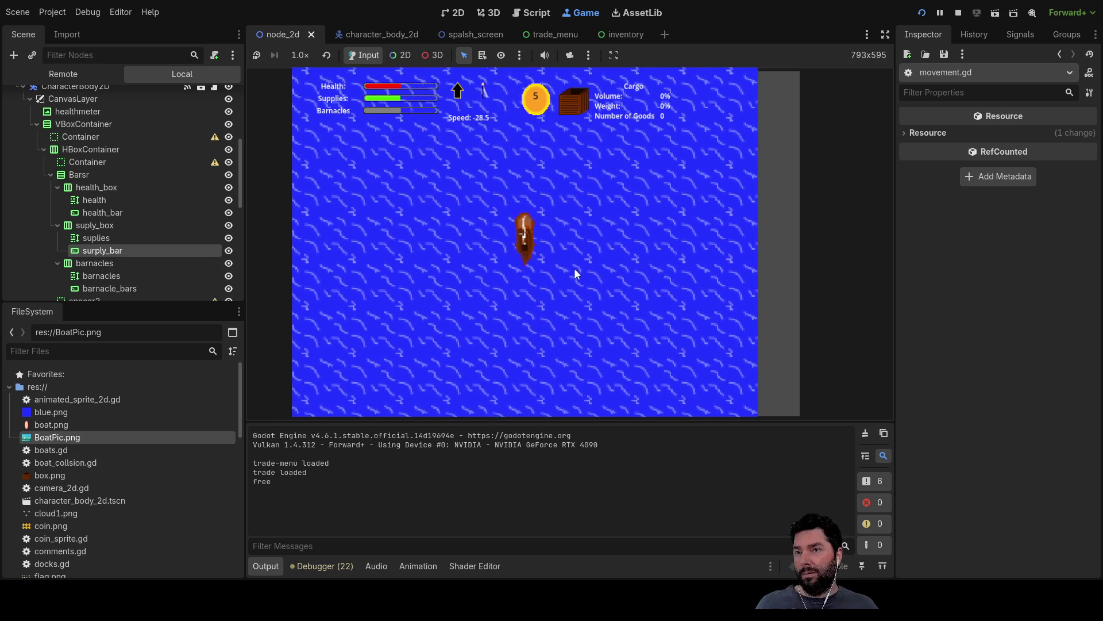
pyautogui.press('Up')
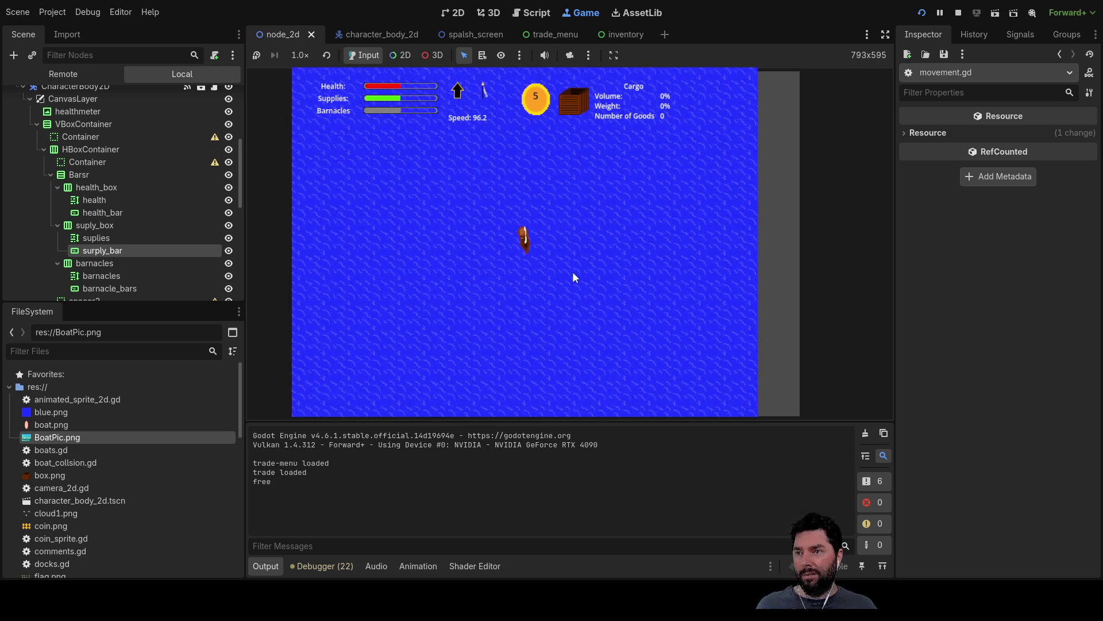
pyautogui.press('Left')
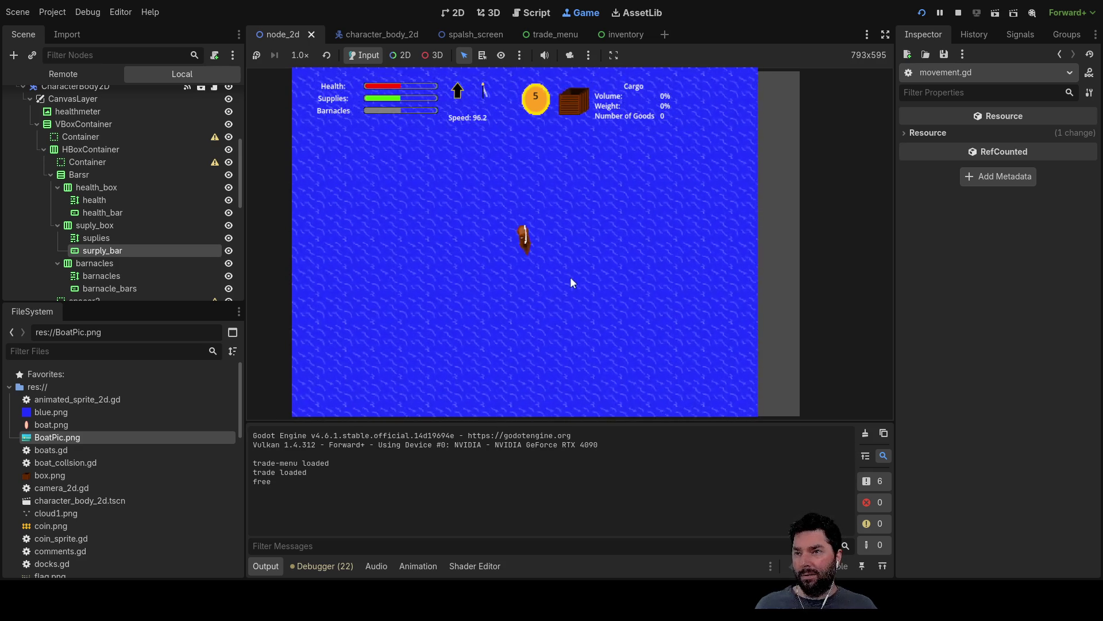
# Step: Zoom the camera in and out to watch the boat sail
pyautogui.scroll(3, 570, 277)
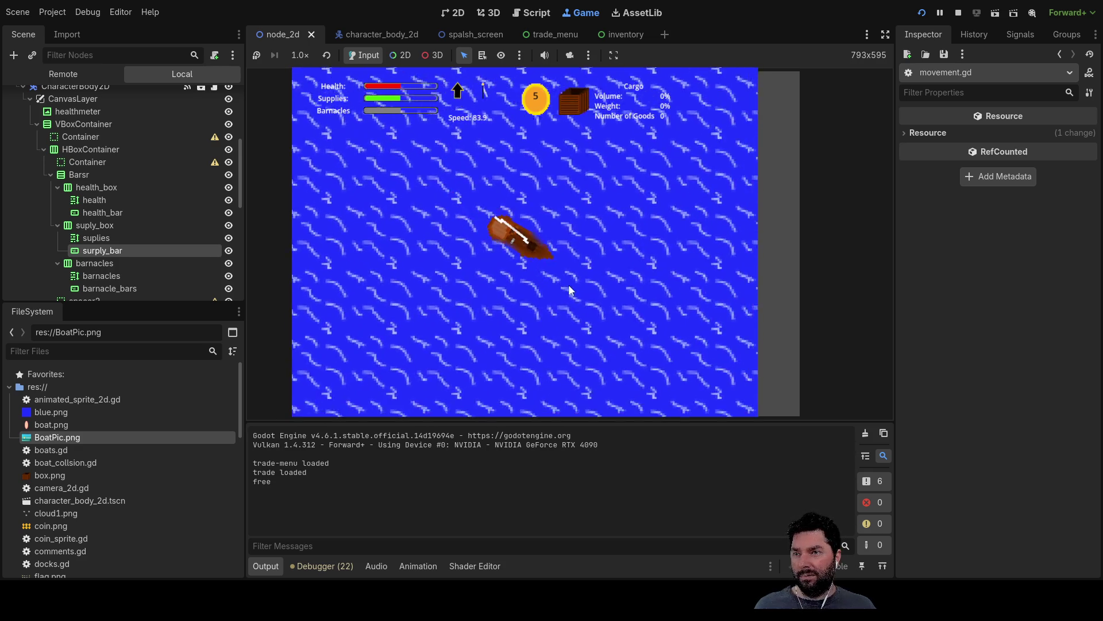
pyautogui.scroll(-3, 566, 281)
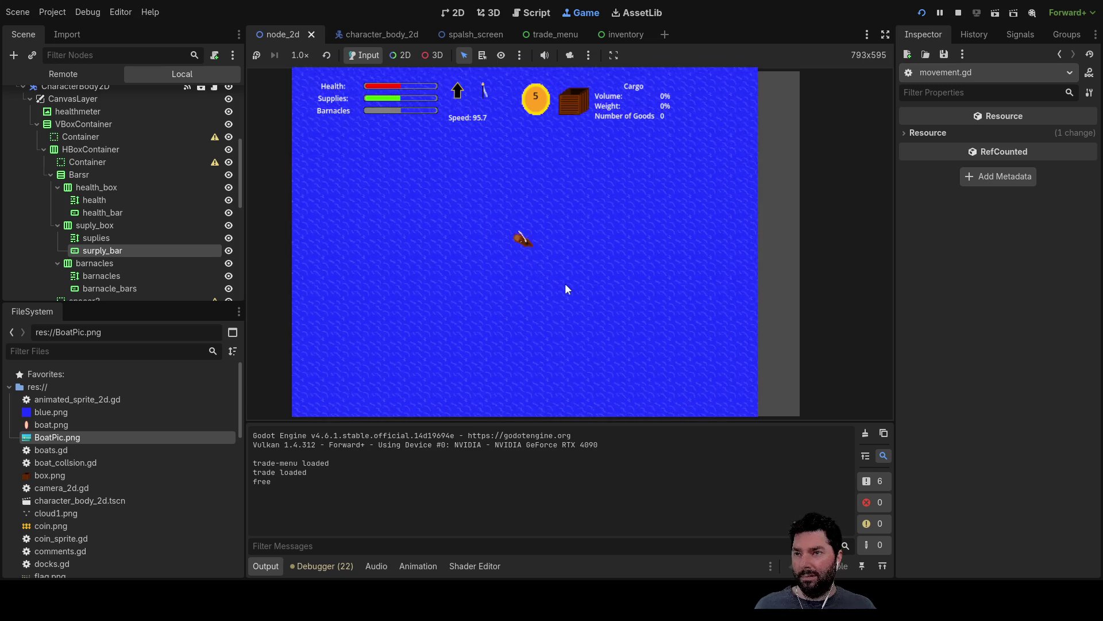
pyautogui.scroll(3, 565, 284)
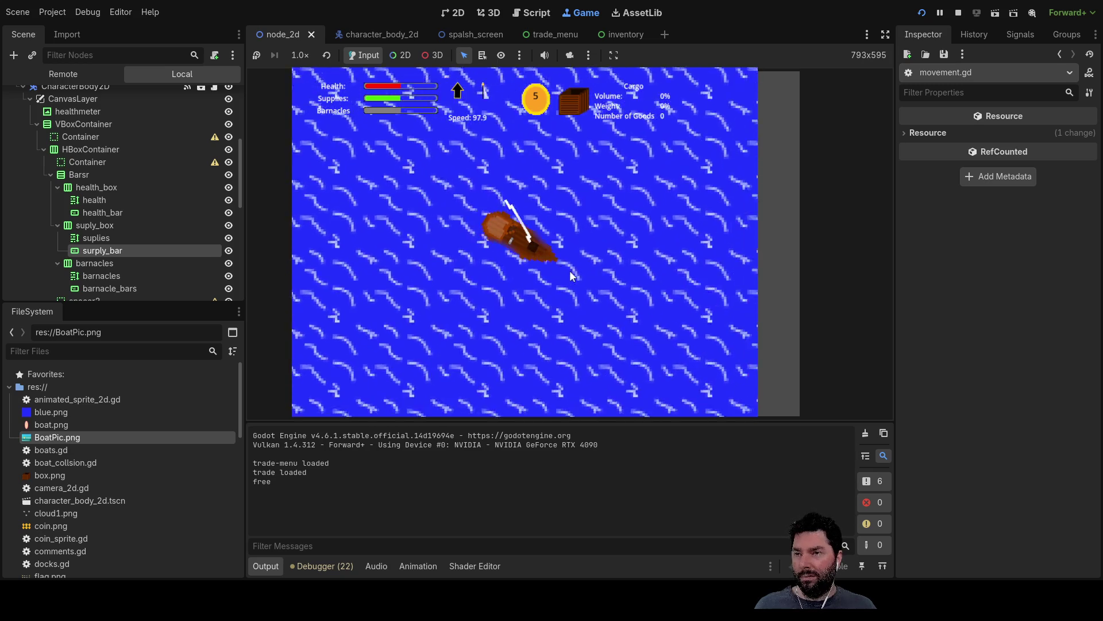
pyautogui.scroll(-5, 570, 270)
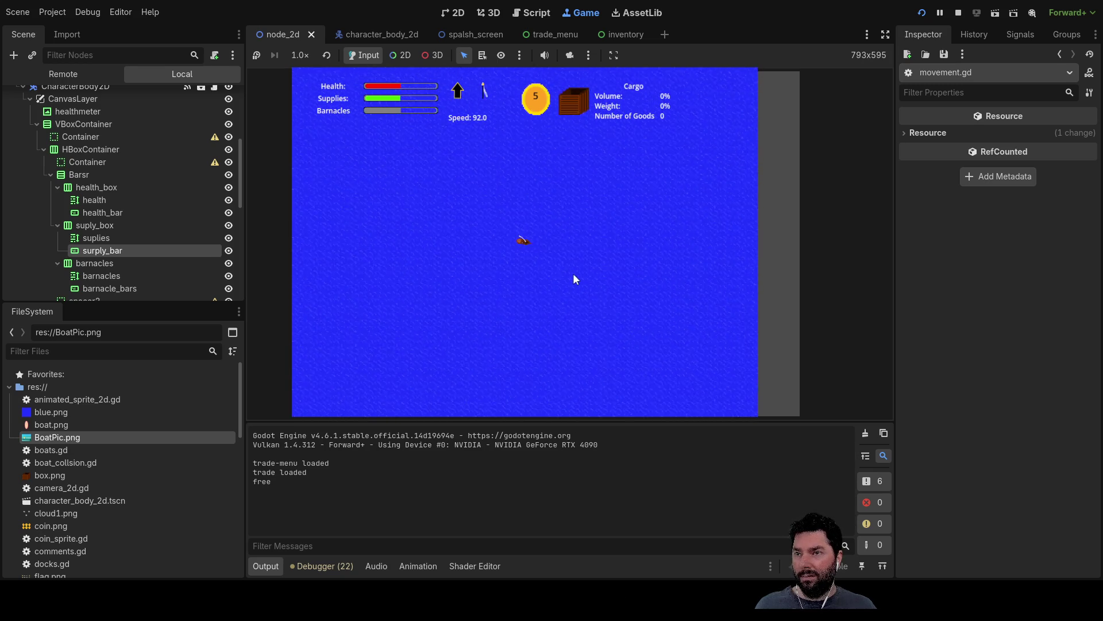
pyautogui.scroll(-2, 573, 281)
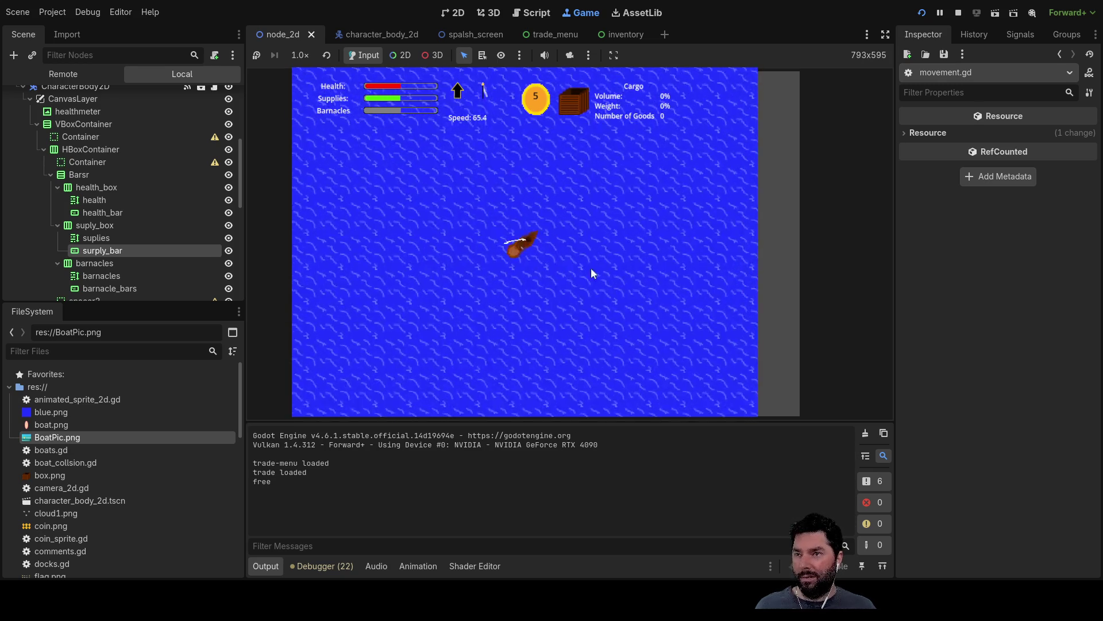
pyautogui.scroll(5, 589, 278)
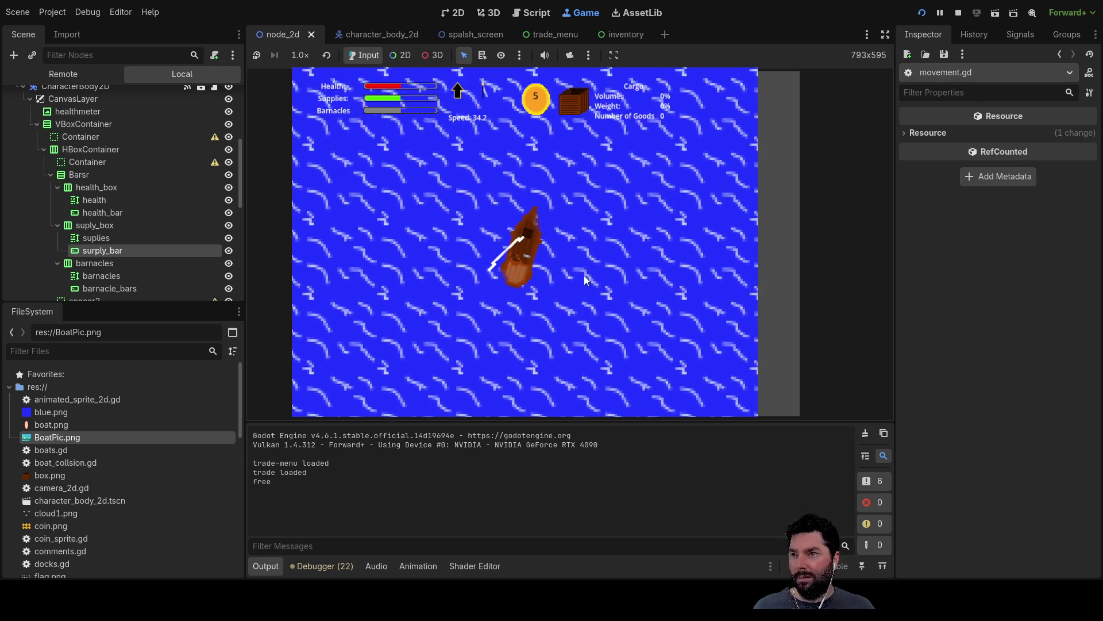
pyautogui.scroll(-5, 582, 270)
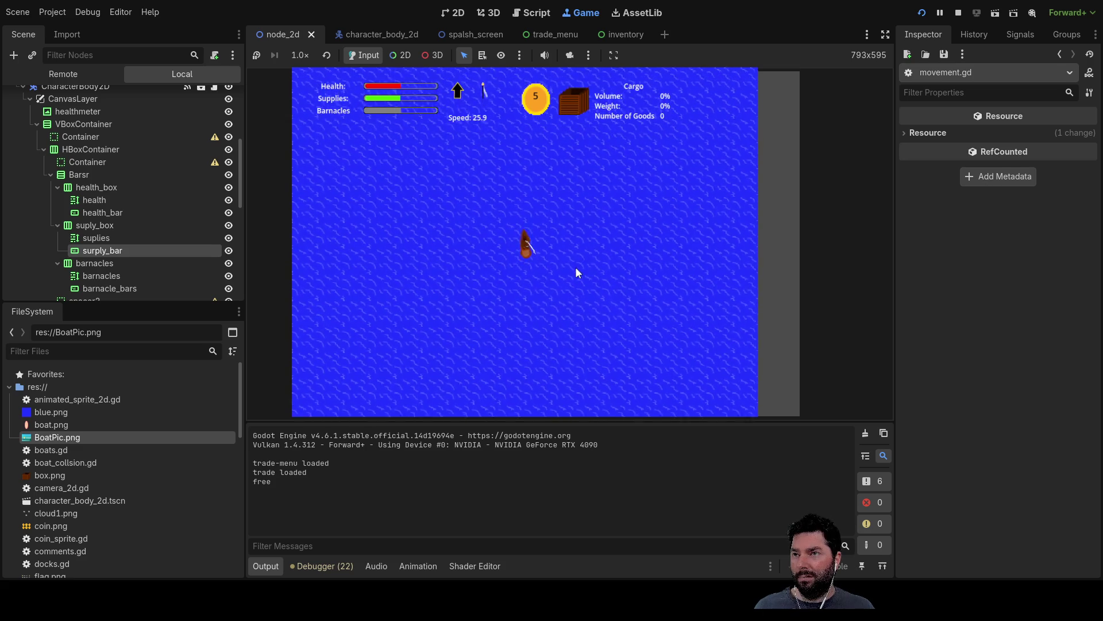
pyautogui.scroll(-3, 575, 269)
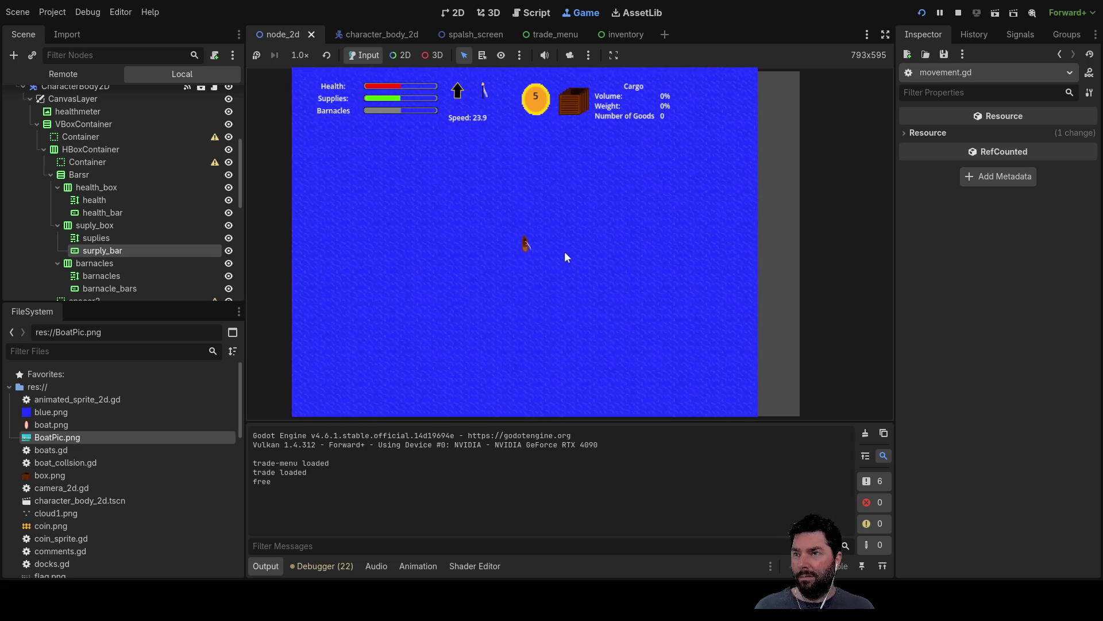
pyautogui.scroll(4, 564, 253)
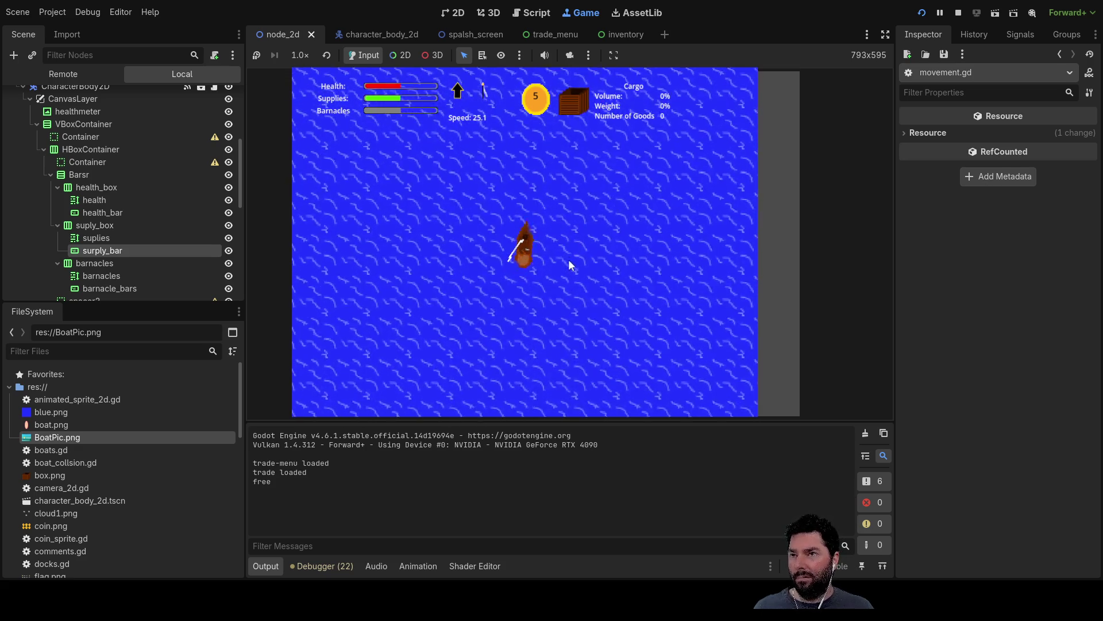
pyautogui.scroll(-3, 569, 262)
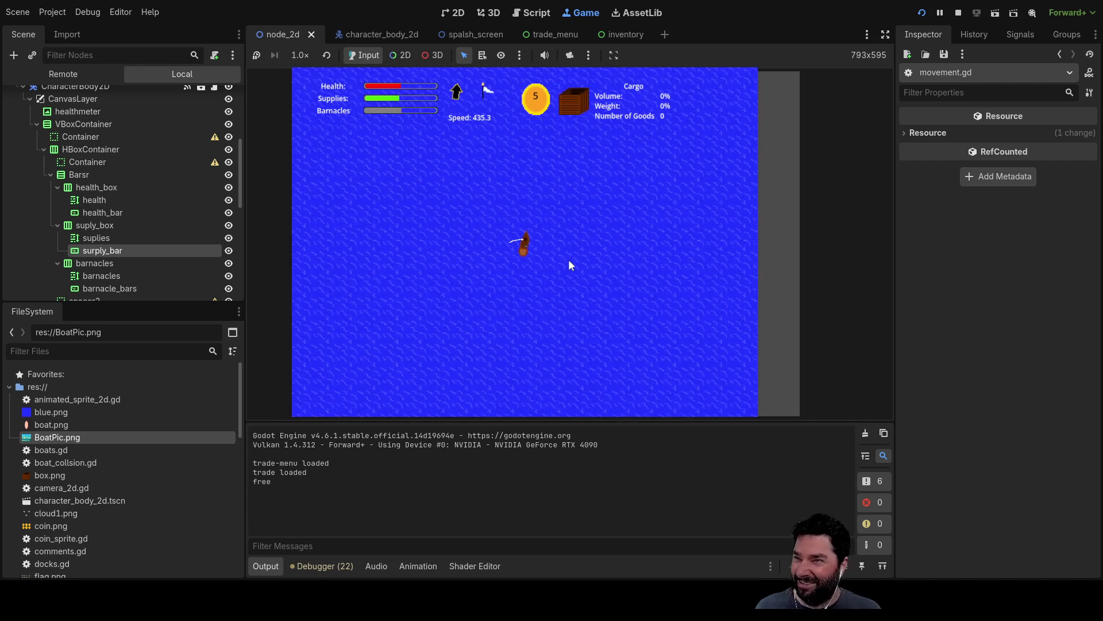
# Step: Turn the boat right, reverse it, then sail it up-right at high speed
pyautogui.press('Right')
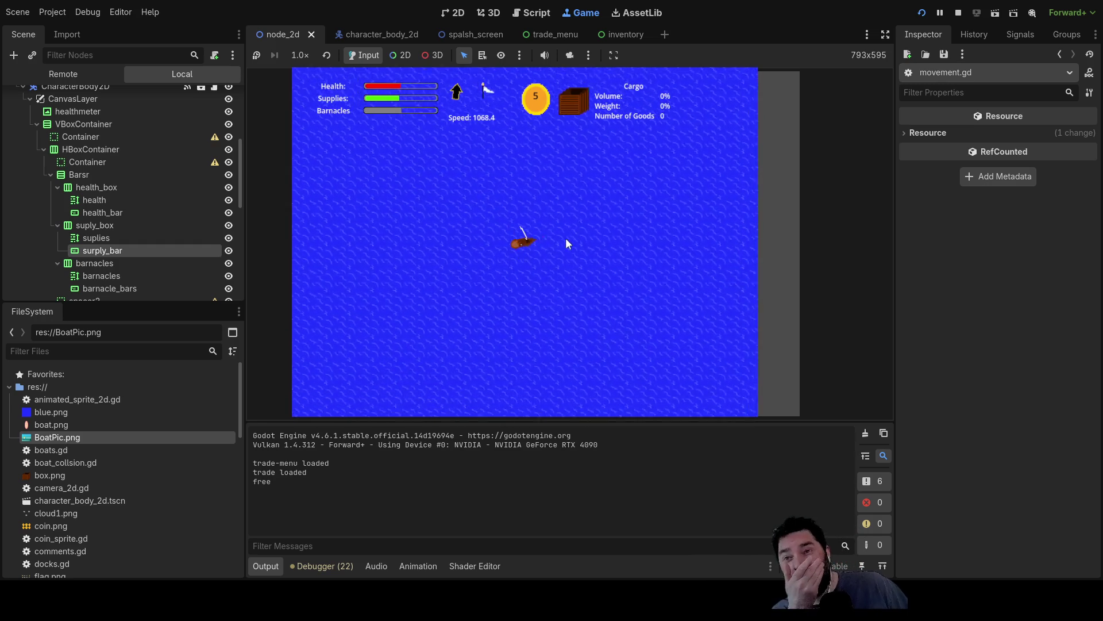
pyautogui.press('Down')
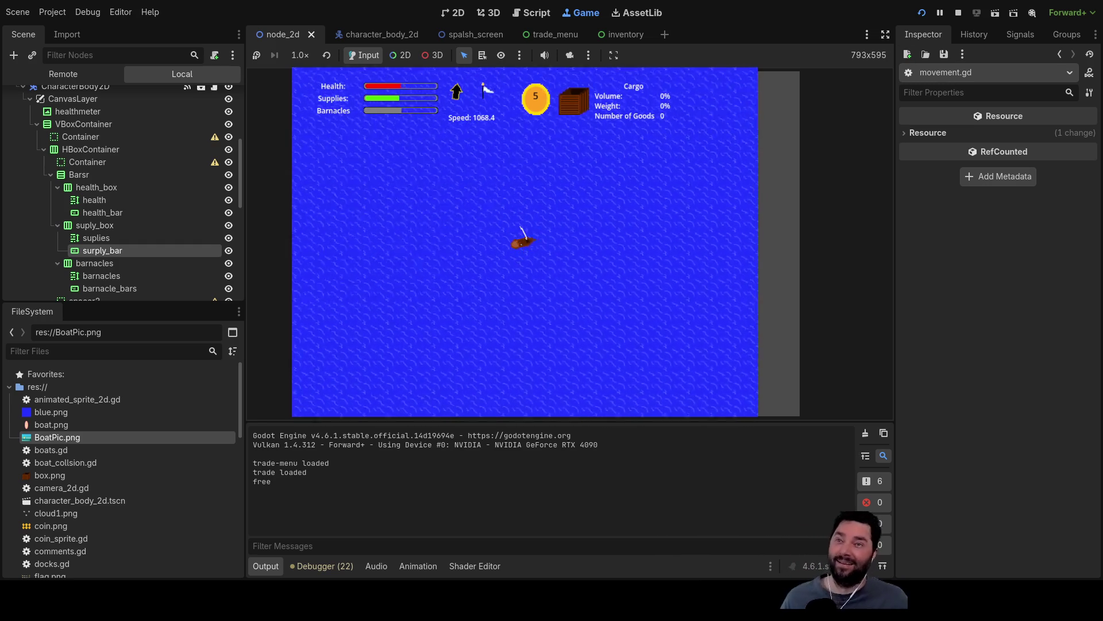
pyautogui.press('Down')
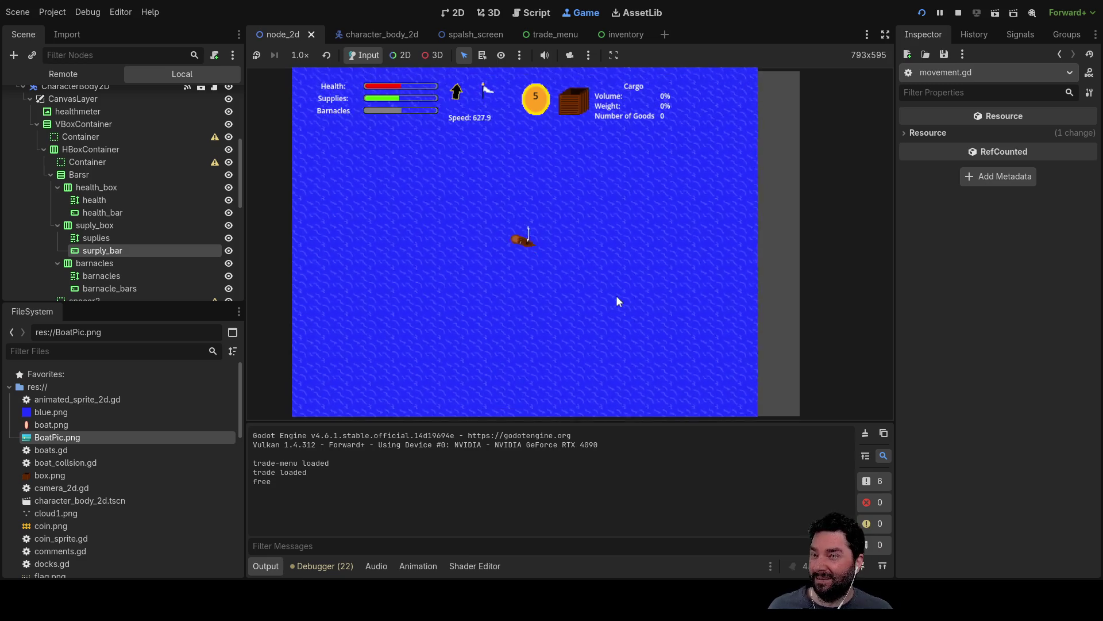
pyautogui.press('Up')
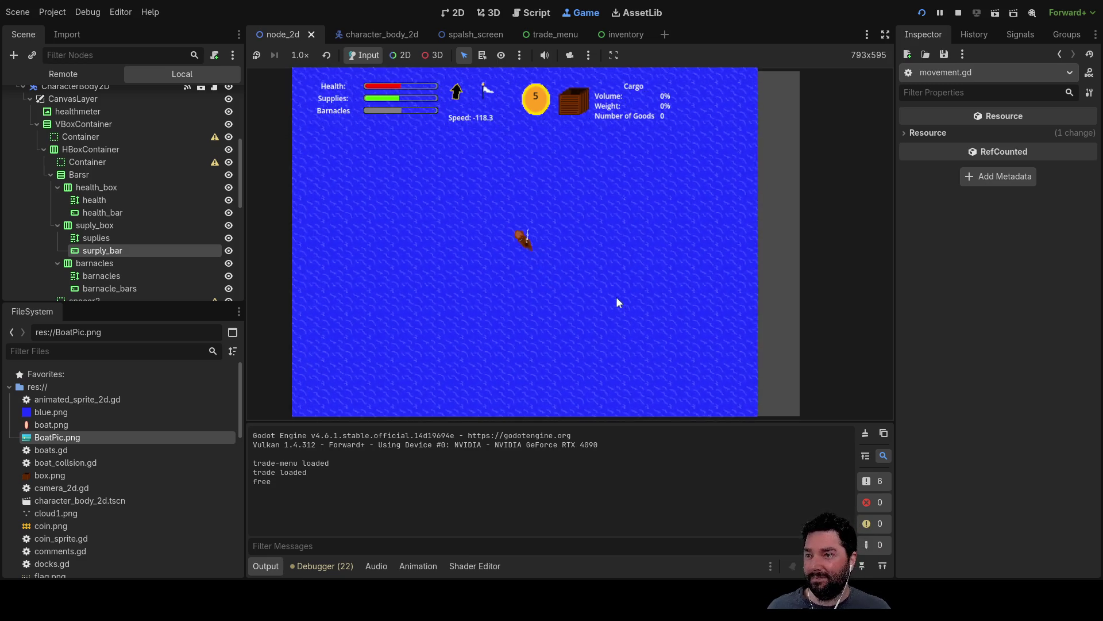
pyautogui.press('Right')
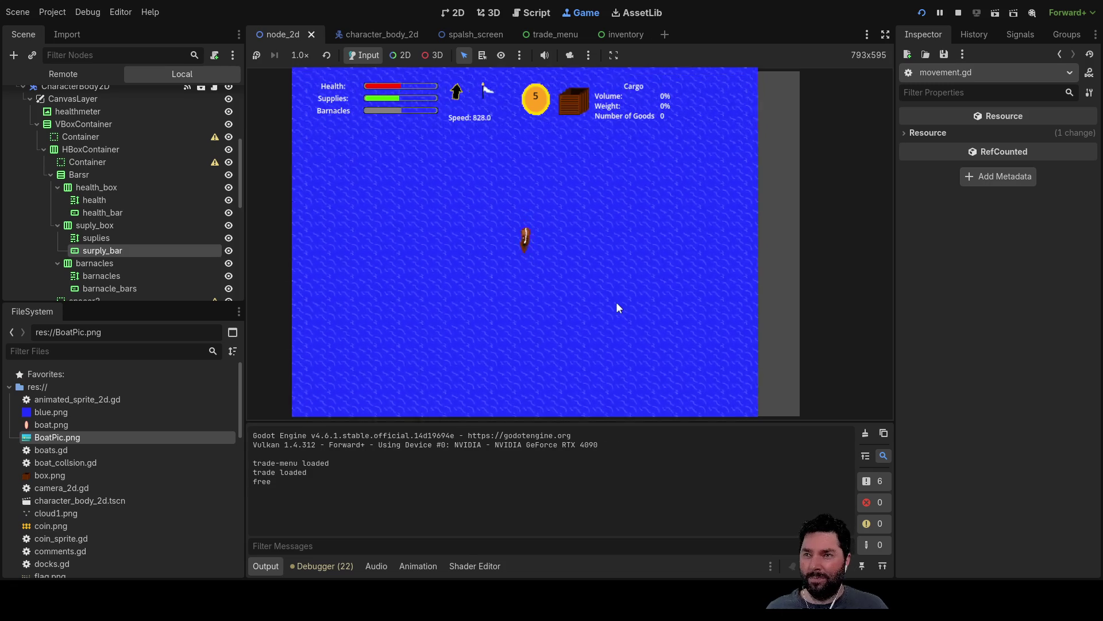
pyautogui.press('Right')
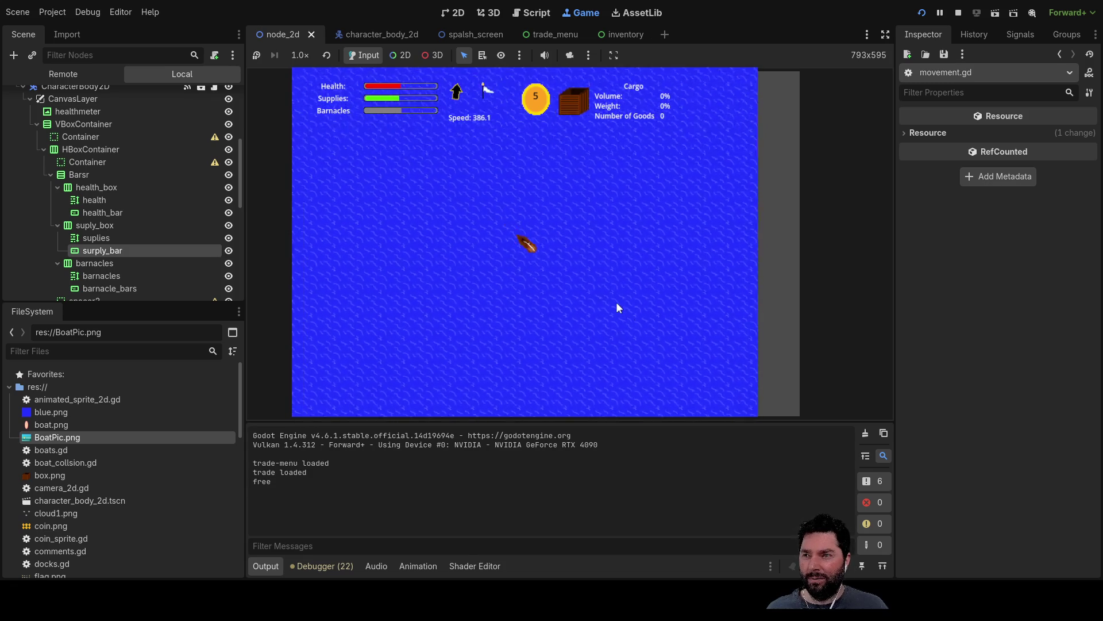
pyautogui.press('Left')
pyautogui.press('Up')
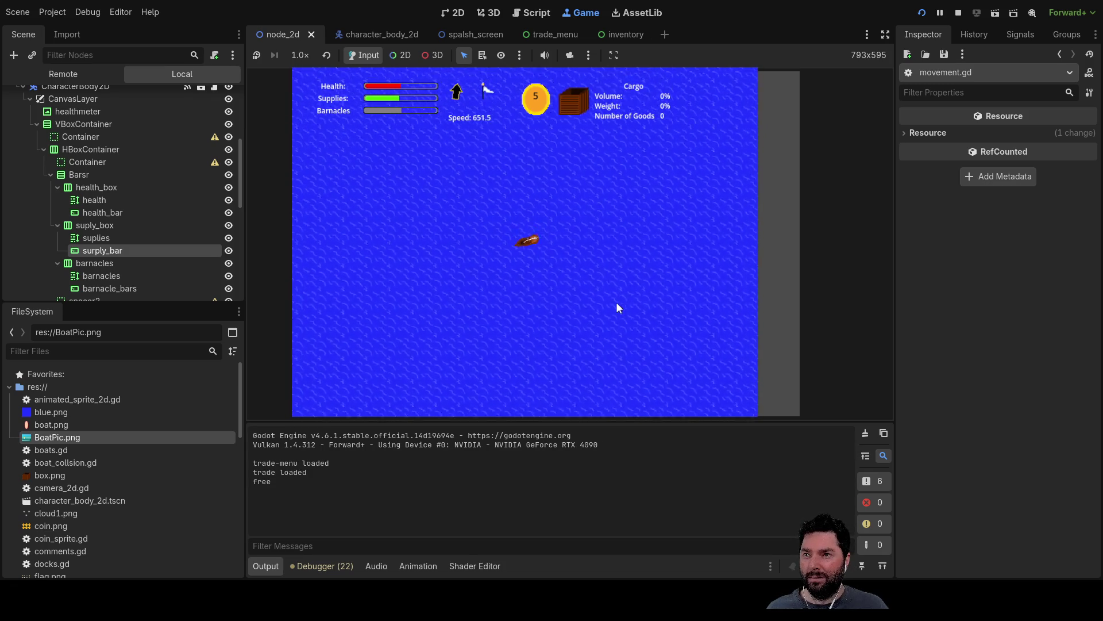
pyautogui.press('Up')
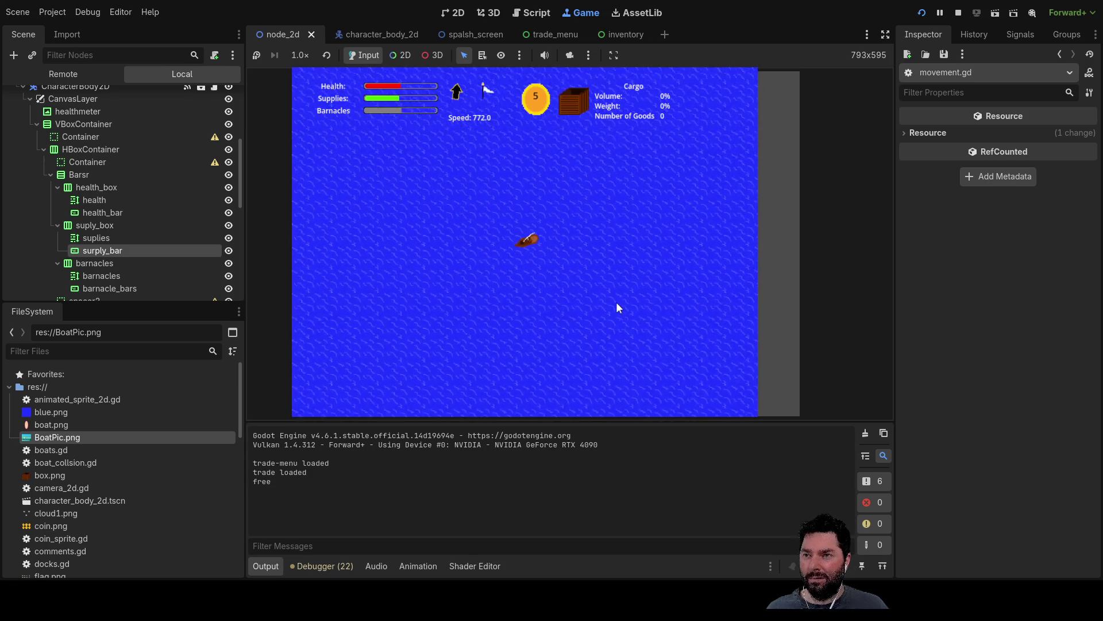
# Step: Stop the game and make boat_mass on line 13 2000 by adding a zero
pyautogui.press('F8')
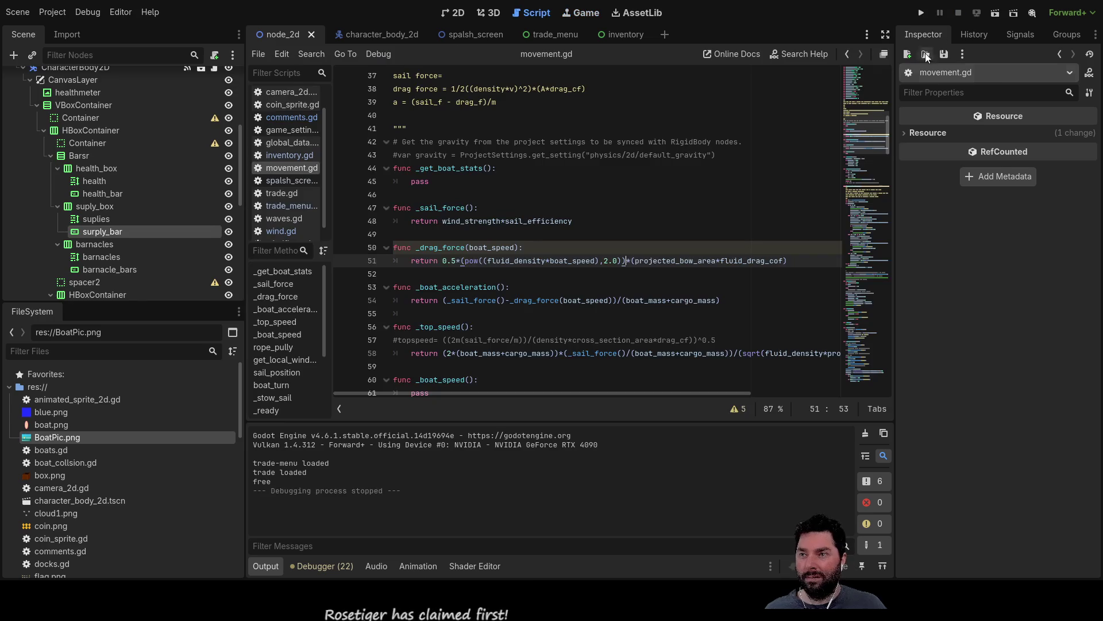
pyautogui.scroll(10, 465, 304)
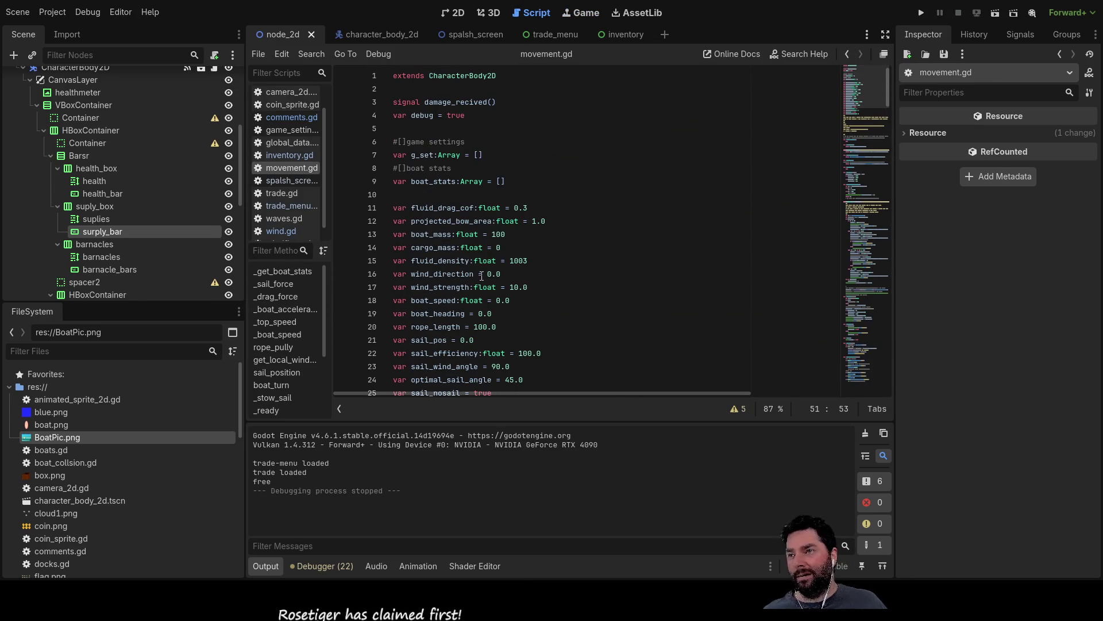
pyautogui.click(502, 233)
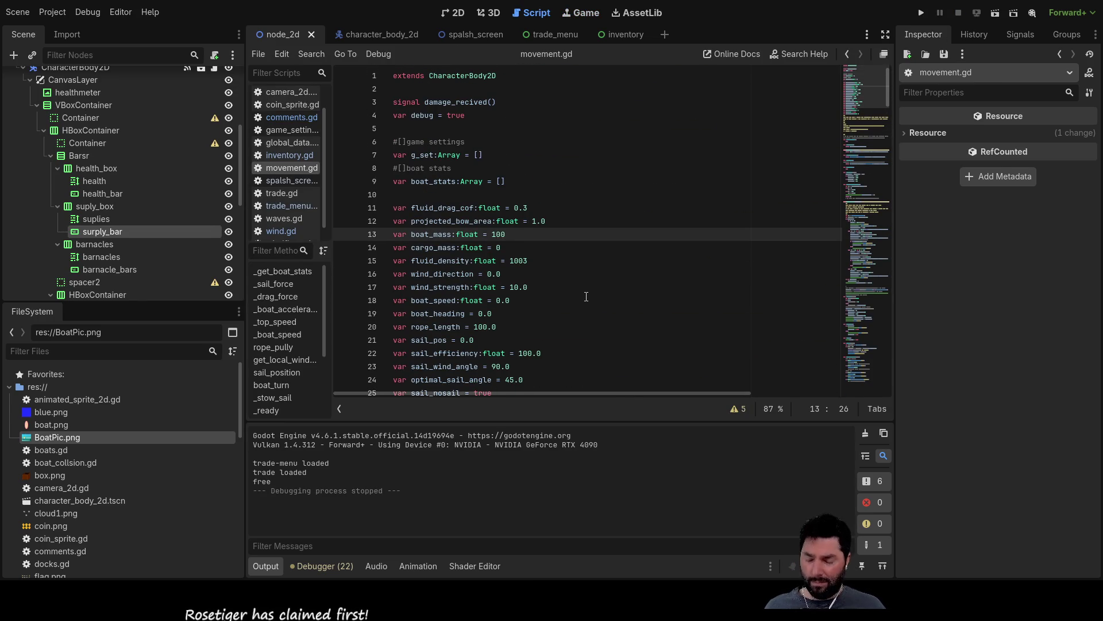
pyautogui.press('Left')
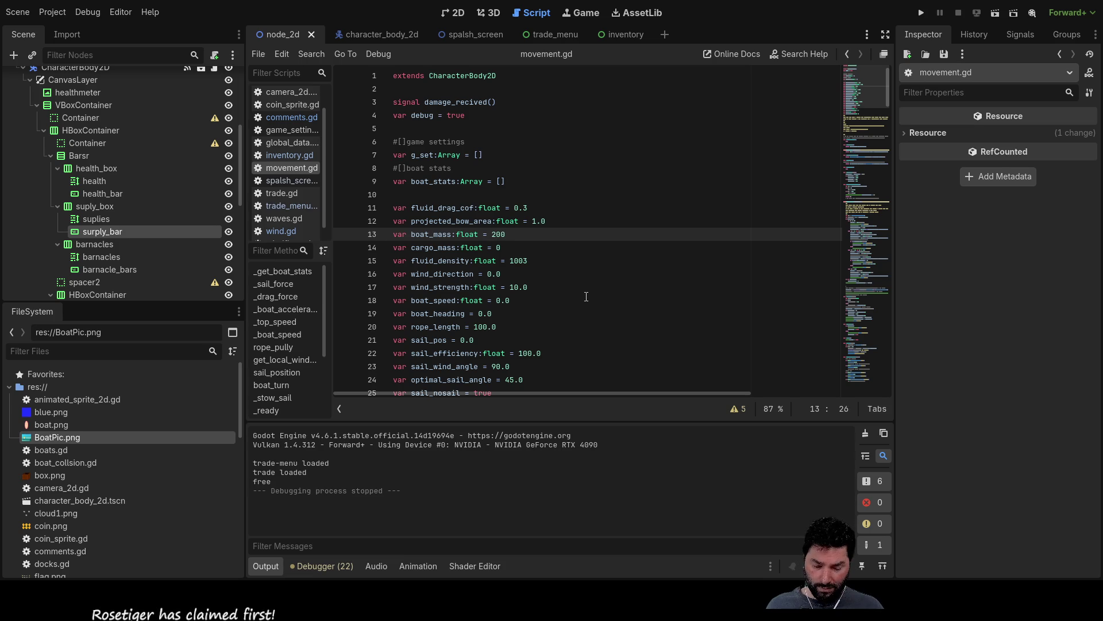
pyautogui.write('0')
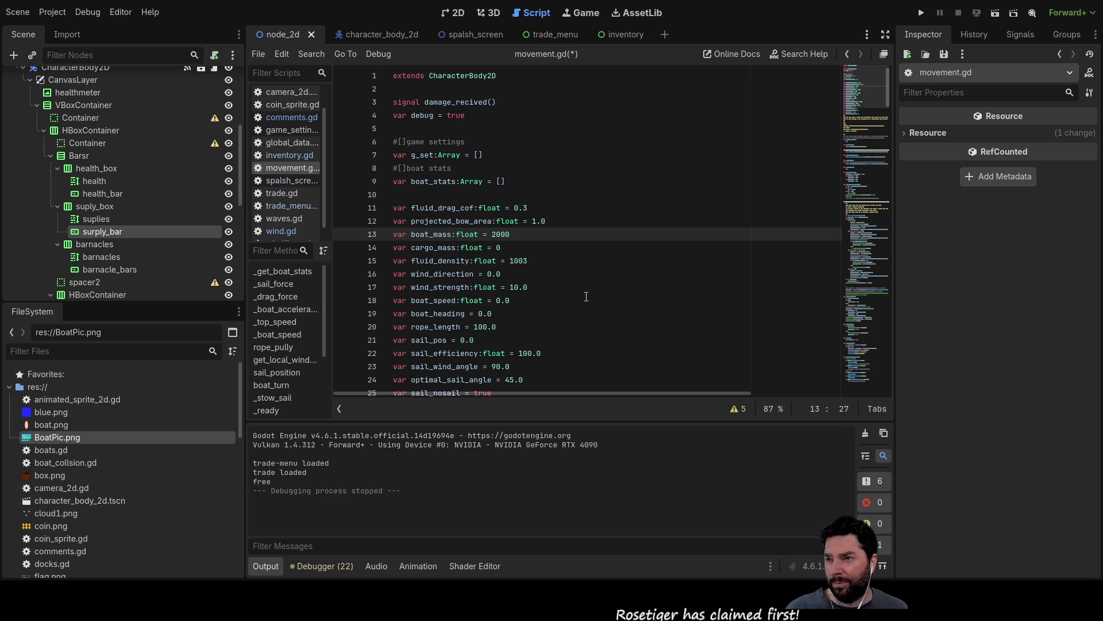
# Step: Move through the boat_heading and boat_speed lines up to the projected_bow_area line
pyautogui.press('Down')
pyautogui.press('Down')
pyautogui.press('Down')
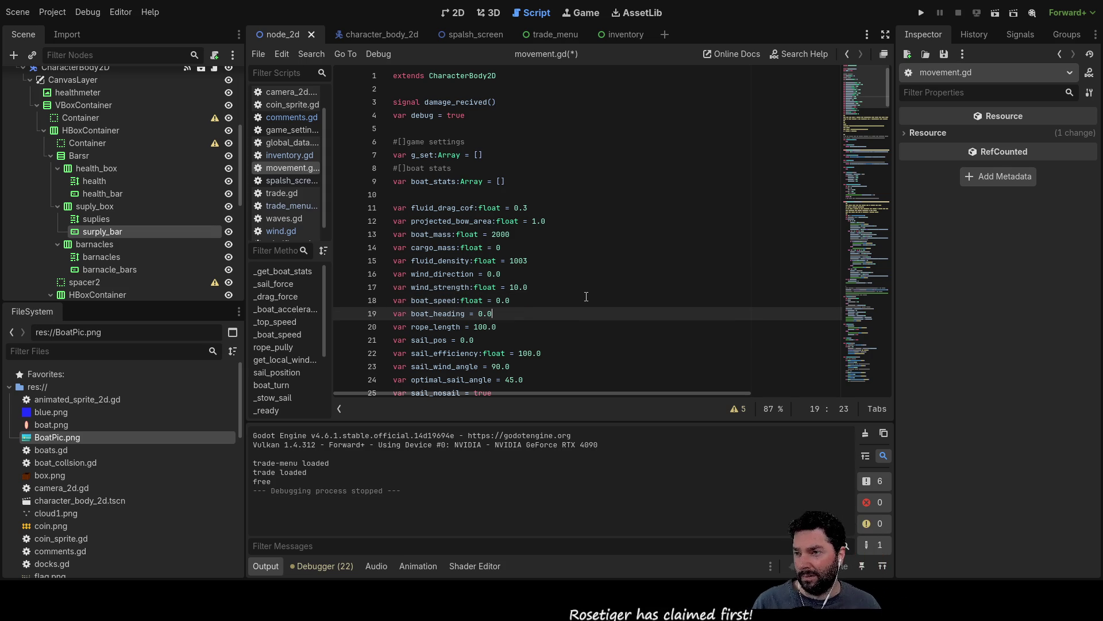
pyautogui.press('Down')
pyautogui.press('Down')
pyautogui.press('Down')
pyautogui.press('Up')
pyautogui.press('Up')
pyautogui.press('Up')
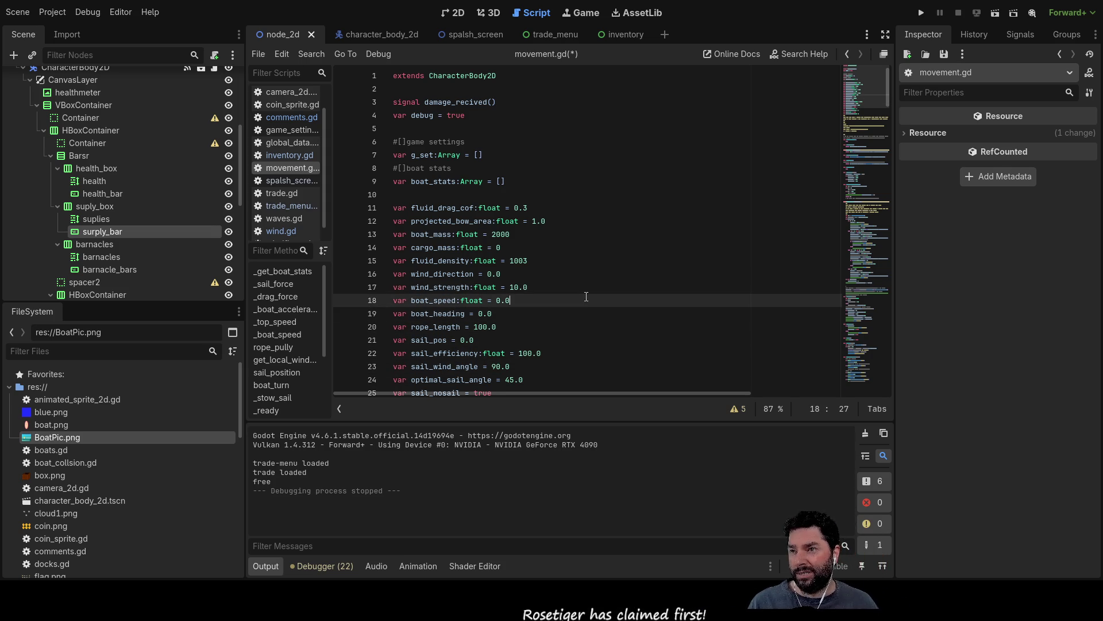
pyautogui.press('Up')
pyautogui.press('Up')
pyautogui.press('Up')
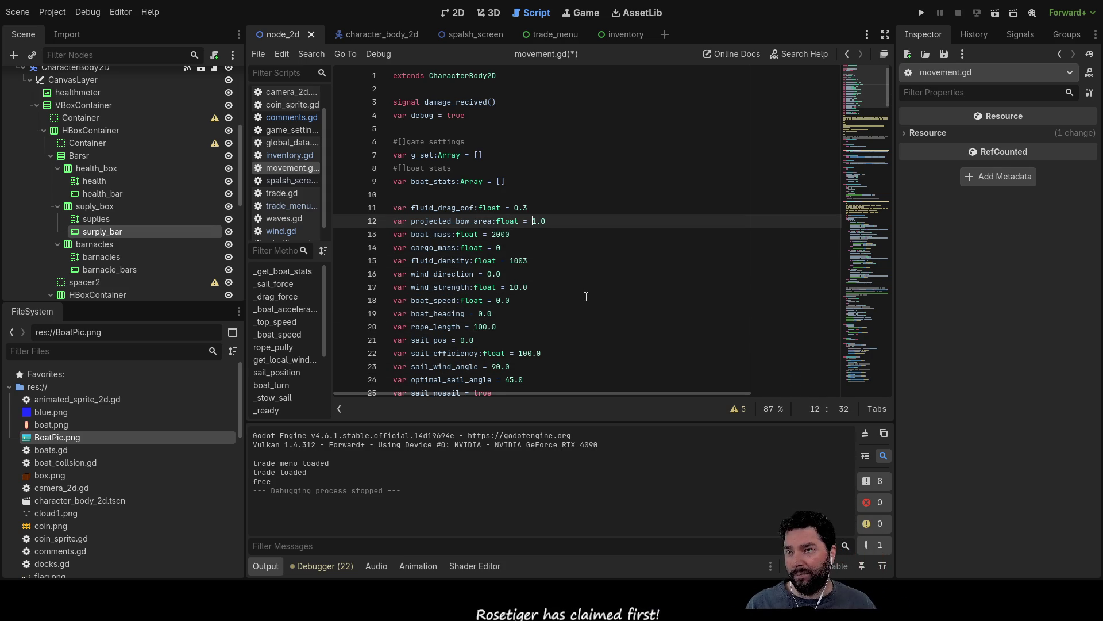
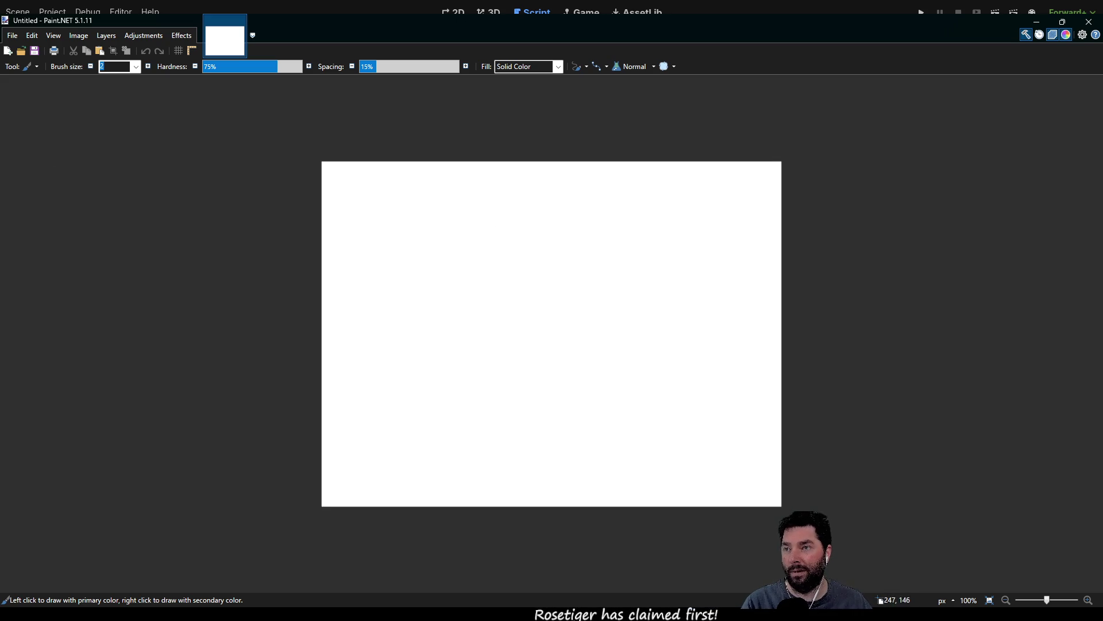
# Step: Replace the freehand sketch with a rectangle drawn near the canvas centre
pyautogui.moveTo(466, 232)
pyautogui.mouseDown()
pyautogui.moveTo(541, 404)
pyautogui.moveTo(572, 403)
pyautogui.moveTo(655, 235)
pyautogui.moveTo(469, 230)
pyautogui.moveTo(461, 452)
pyautogui.moveTo(616, 455)
pyautogui.moveTo(662, 452)
pyautogui.moveTo(674, 231)
pyautogui.moveTo(644, 230)
pyautogui.mouseUp()
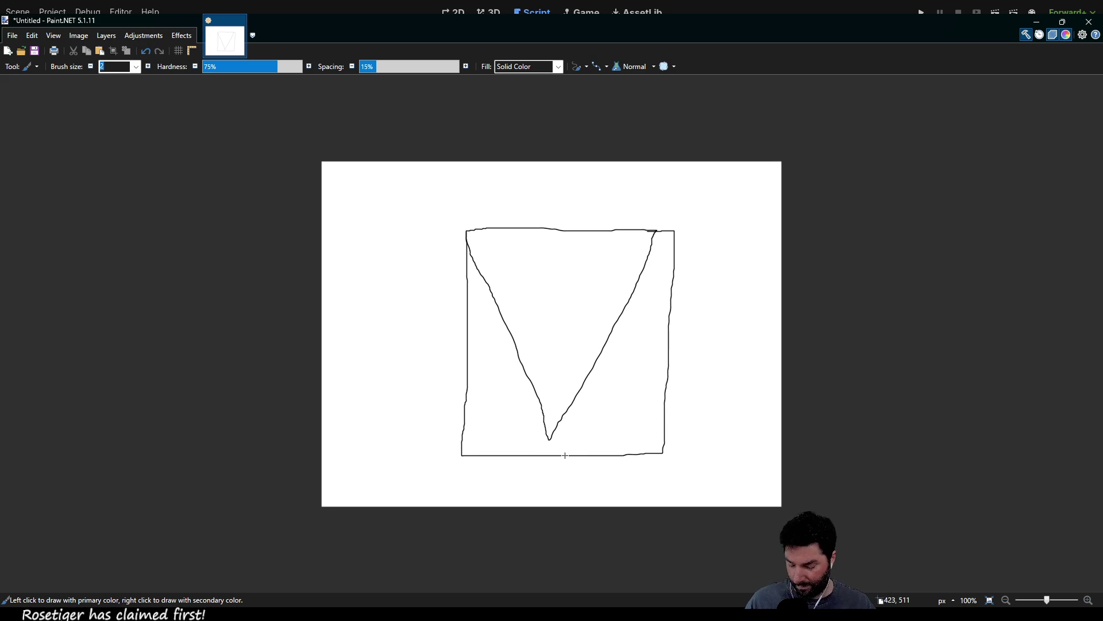
pyautogui.hotkey('ctrl', 'z')
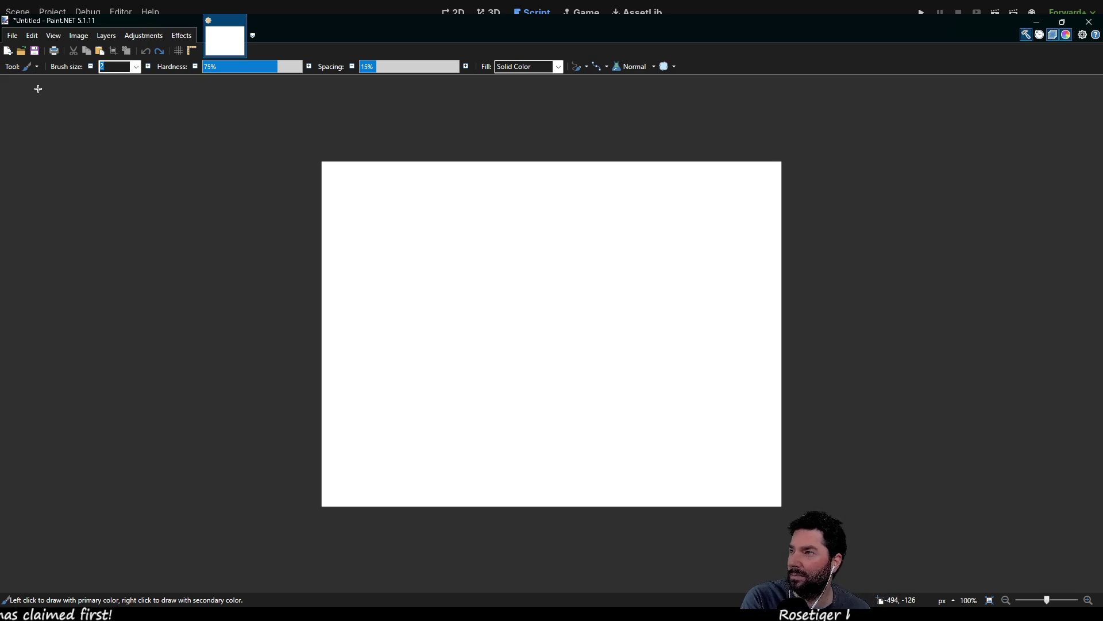
pyautogui.press('o')
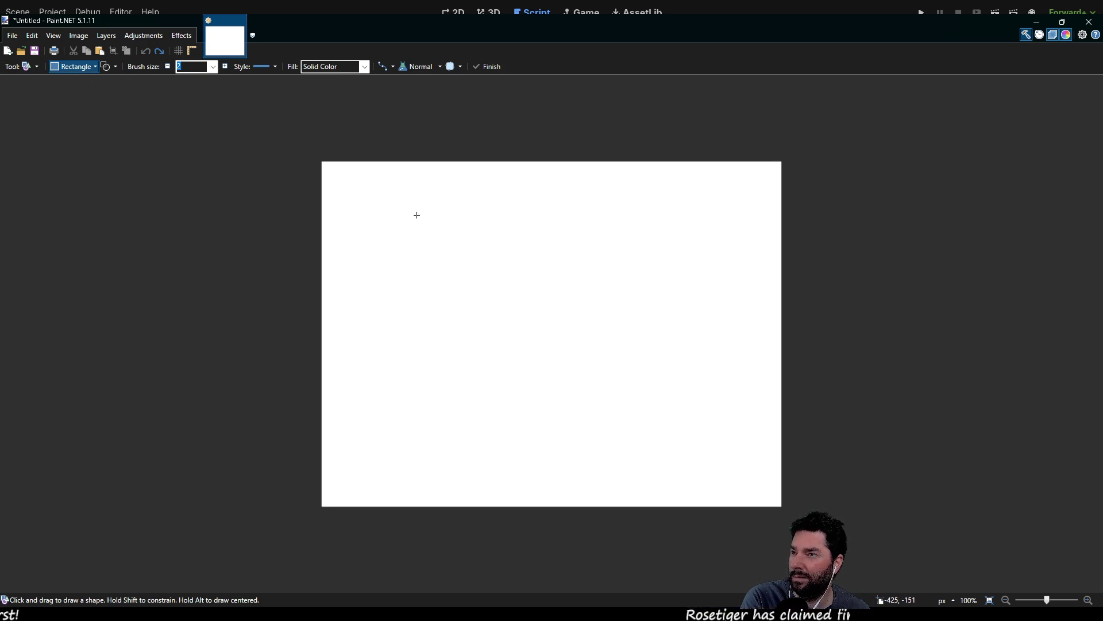
pyautogui.moveTo(417, 215)
pyautogui.mouseDown()
pyautogui.moveTo(679, 455)
pyautogui.moveTo(695, 446)
pyautogui.moveTo(673, 449)
pyautogui.moveTo(681, 453)
pyautogui.mouseUp()
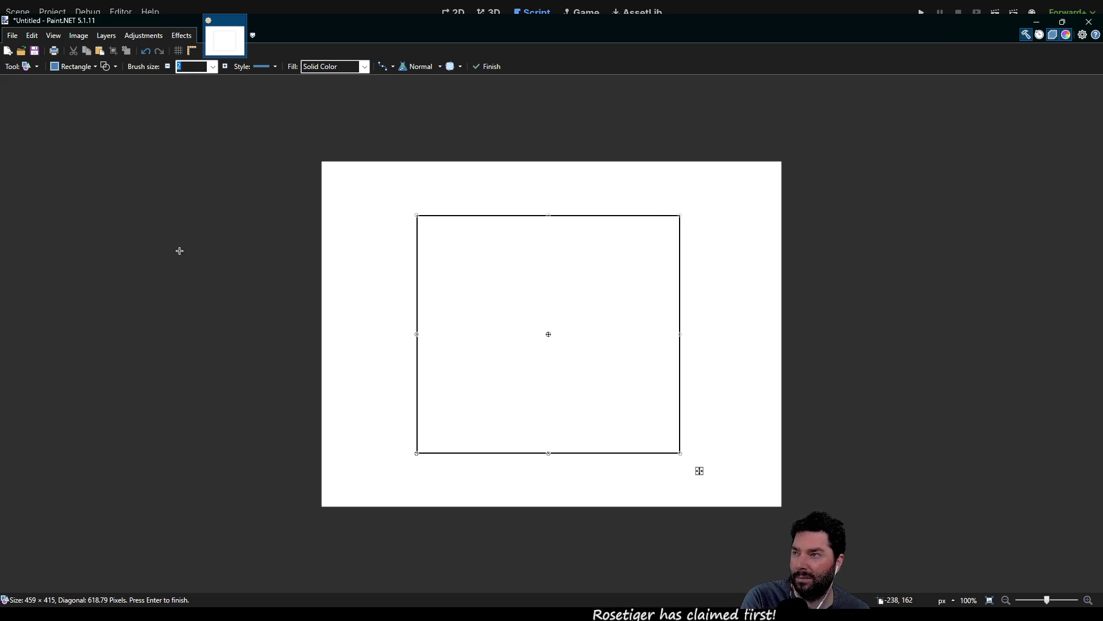
pyautogui.press('o')
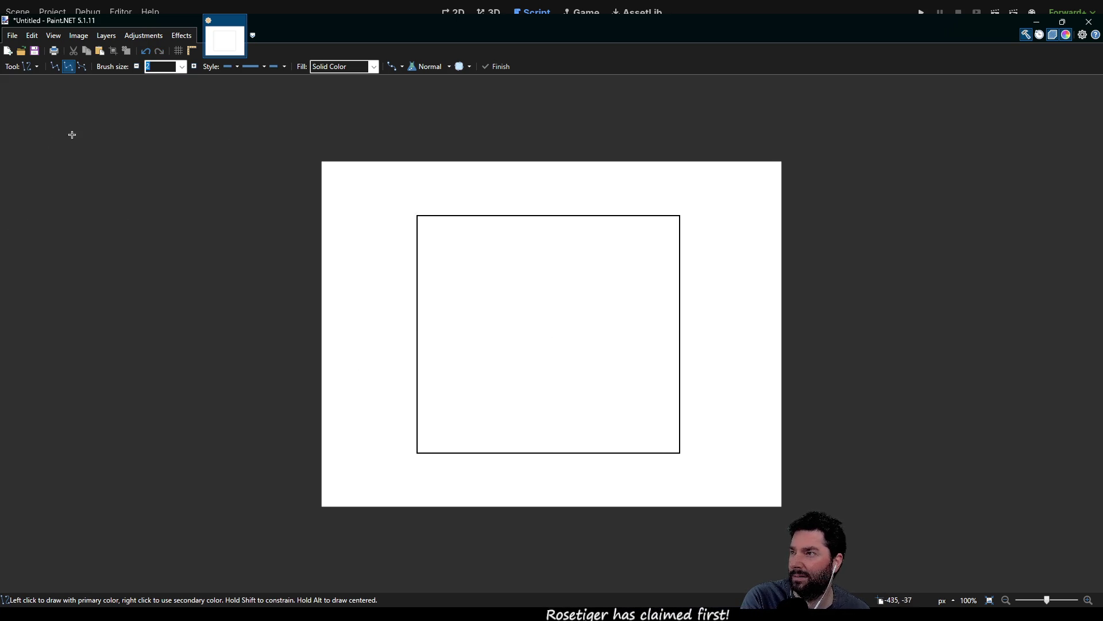
# Step: Draw two straight lines from the rectangle's top corners meeting at its bottom middle, forming a V
pyautogui.click(54, 67)
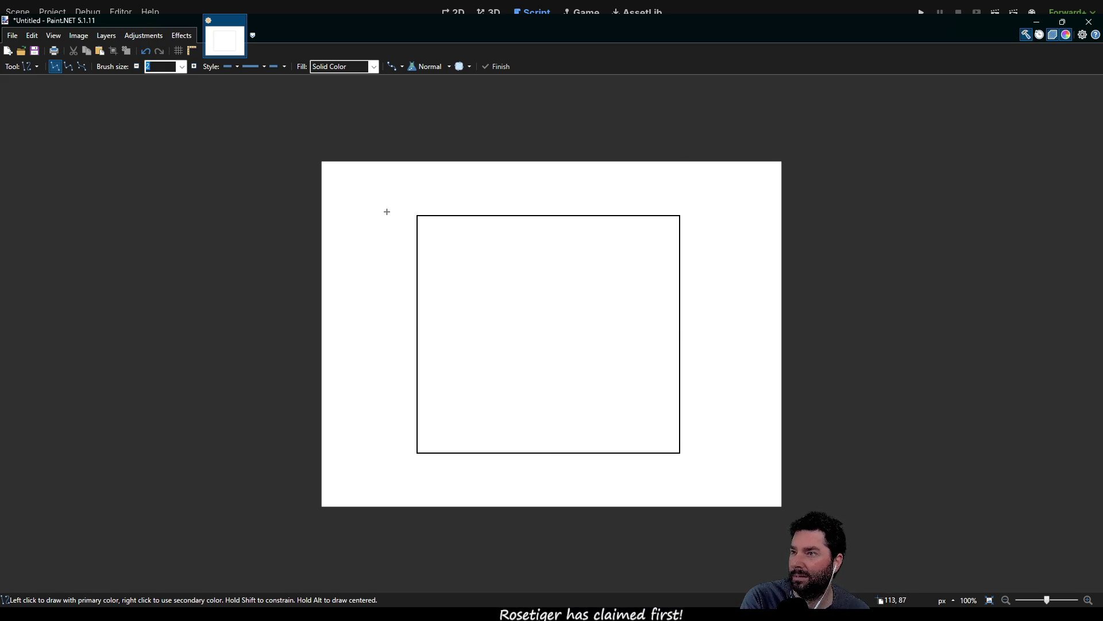
pyautogui.moveTo(415, 216)
pyautogui.mouseDown()
pyautogui.moveTo(564, 414)
pyautogui.moveTo(561, 446)
pyautogui.moveTo(550, 451)
pyautogui.mouseUp()
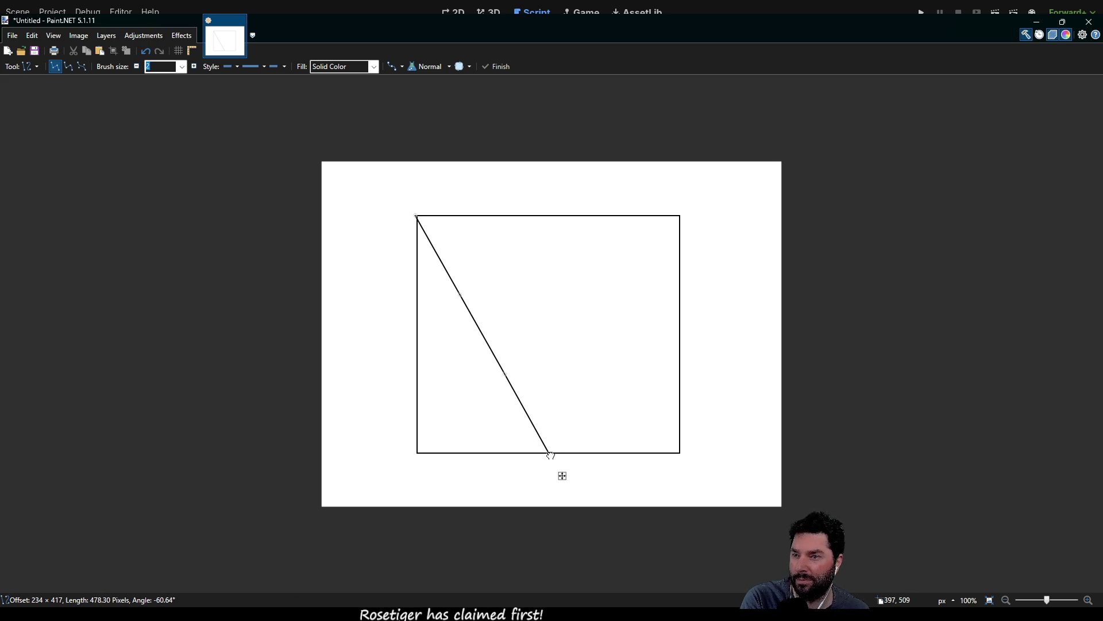
pyautogui.press('Return')
pyautogui.moveTo(553, 454); pyautogui.dragTo(681, 215)
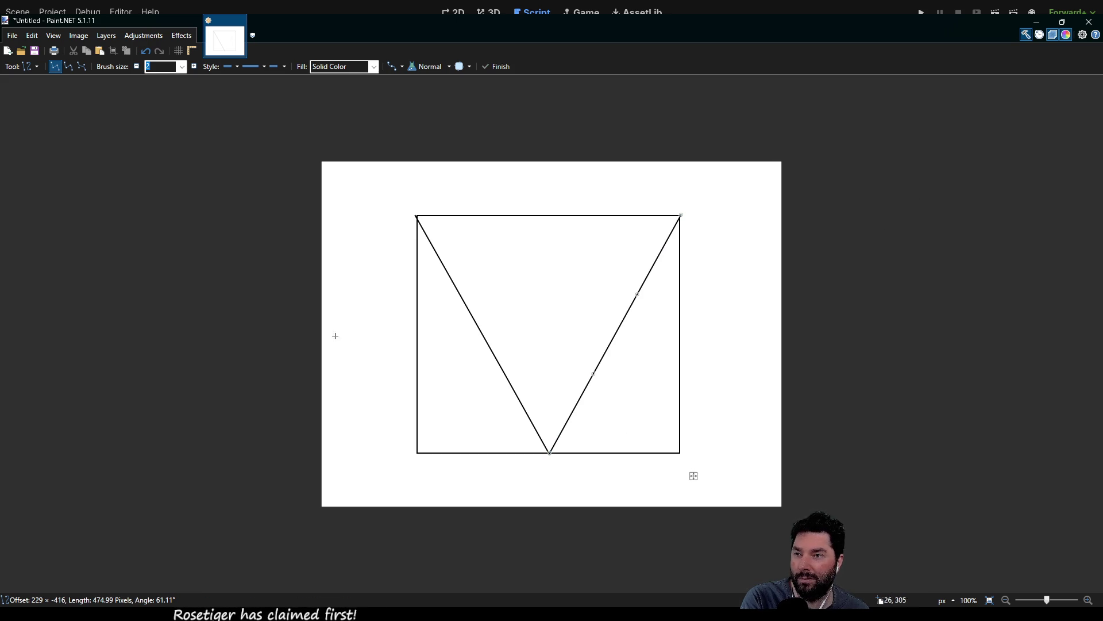
pyautogui.press('b')
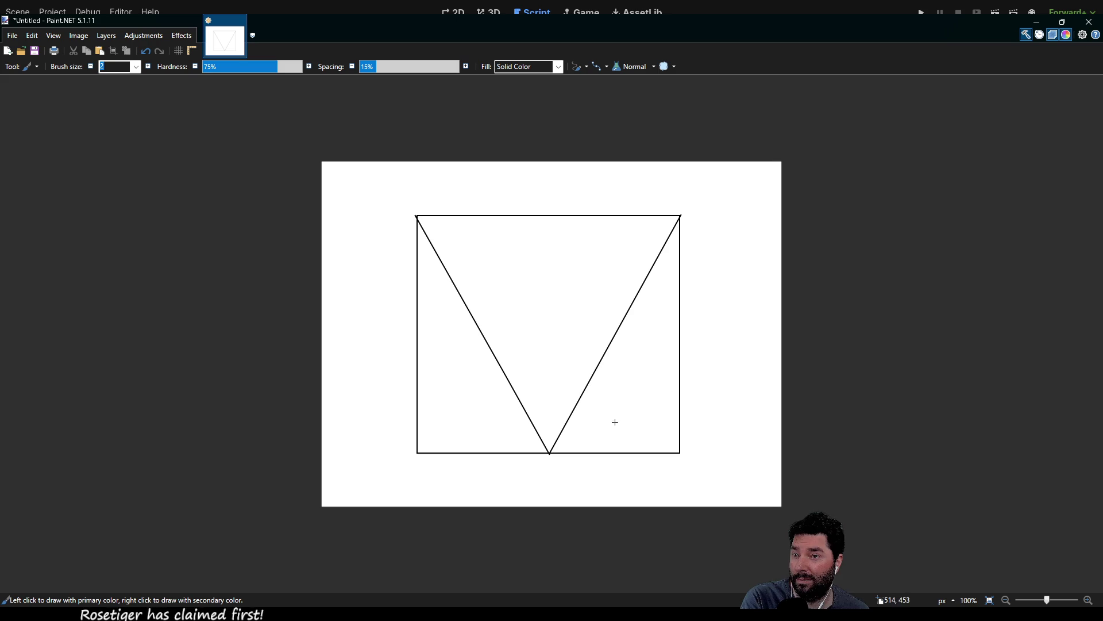
# Step: Add blue marks: a small loop, a double-headed arrow above the square, and symbols to its right
pyautogui.moveTo(640, 401); pyautogui.dragTo(644, 380)
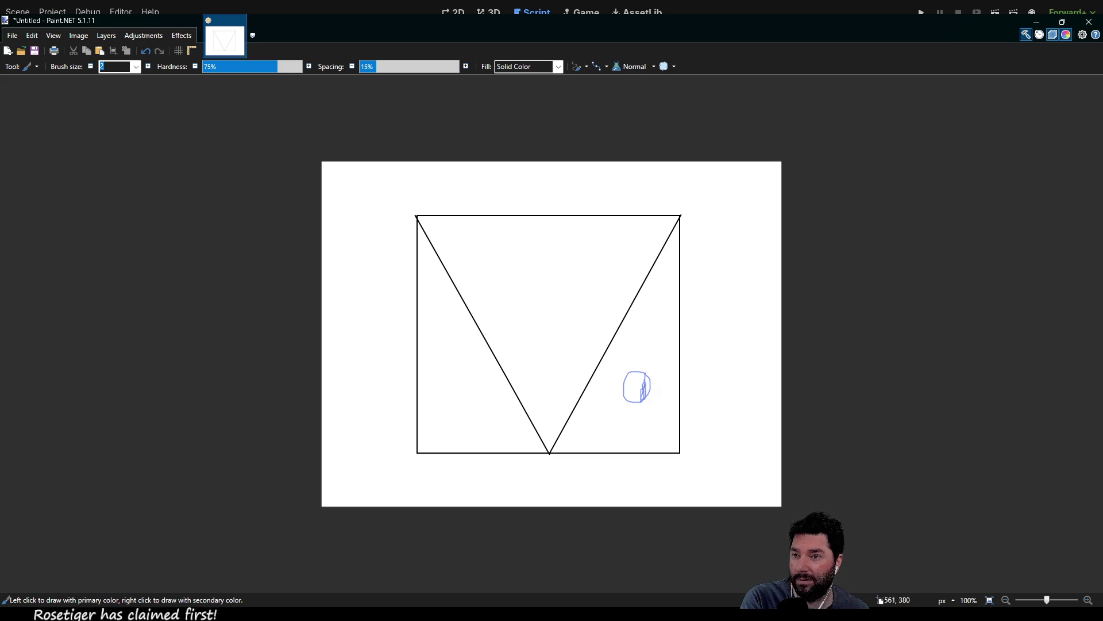
pyautogui.moveTo(451, 370)
pyautogui.mouseDown()
pyautogui.moveTo(467, 402)
pyautogui.moveTo(452, 389)
pyautogui.mouseUp()
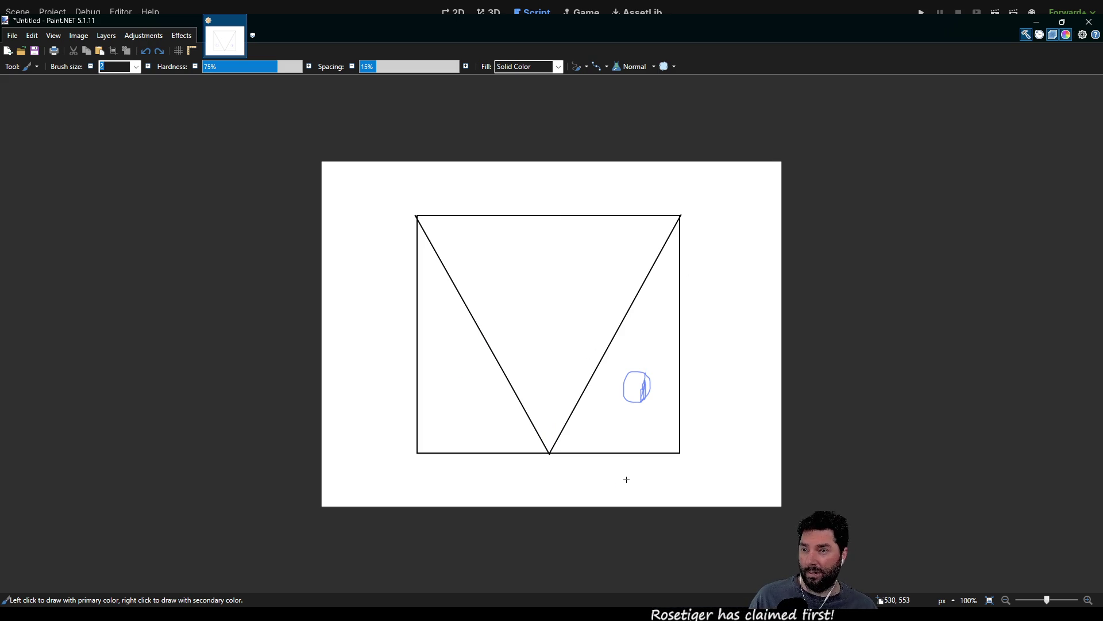
pyautogui.click(502, 305)
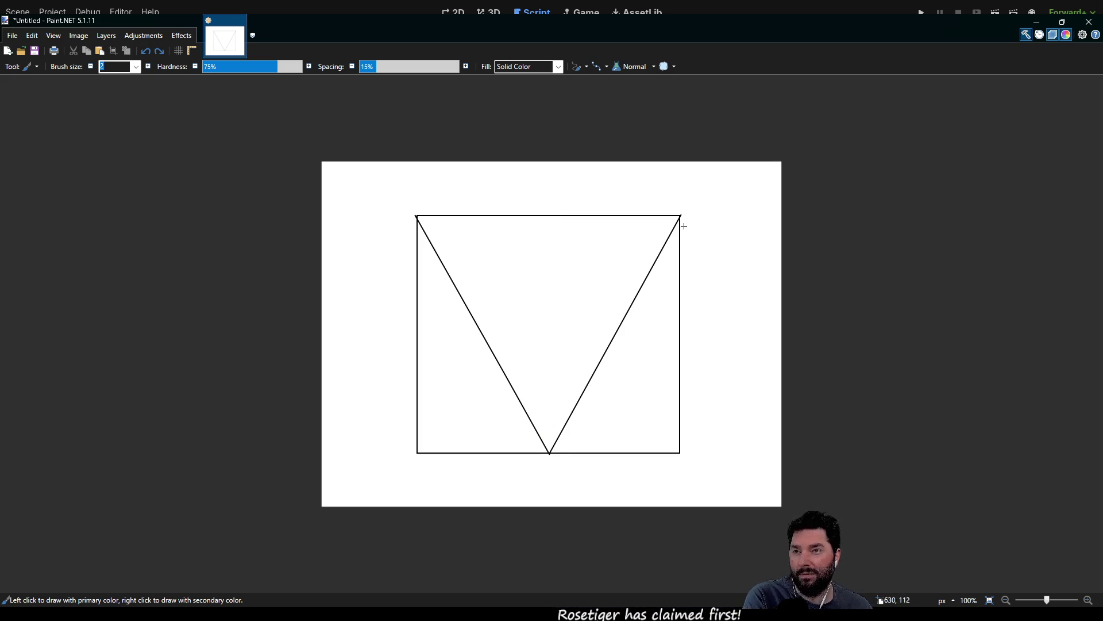
pyautogui.click(553, 422)
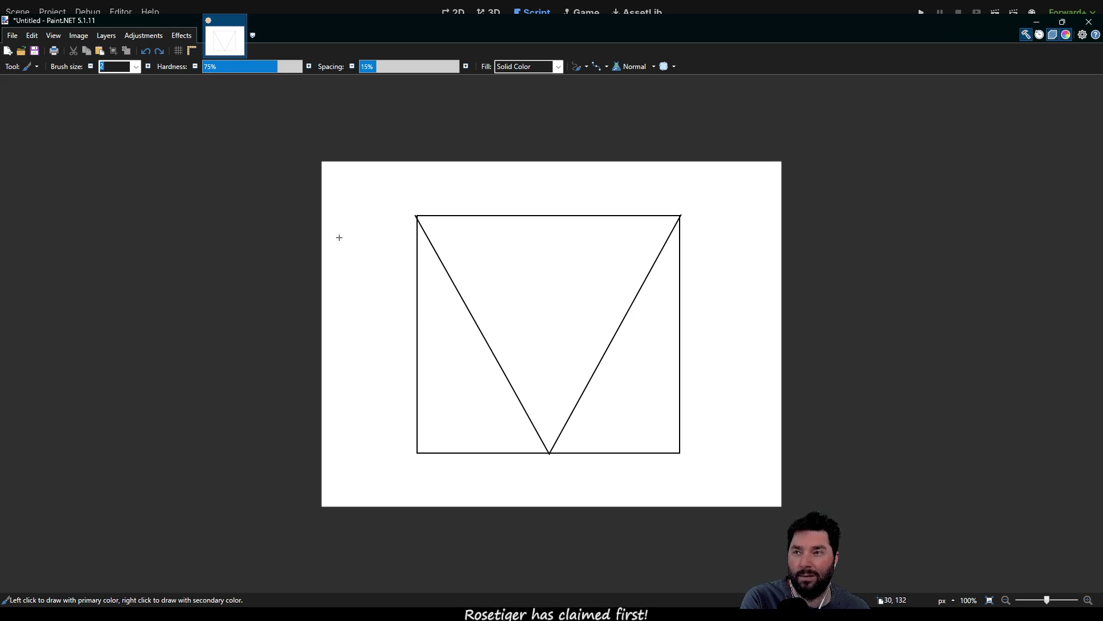
pyautogui.moveTo(431, 185)
pyautogui.mouseDown()
pyautogui.moveTo(432, 203)
pyautogui.moveTo(671, 198)
pyautogui.mouseUp()
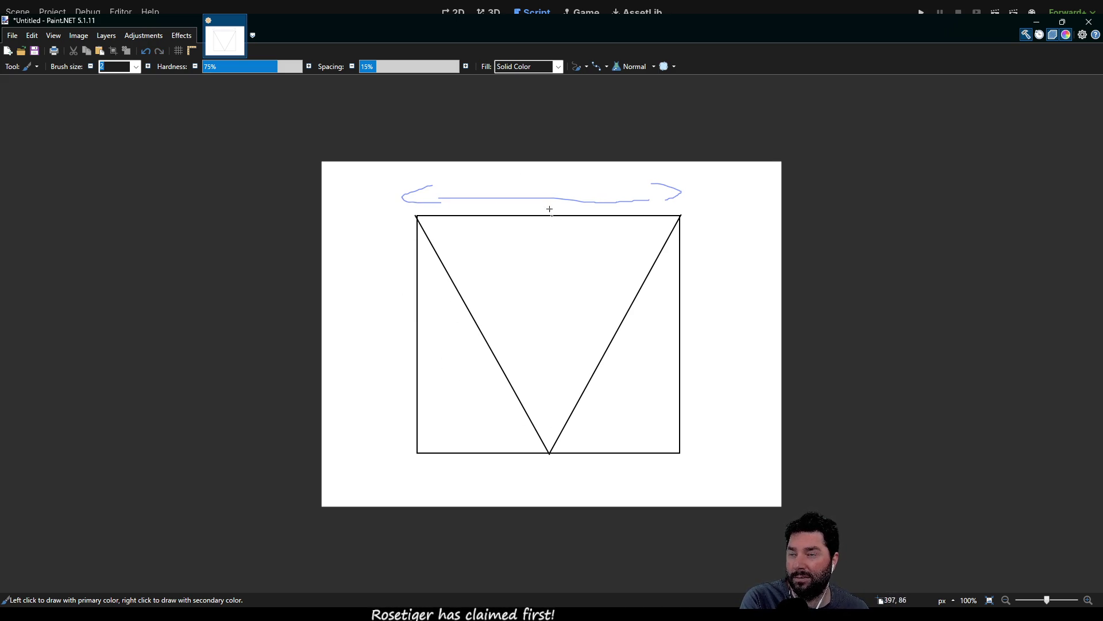
pyautogui.moveTo(541, 174); pyautogui.dragTo(575, 187)
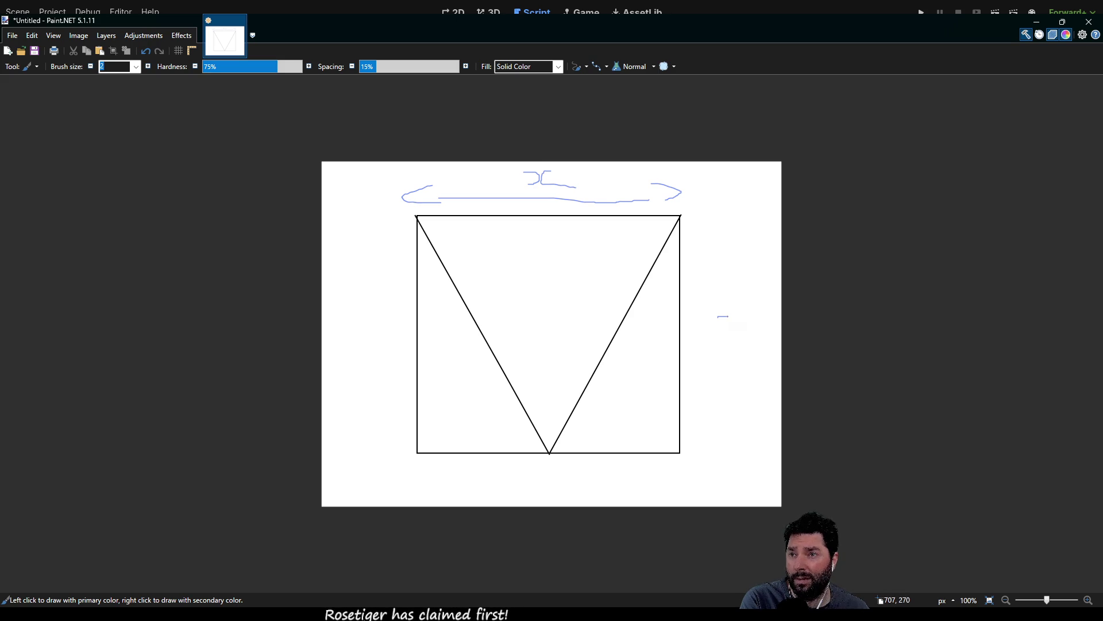
pyautogui.moveTo(728, 316)
pyautogui.mouseDown()
pyautogui.moveTo(724, 325)
pyautogui.moveTo(785, 324)
pyautogui.mouseUp()
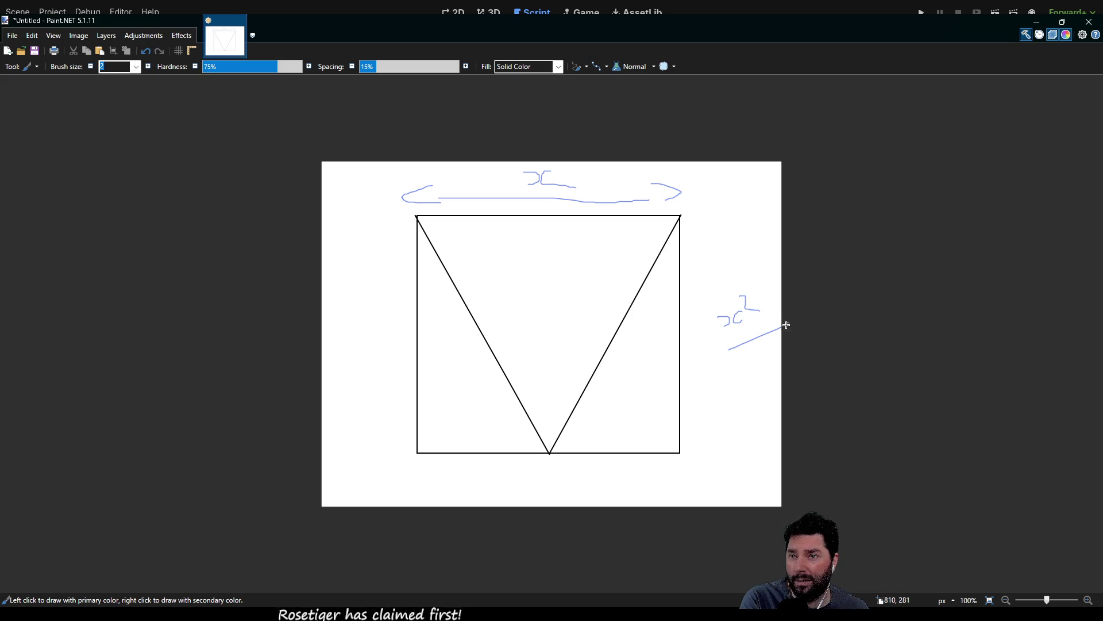
pyautogui.moveTo(746, 360)
pyautogui.mouseDown()
pyautogui.moveTo(774, 354)
pyautogui.moveTo(787, 384)
pyautogui.mouseUp()
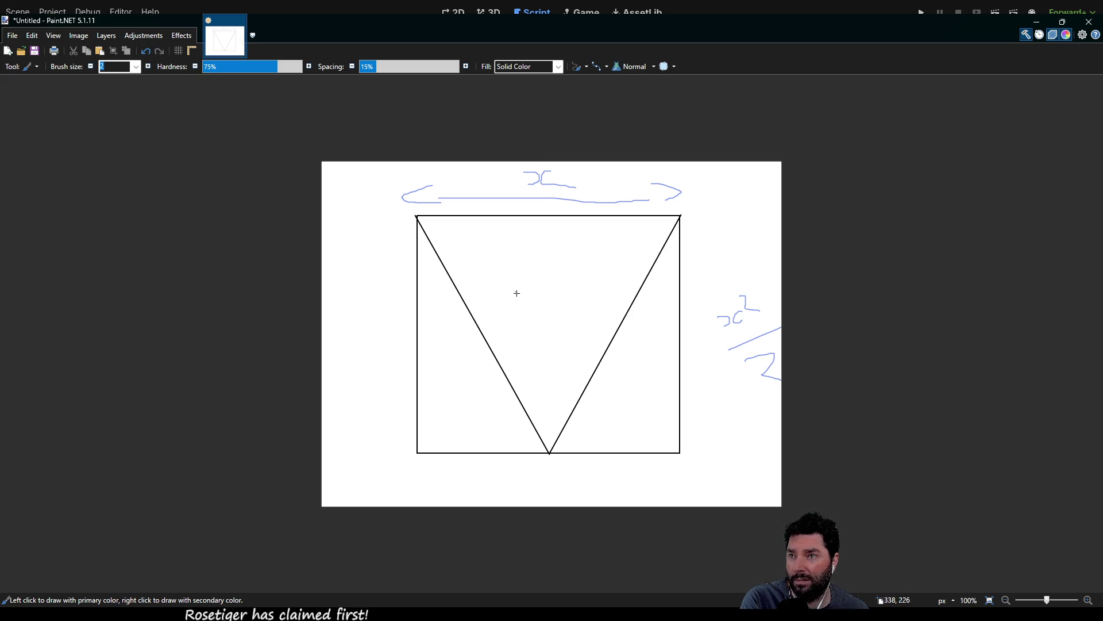
# Step: Hatch the inside of the V with blue strokes, then return to Godot
pyautogui.moveTo(472, 258); pyautogui.dragTo(506, 238)
pyautogui.moveTo(489, 278); pyautogui.dragTo(548, 250)
pyautogui.moveTo(520, 313)
pyautogui.mouseDown()
pyautogui.moveTo(597, 249)
pyautogui.moveTo(629, 286)
pyautogui.mouseUp()
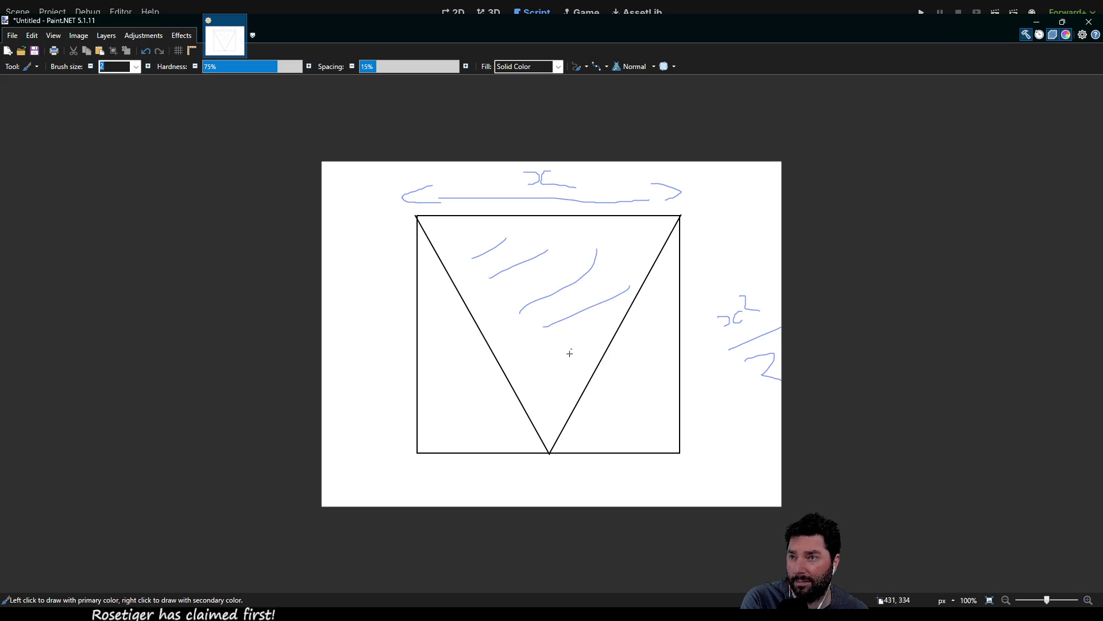
pyautogui.moveTo(544, 379); pyautogui.dragTo(580, 345)
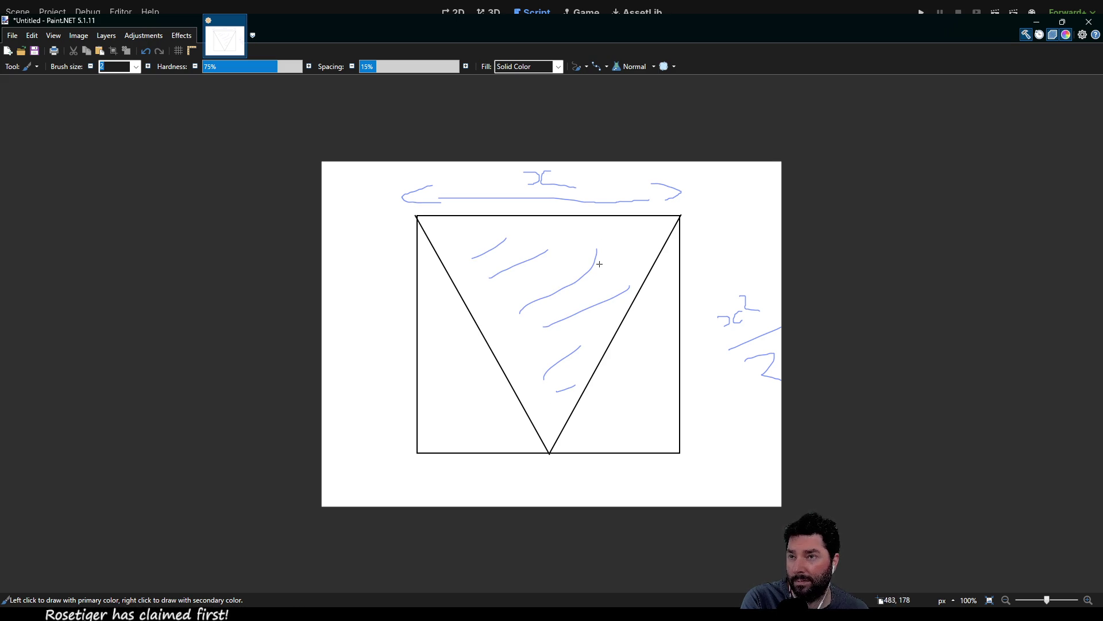
pyautogui.moveTo(582, 246)
pyautogui.mouseDown()
pyautogui.moveTo(598, 238)
pyautogui.moveTo(587, 220)
pyautogui.mouseUp()
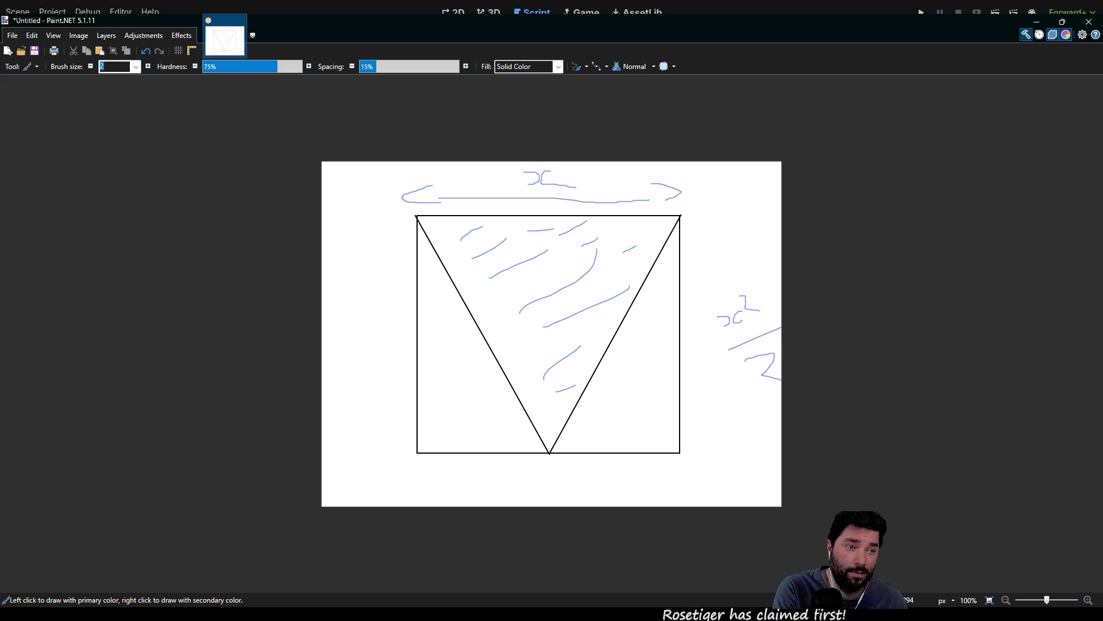
pyautogui.hotkey('alt', 'Tab')
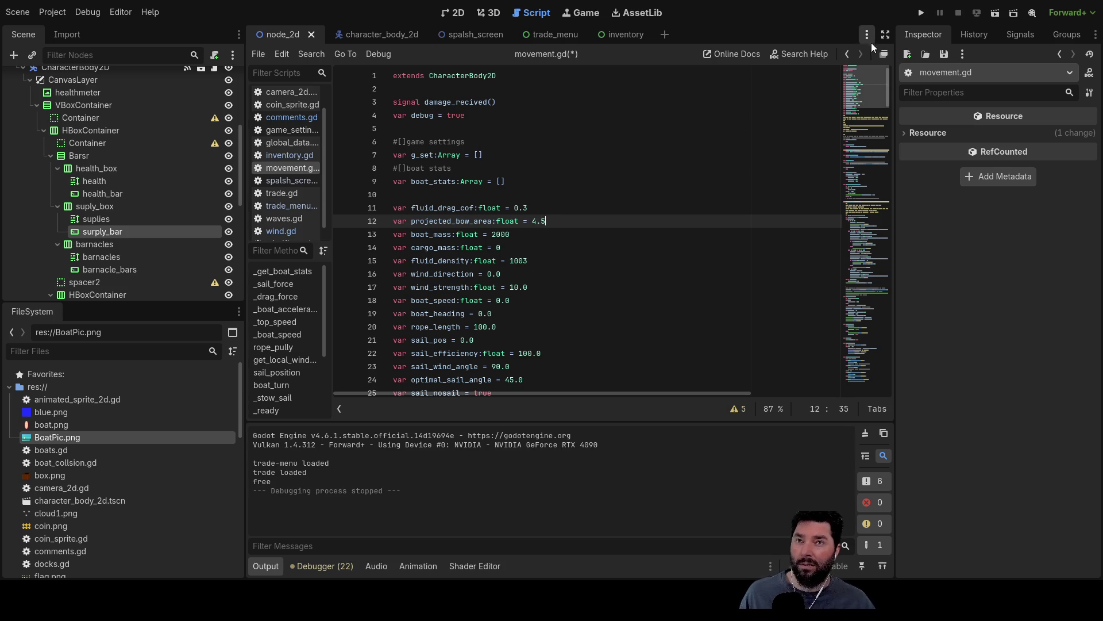
# Step: Run the game, start playing from the menu, and steer the boat between north and east
pyautogui.click(921, 13)
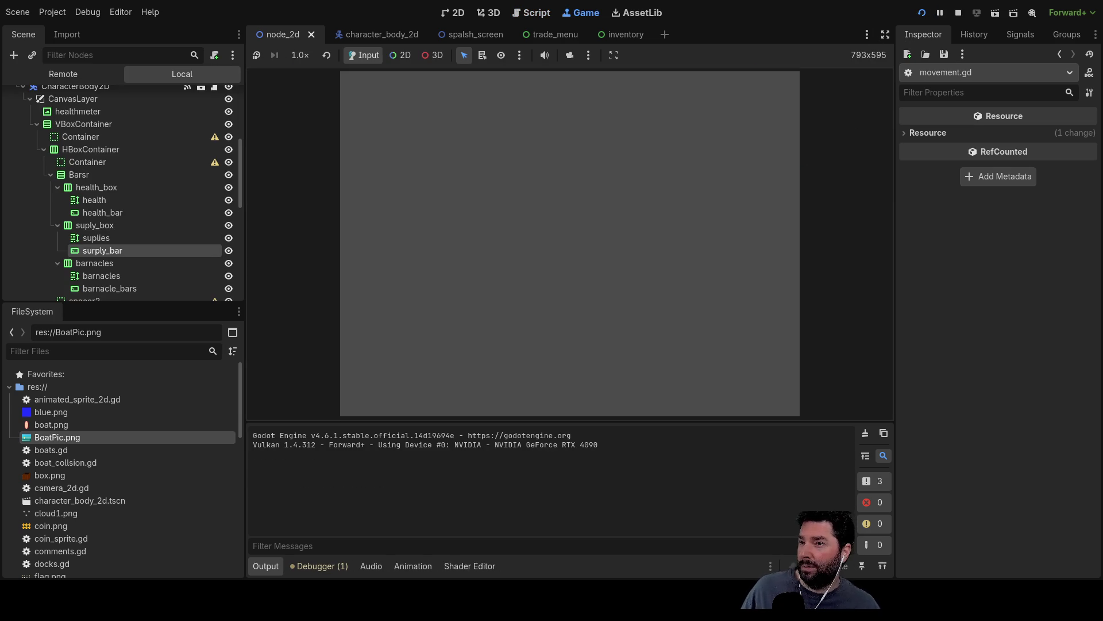
pyautogui.click(425, 95)
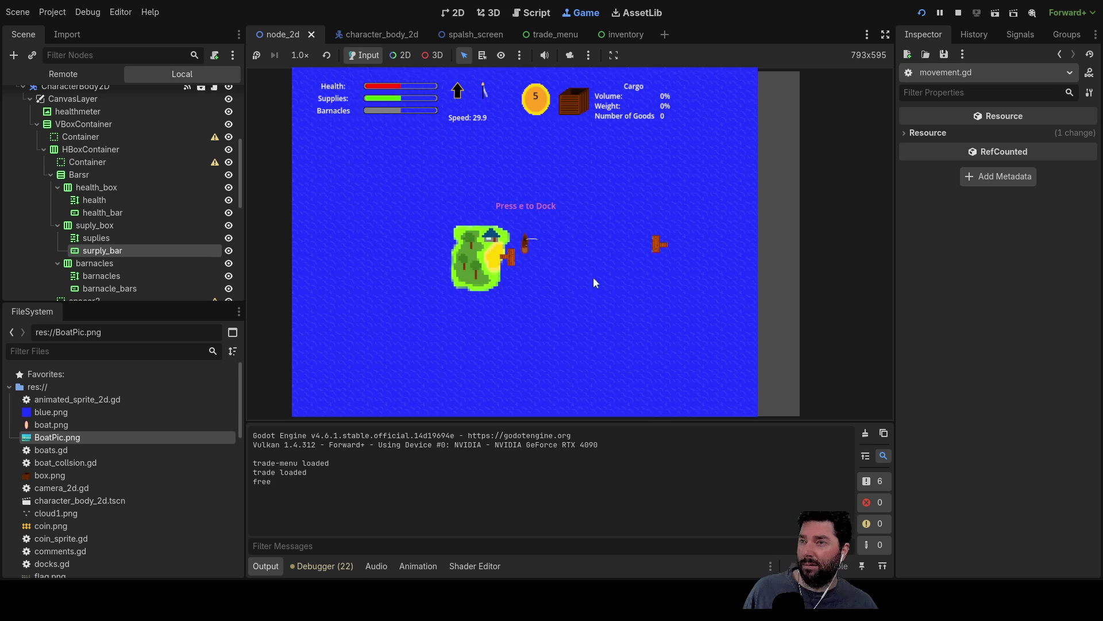
pyautogui.press('d')
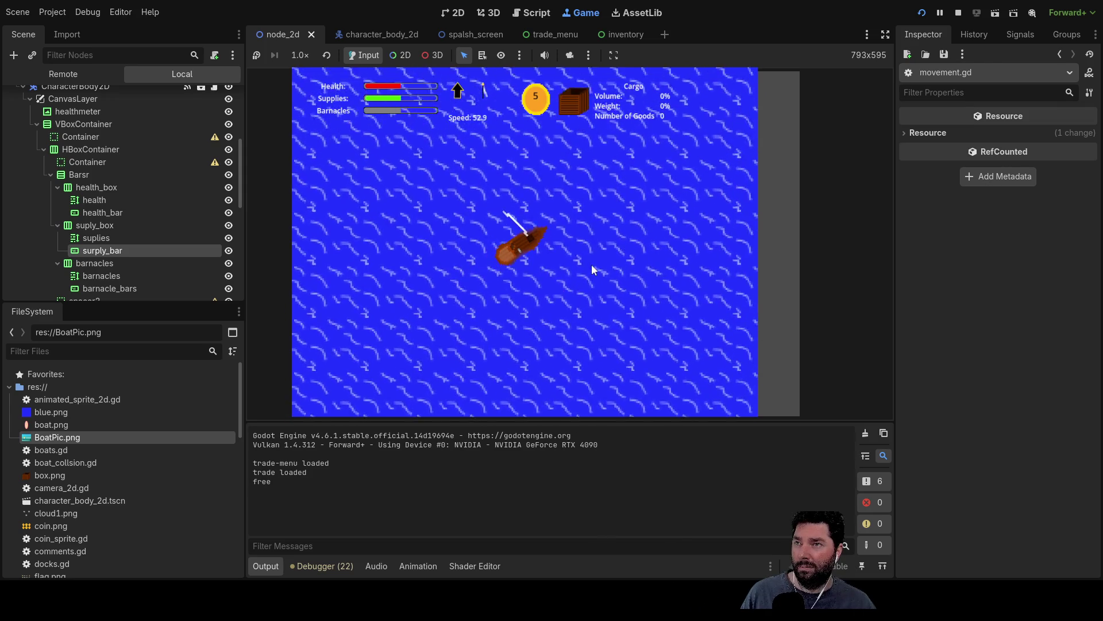
pyautogui.press('Left')
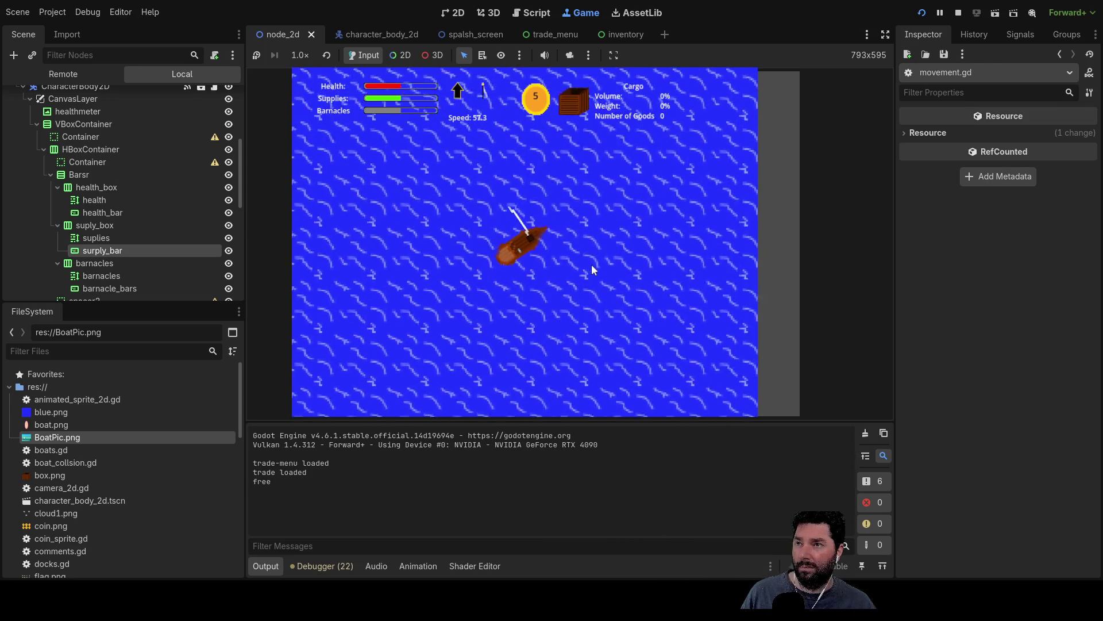
pyautogui.press('Right')
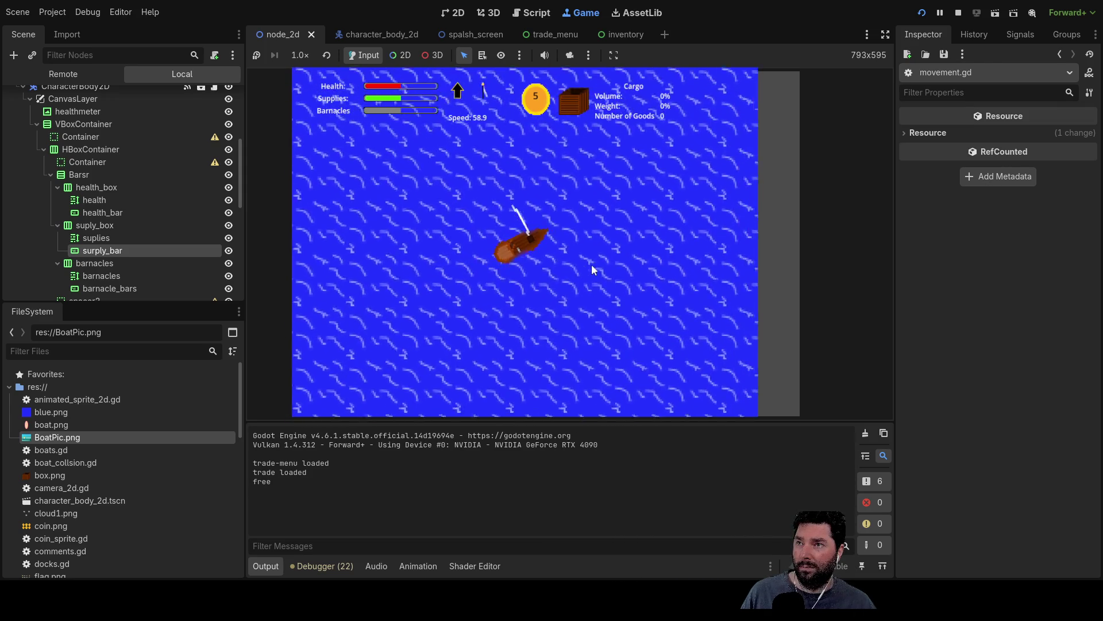
pyautogui.press('Down')
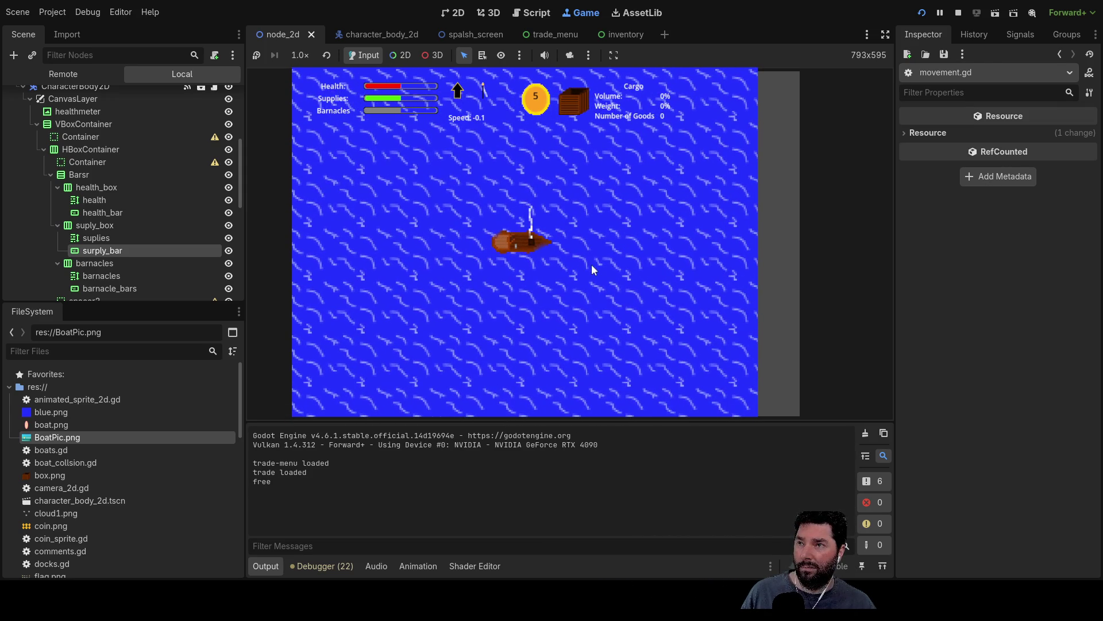
pyautogui.press('Up')
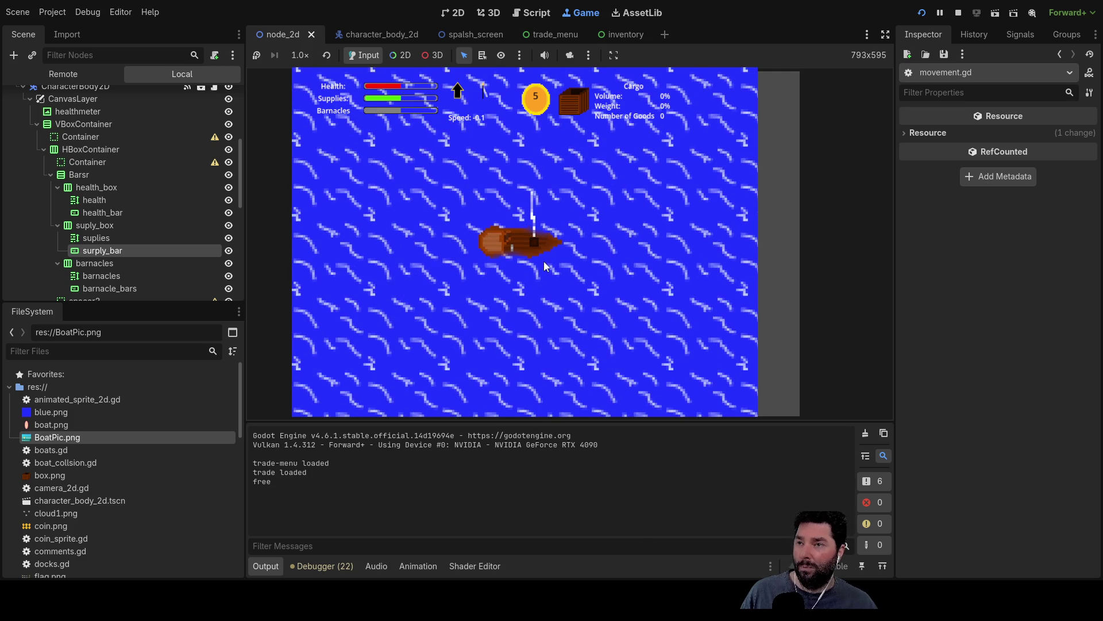
pyautogui.press('Left')
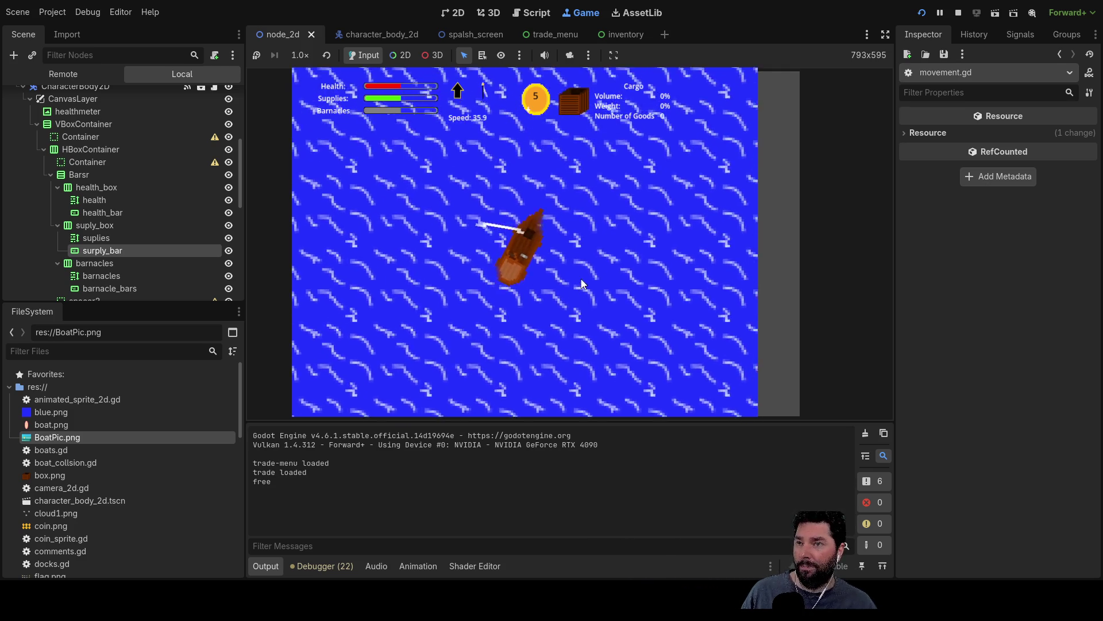
pyautogui.press('Right')
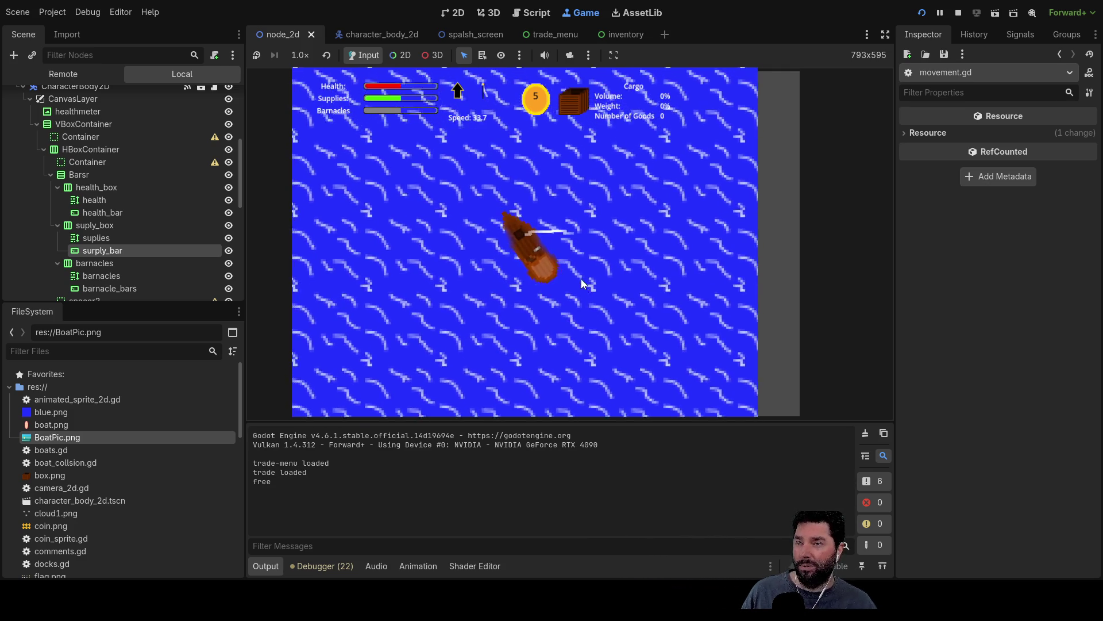
pyautogui.press('Left')
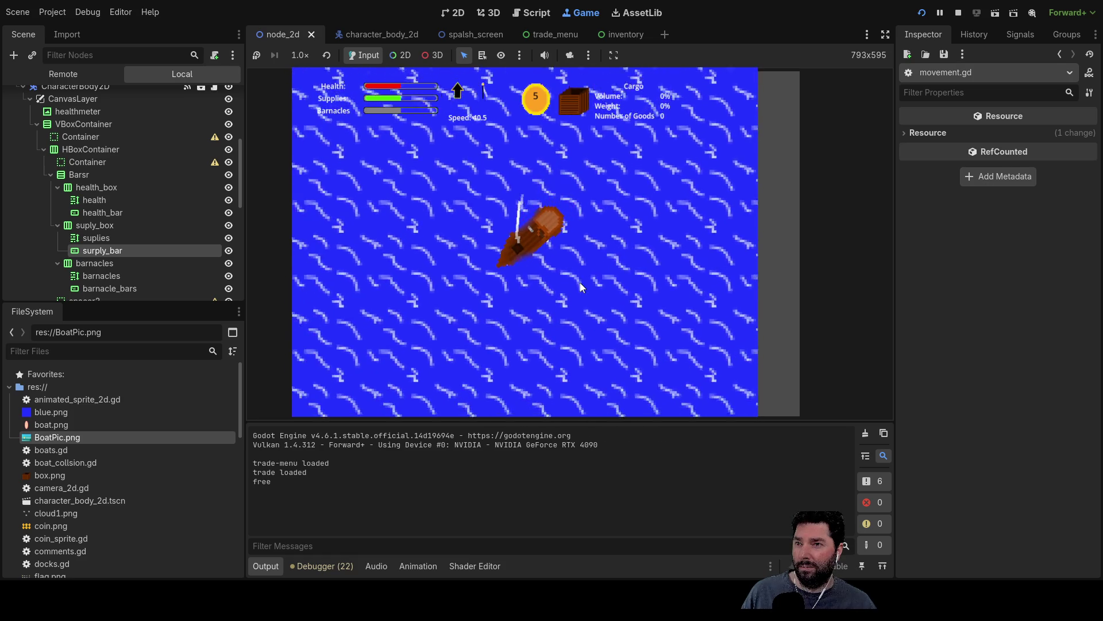
# Step: Zoom the view, furl and raise the sail, then sail in reverse toward the dock
pyautogui.scroll(-2, 580, 287)
pyautogui.scroll(-3, 555, 303)
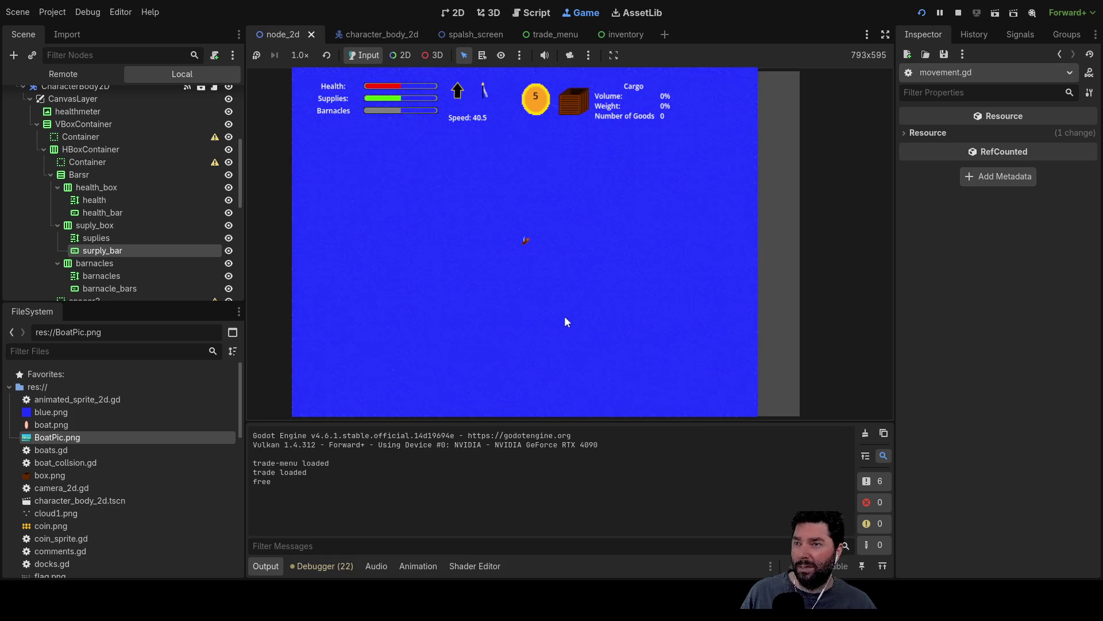
pyautogui.scroll(5, 557, 323)
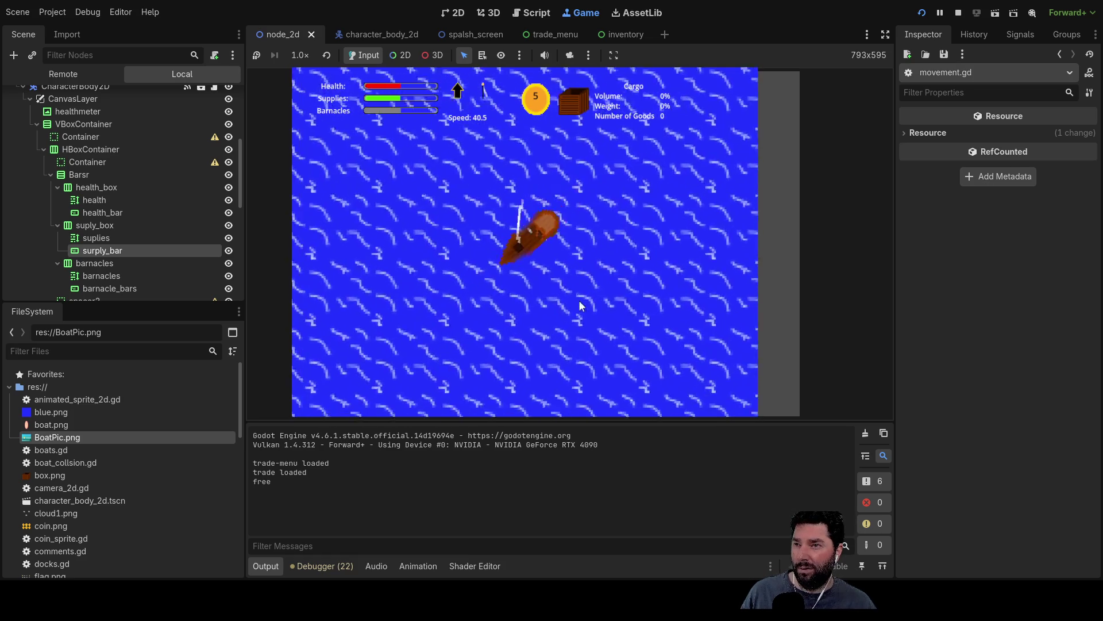
pyautogui.press('Left')
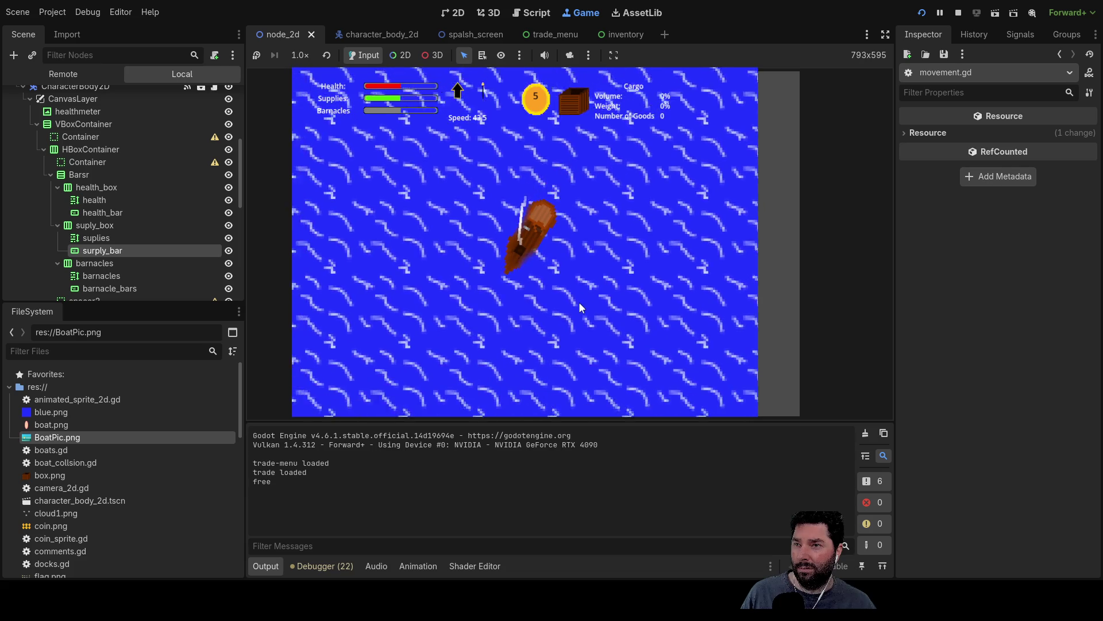
pyautogui.press('Down')
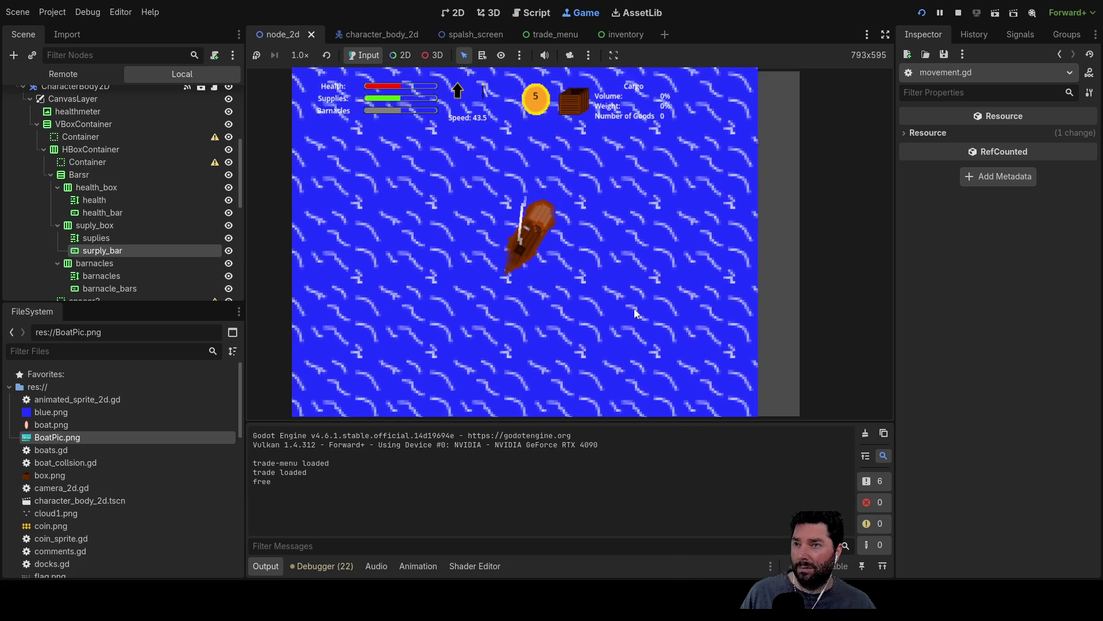
pyautogui.press('Up')
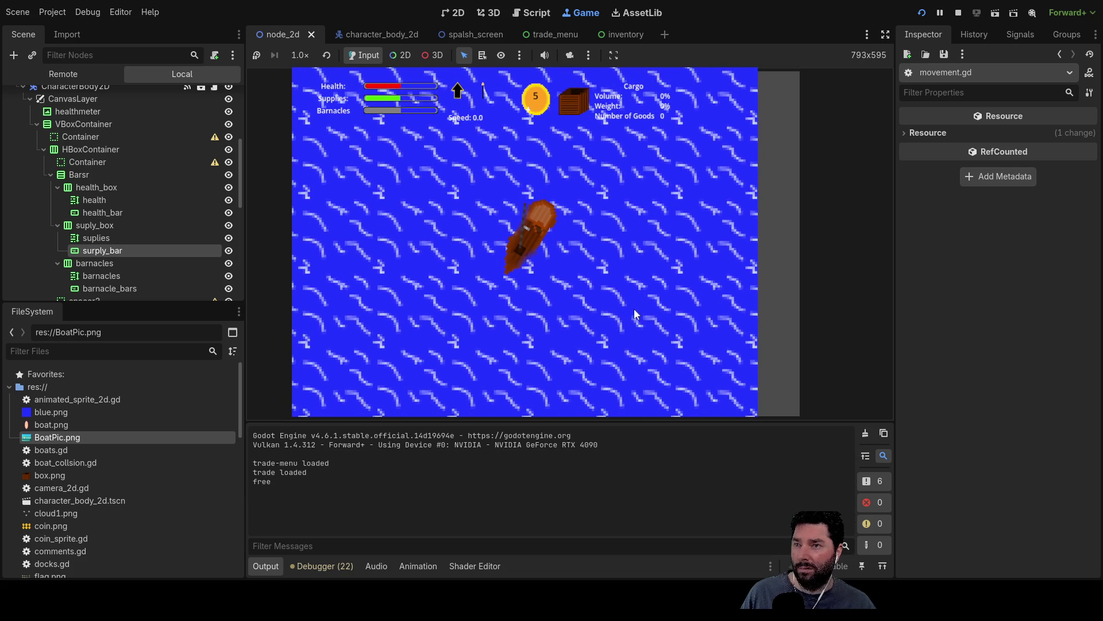
pyautogui.scroll(-3, 568, 304)
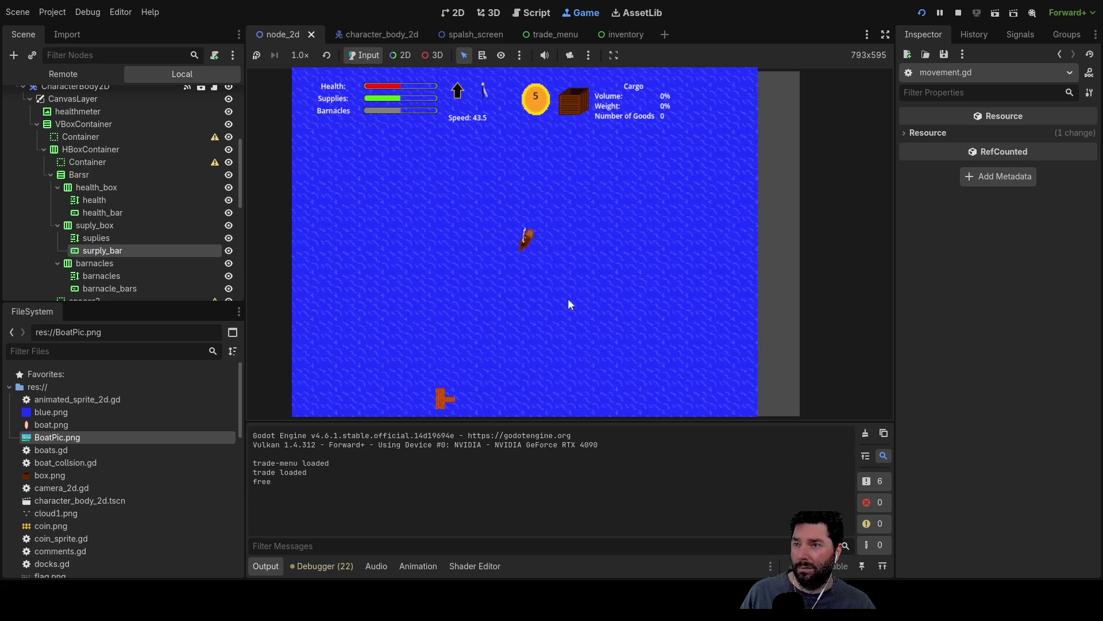
pyautogui.press('Down')
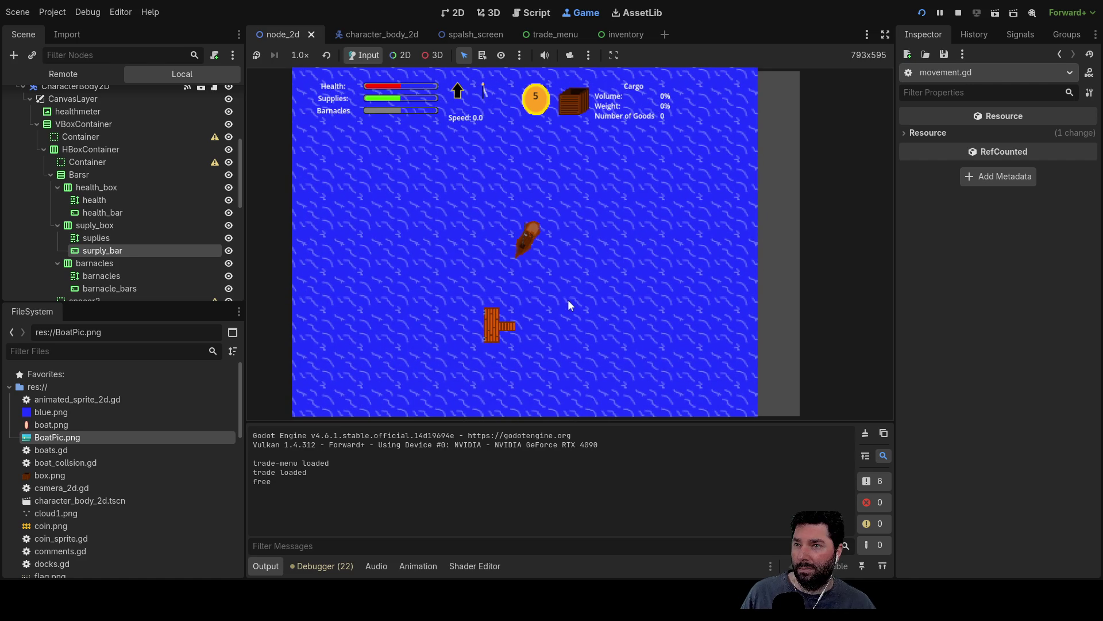
pyautogui.scroll(3, 567, 304)
pyautogui.press('Down')
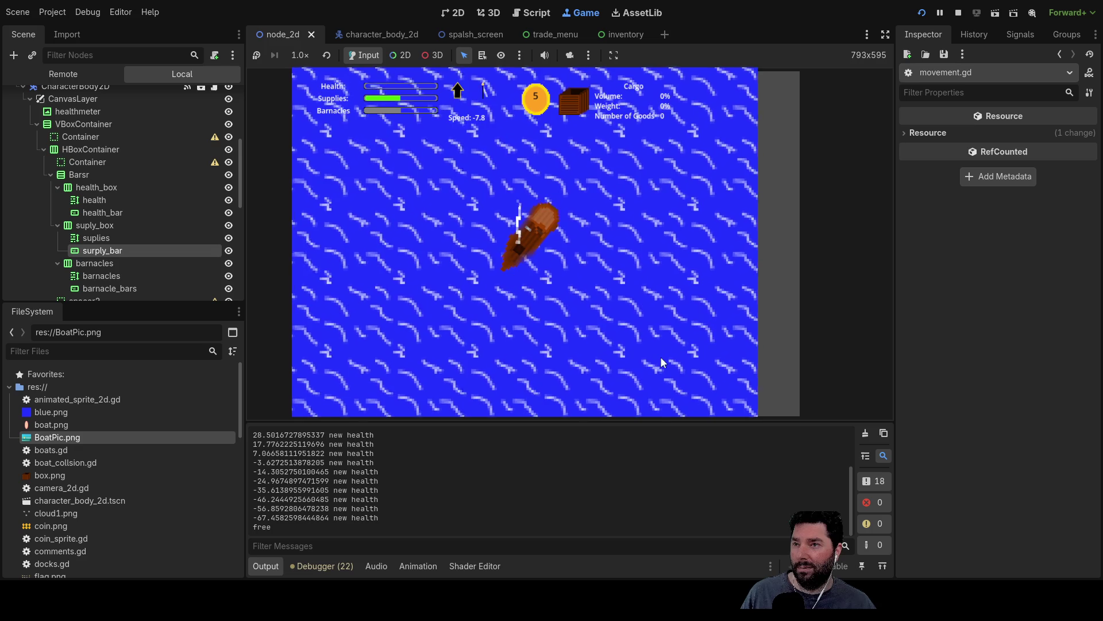
# Step: Turn the boat while reversing, switch to sailing forward, then back into reverse
pyautogui.press('s')
pyautogui.press('a')
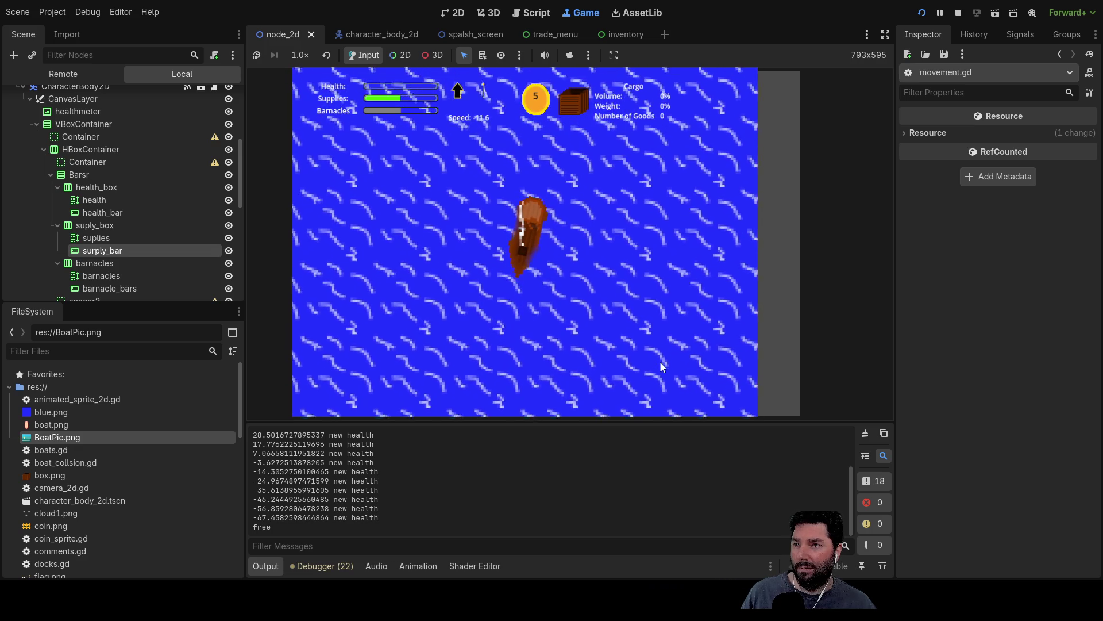
pyautogui.press('d')
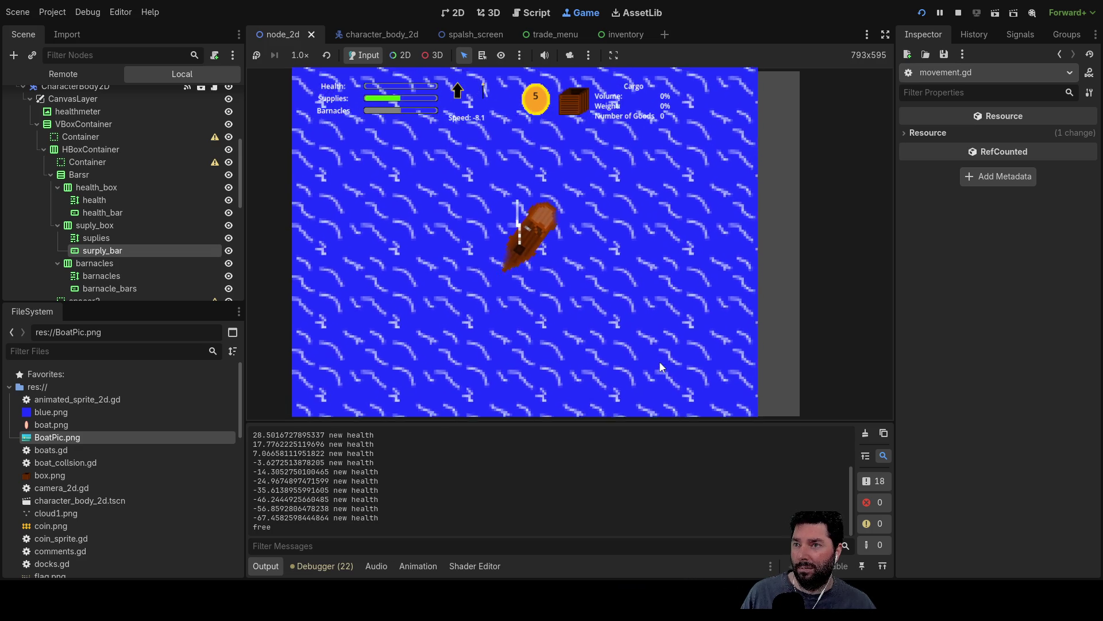
pyautogui.press('w')
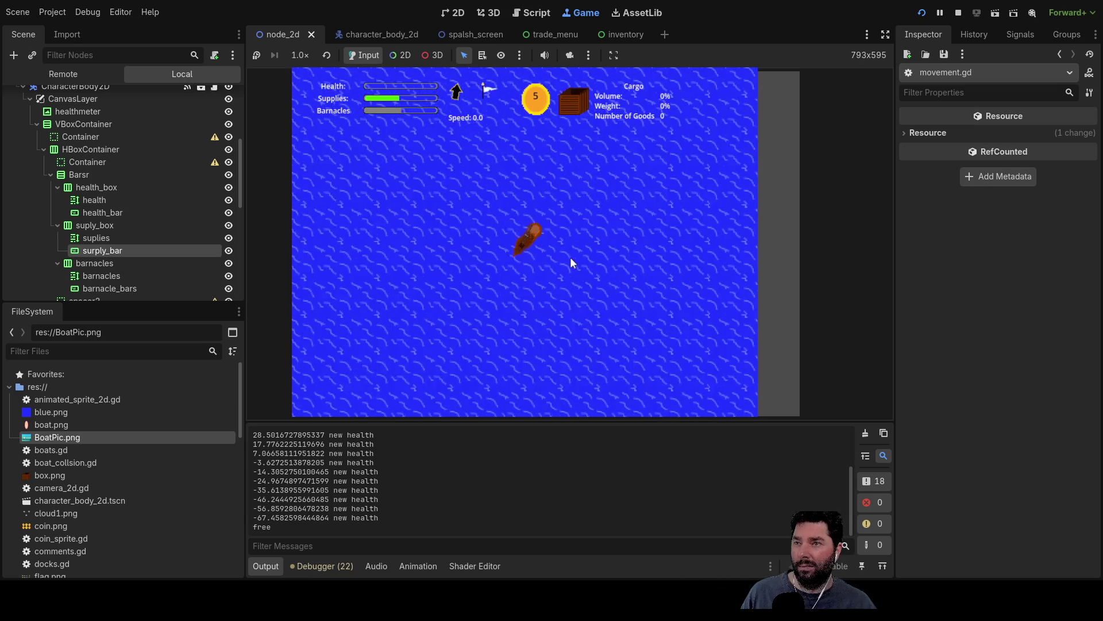
pyautogui.press('w')
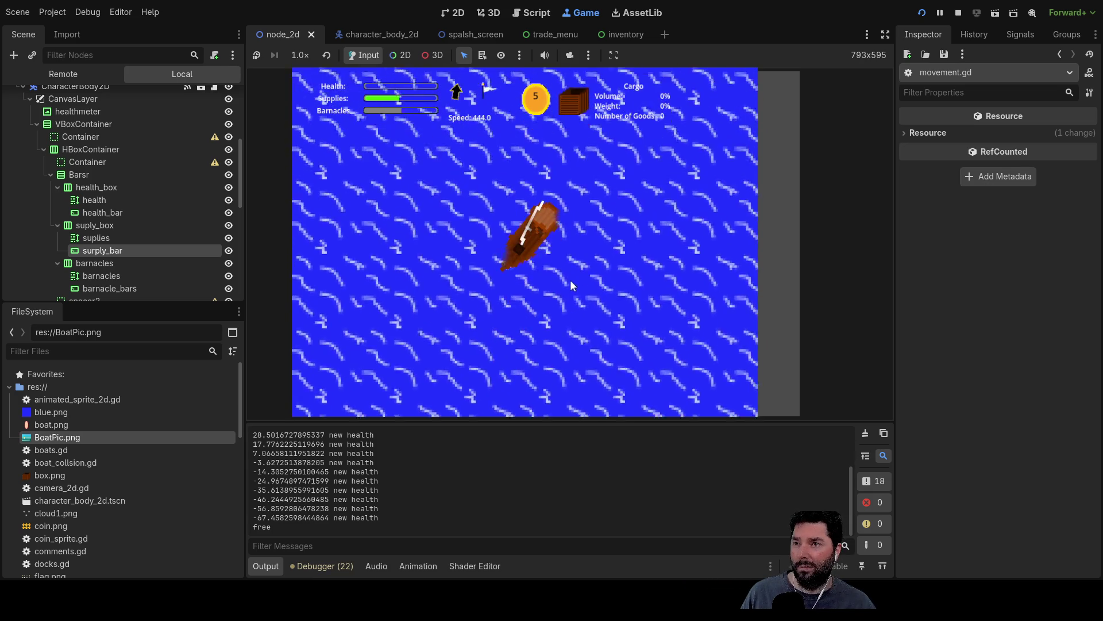
pyautogui.press('s')
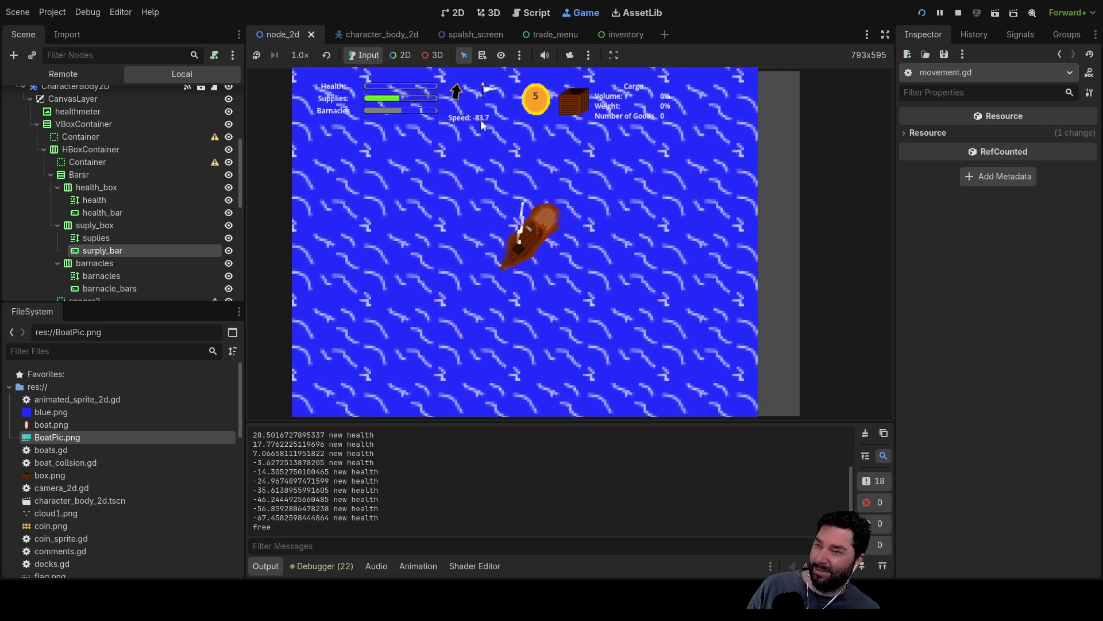
# Step: Point the boat straight up, then regain full forward speed heading toward the upper right
pyautogui.press('Left')
pyautogui.press('Right')
pyautogui.press('Up')
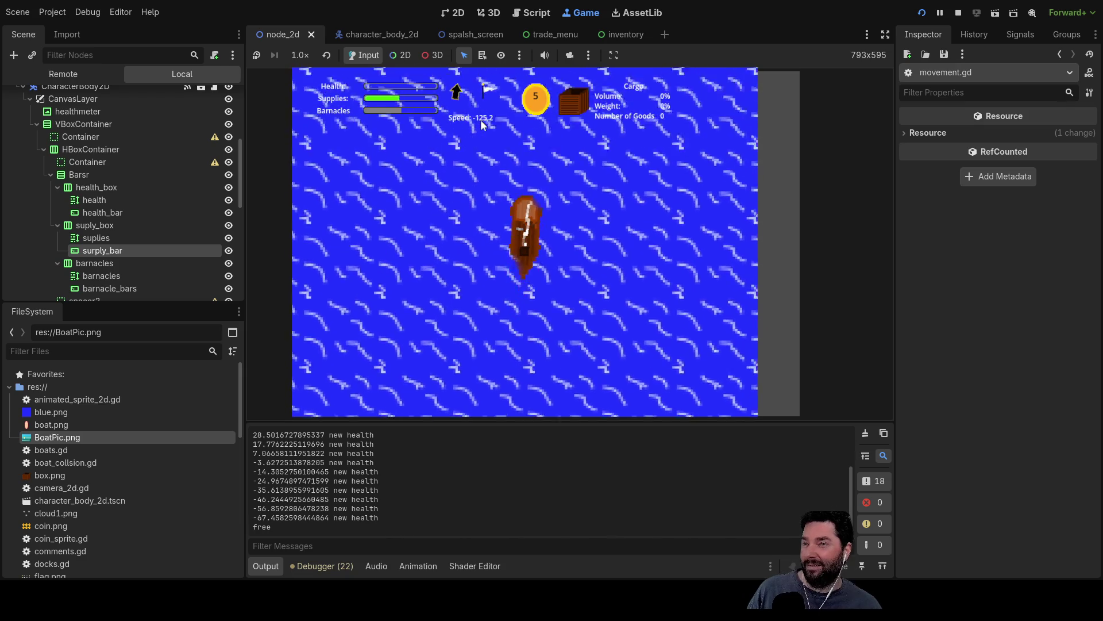
pyautogui.press('Up')
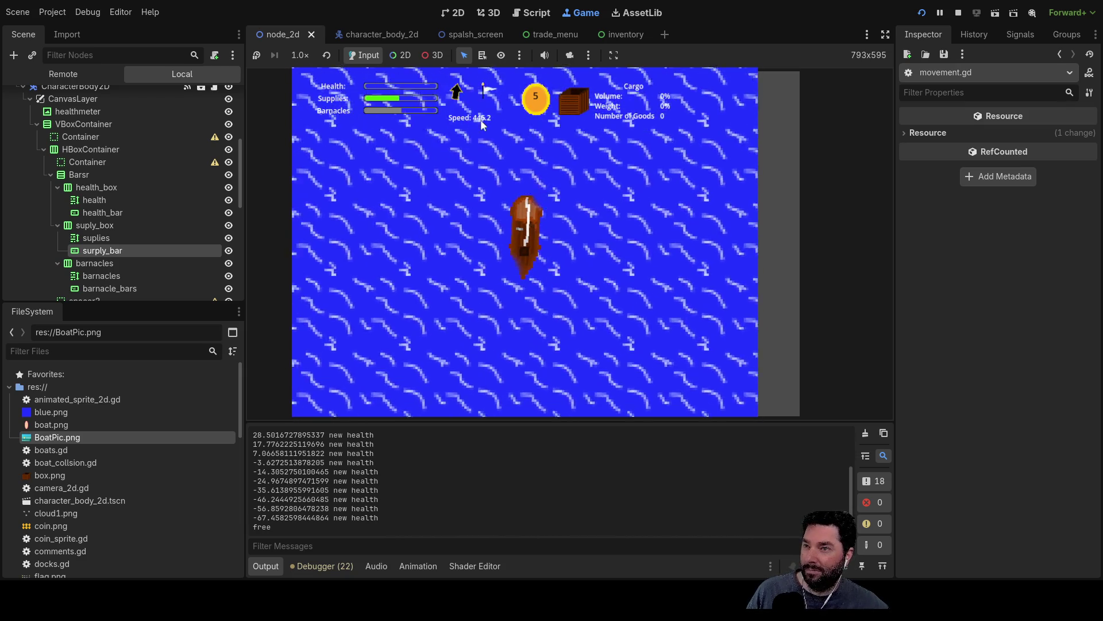
pyautogui.press('Right')
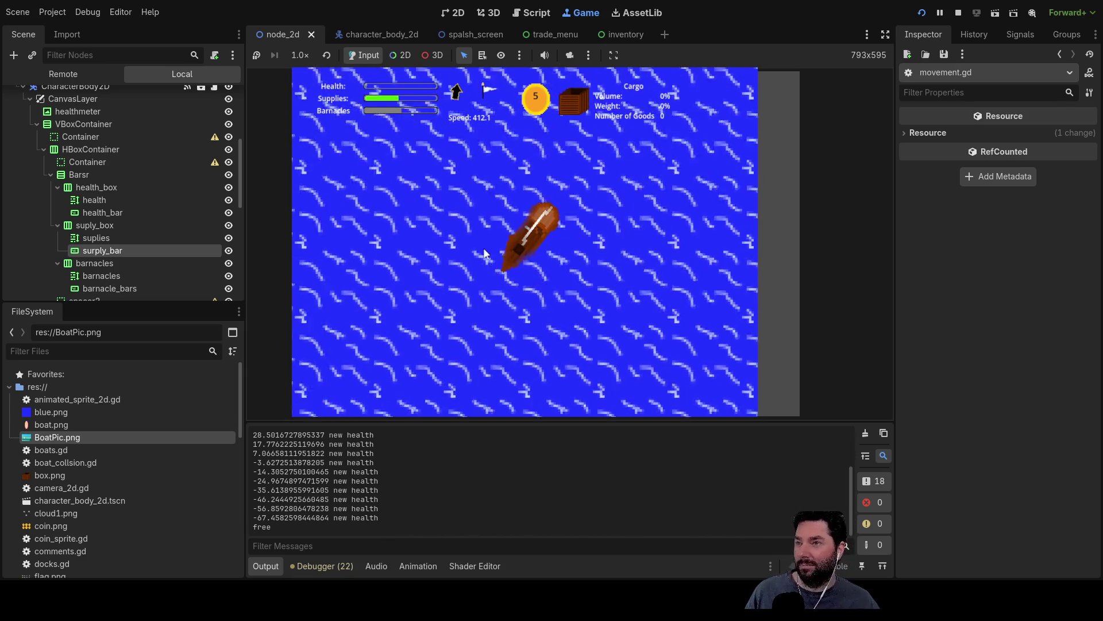
pyautogui.scroll(-3, 443, 229)
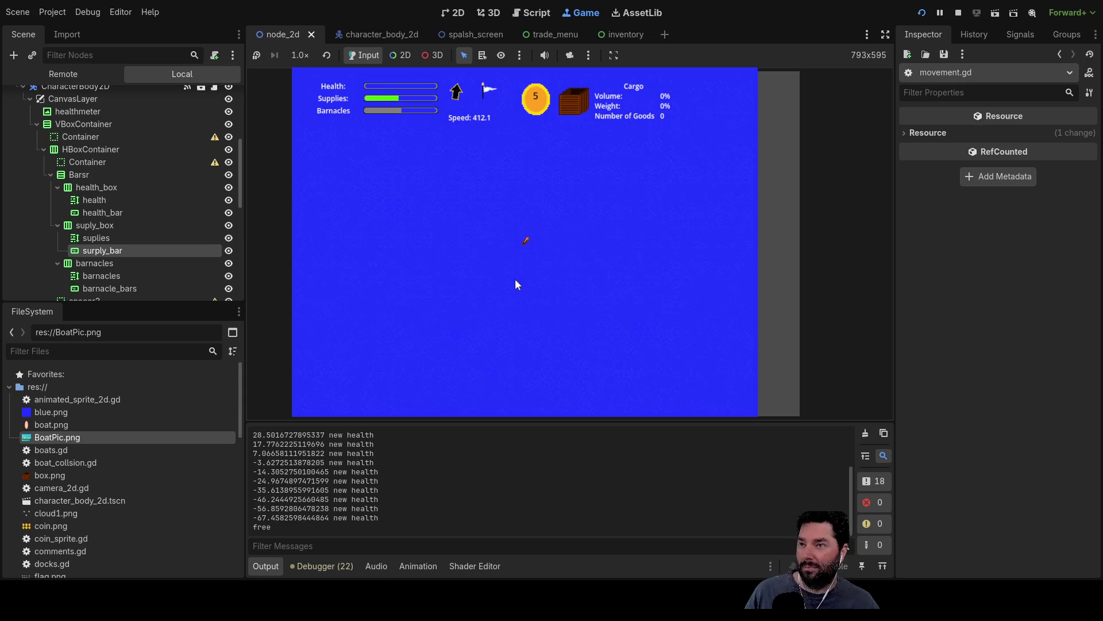
# Step: Zoom the running game view back in
pyautogui.scroll(2, 515, 280)
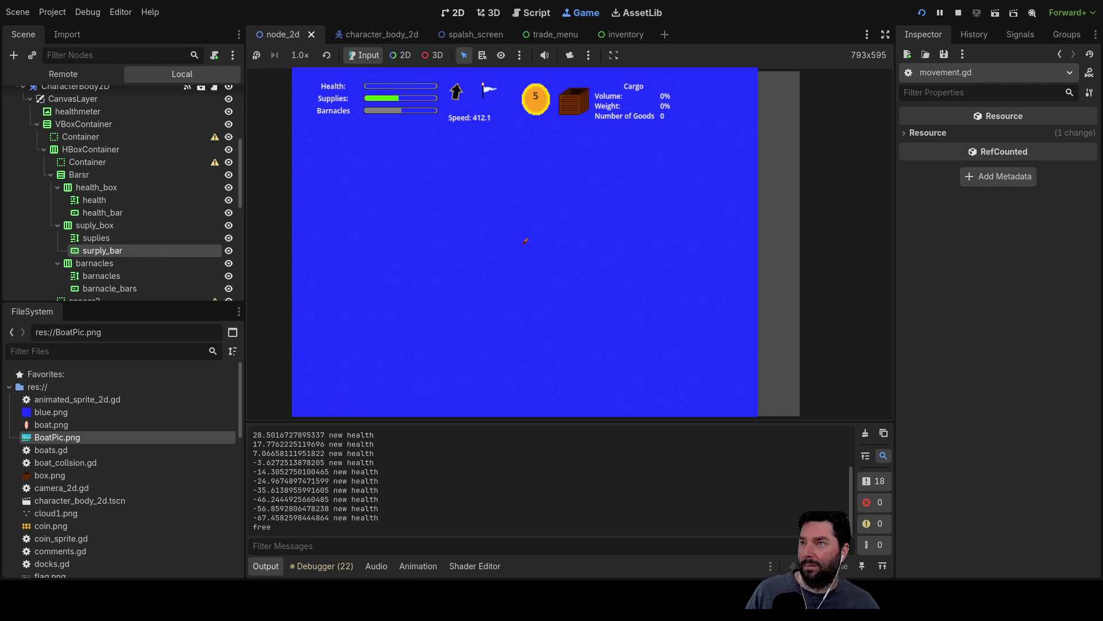
# Step: In the 2D editor, hide cloud_layer_1 using its eye icon in the Scene tree
pyautogui.hotkey('ctrl', 'F1')
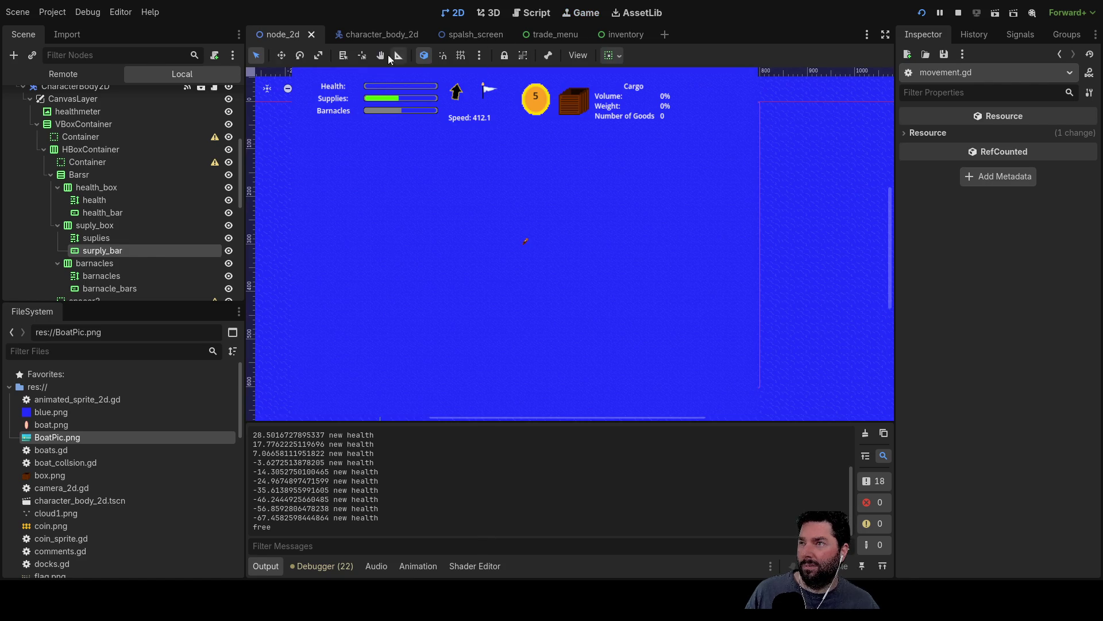
pyautogui.scroll(1, 126, 169)
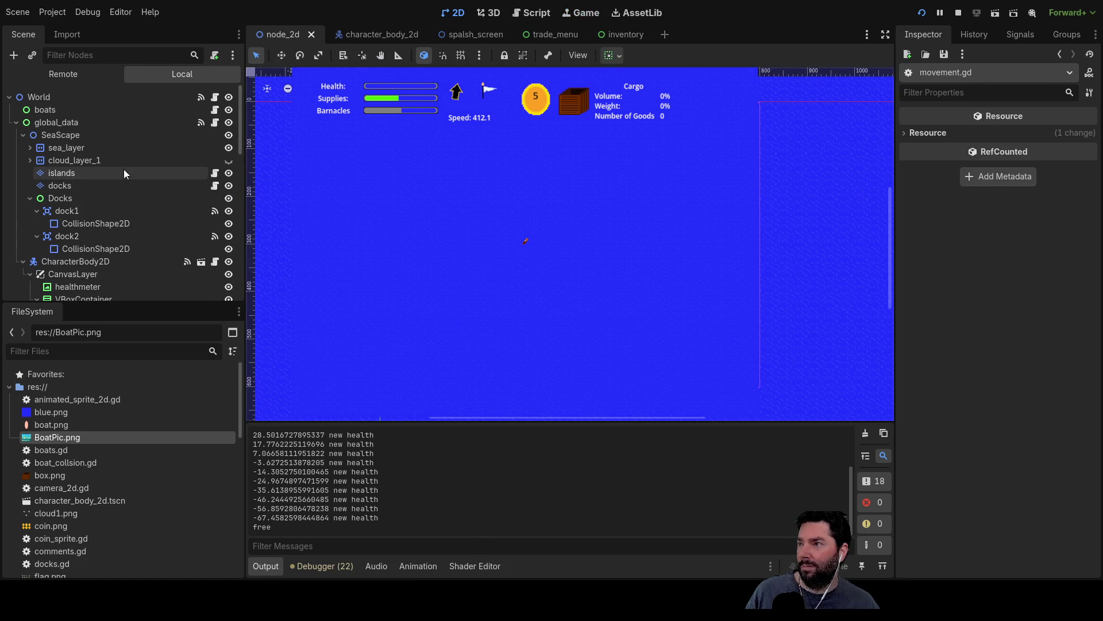
pyautogui.click(228, 162)
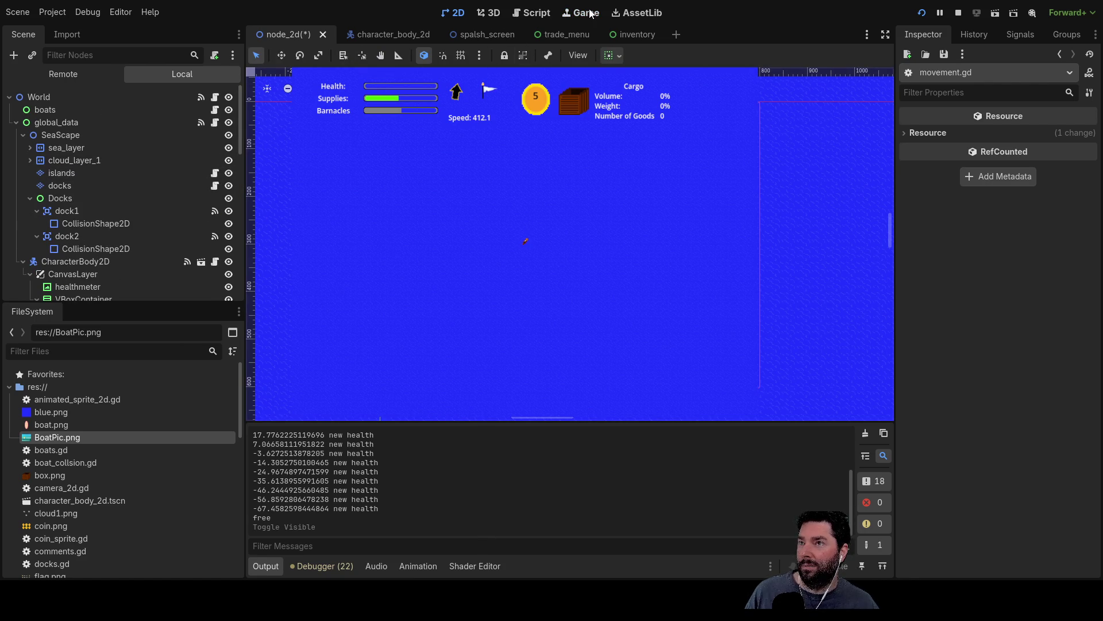
pyautogui.click(538, 14)
# Step: Test the boat in the Game view, reversing it, then stop the game with F8
pyautogui.click(598, 12)
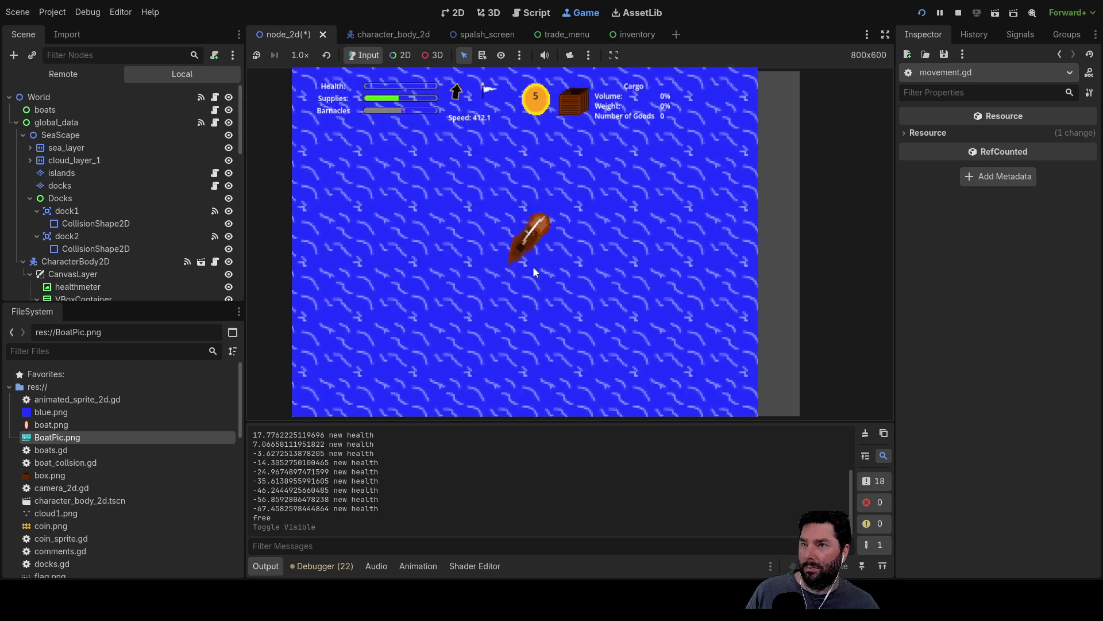
pyautogui.scroll(-3, 534, 268)
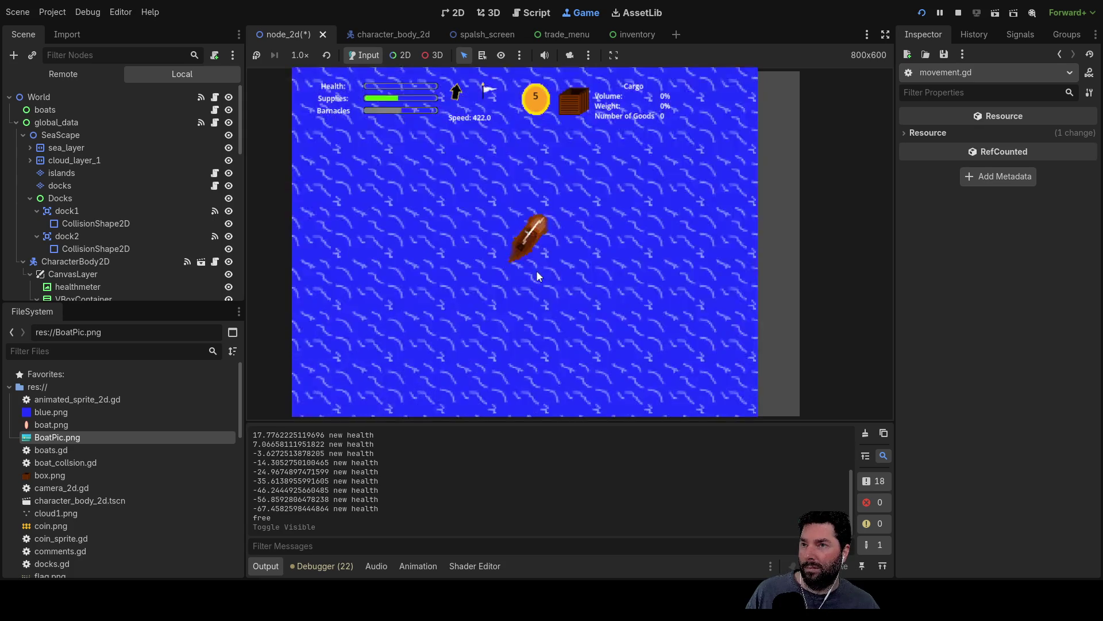
pyautogui.scroll(3, 537, 270)
pyautogui.press('Down')
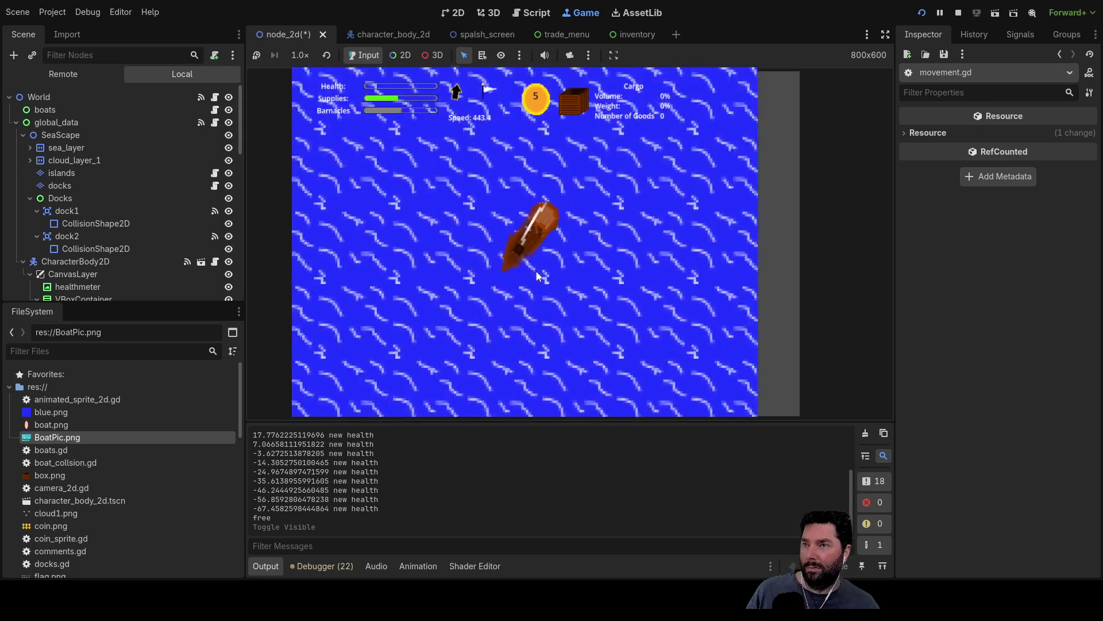
pyautogui.scroll(-6, 540, 307)
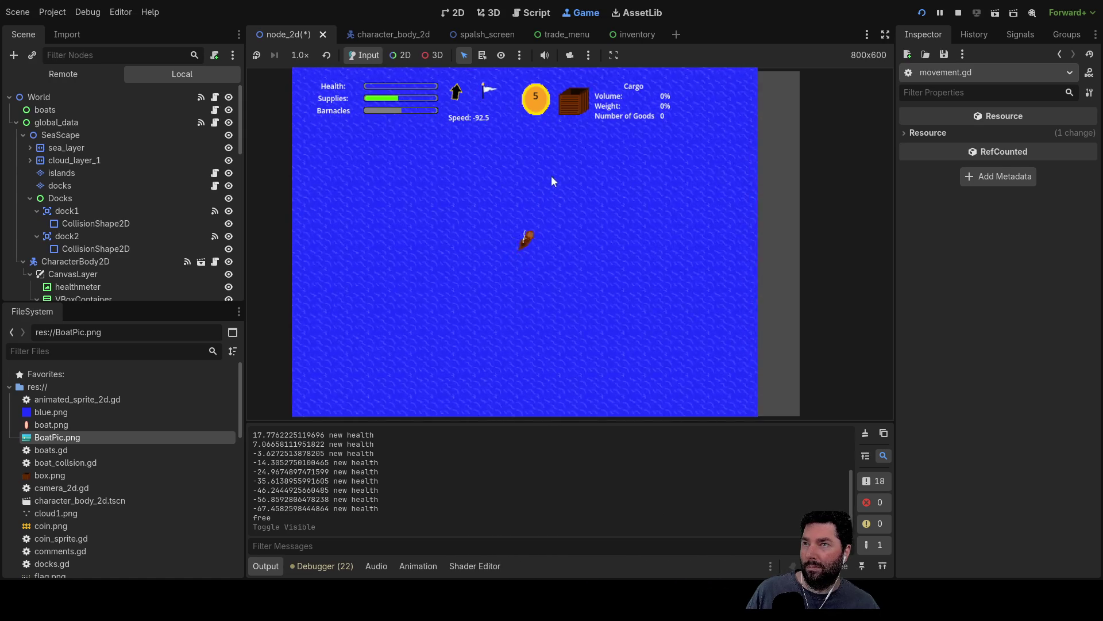
pyautogui.press('F8')
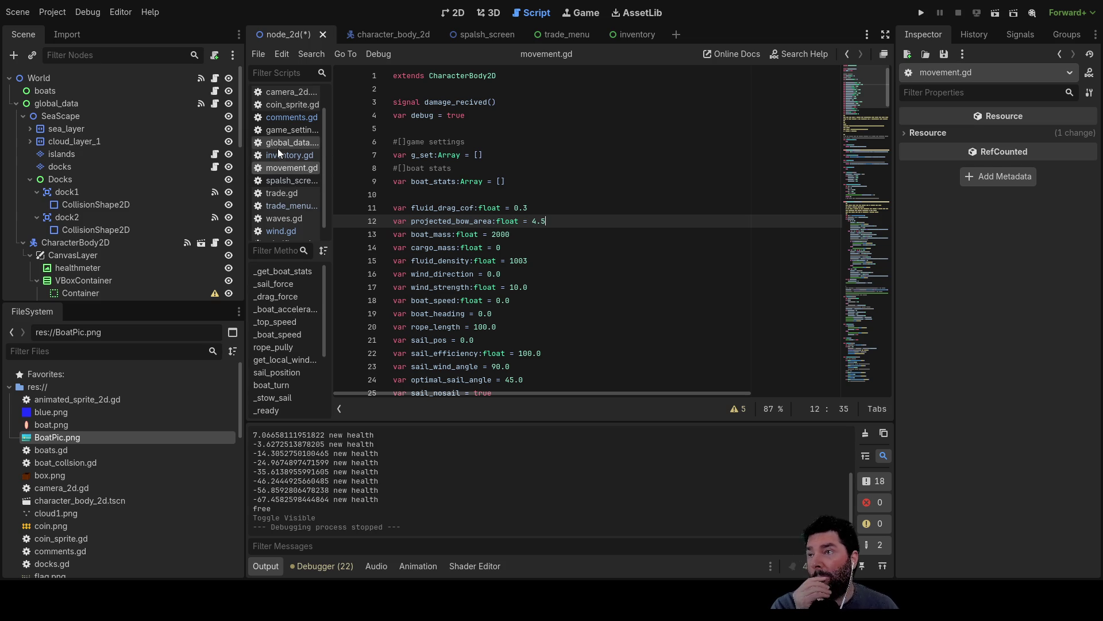
# Step: Open wind.gd and scroll up to its _change_wind_strength function
pyautogui.click(281, 232)
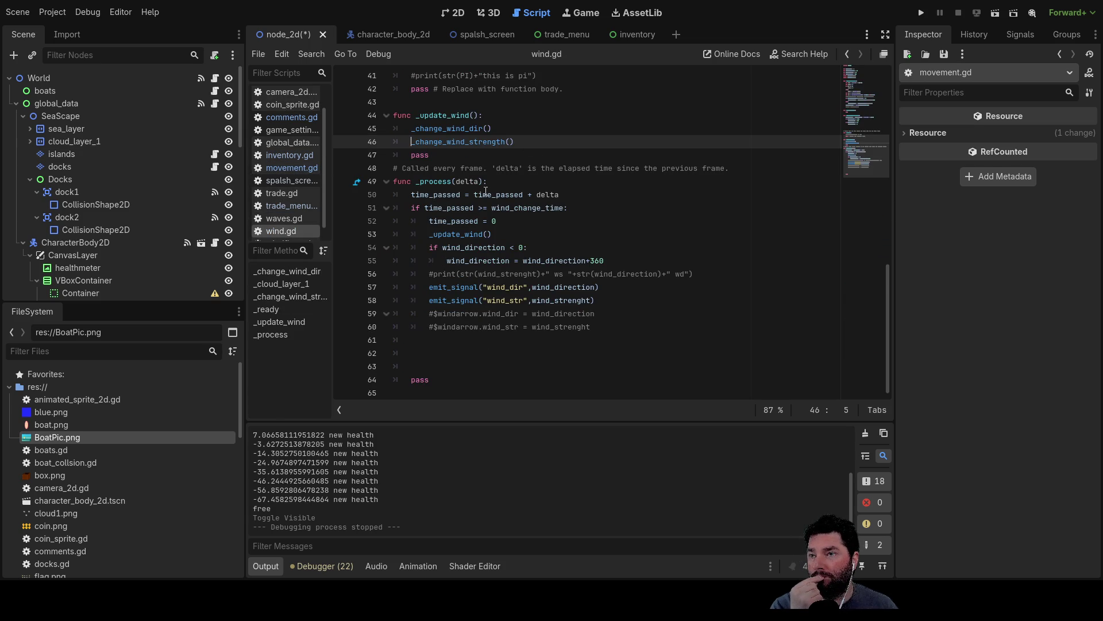
pyautogui.scroll(7, 505, 208)
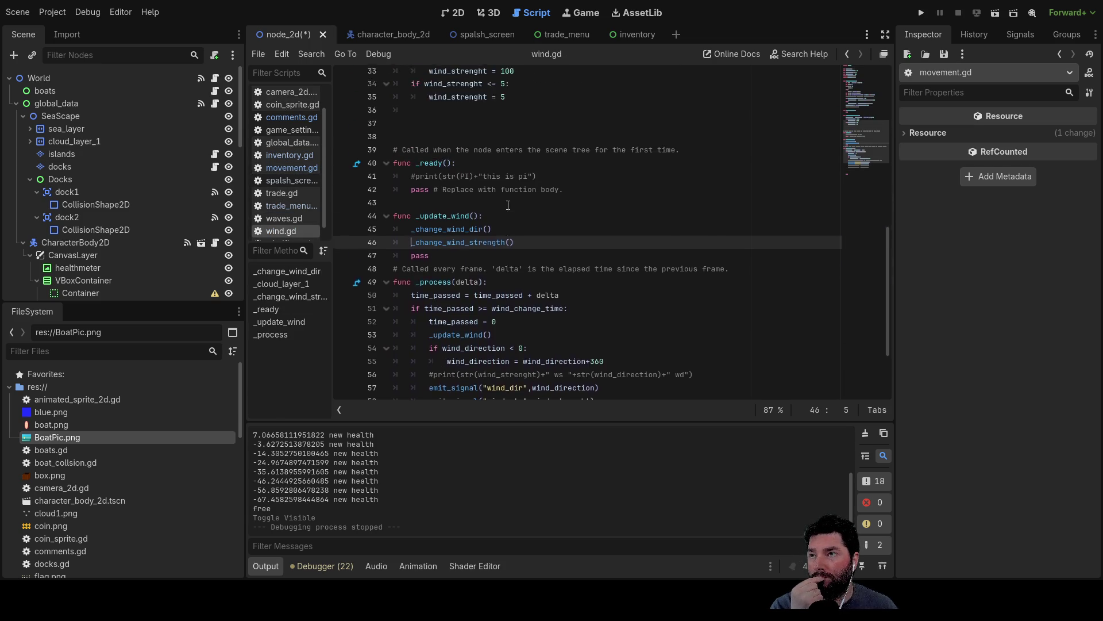
# Step: Change the upper wind-strength limit from 100 to 14 in the check and the cap
pyautogui.doubleClick(505, 235)
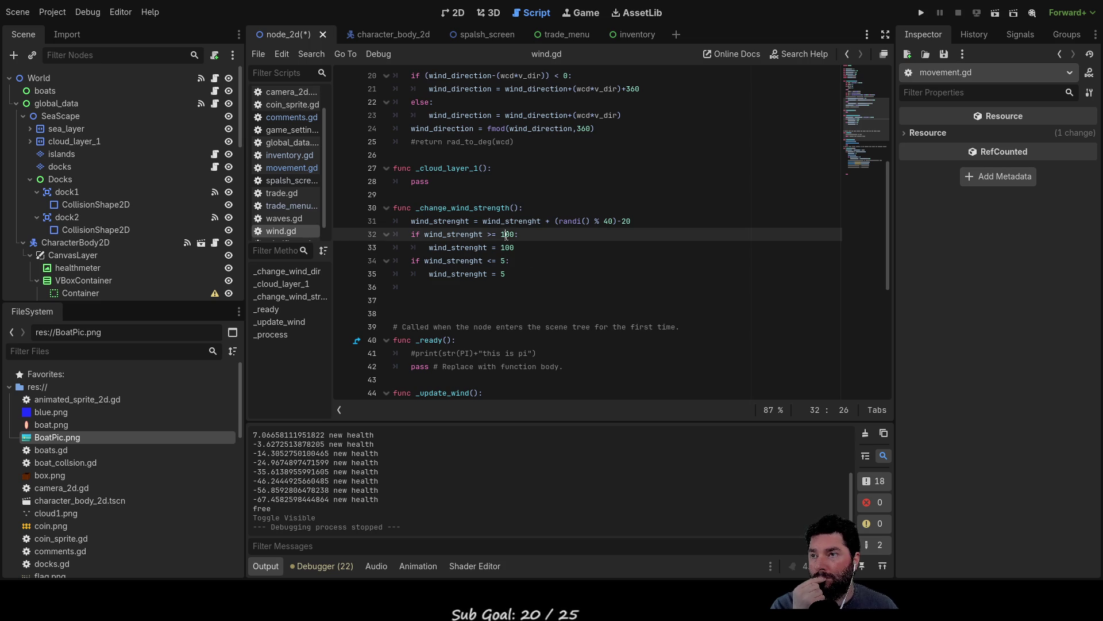
pyautogui.write('1')
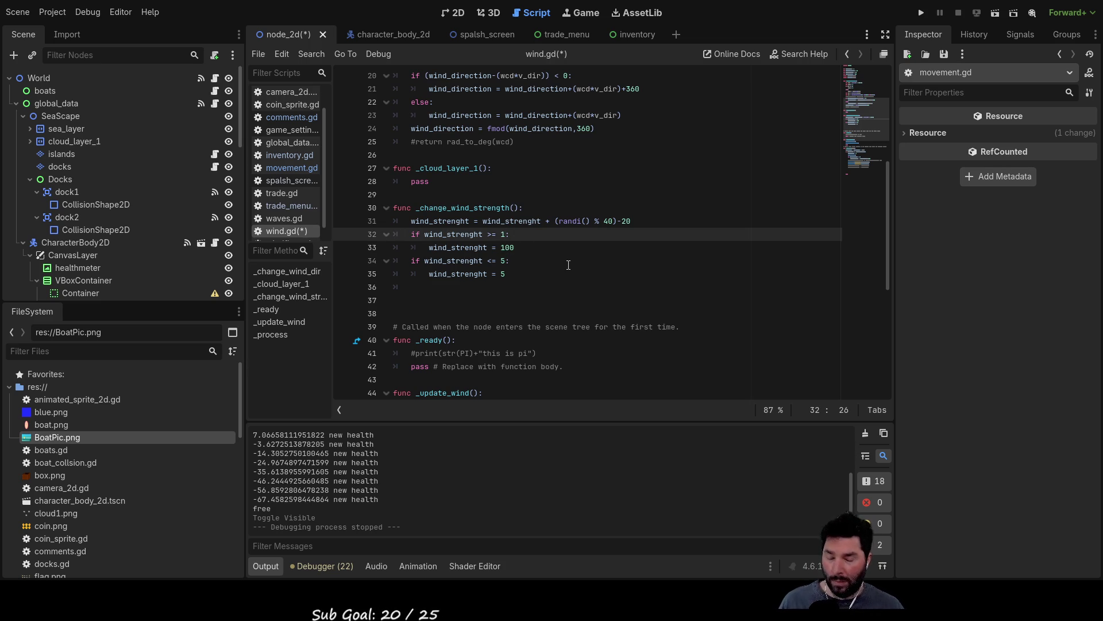
pyautogui.write('2')
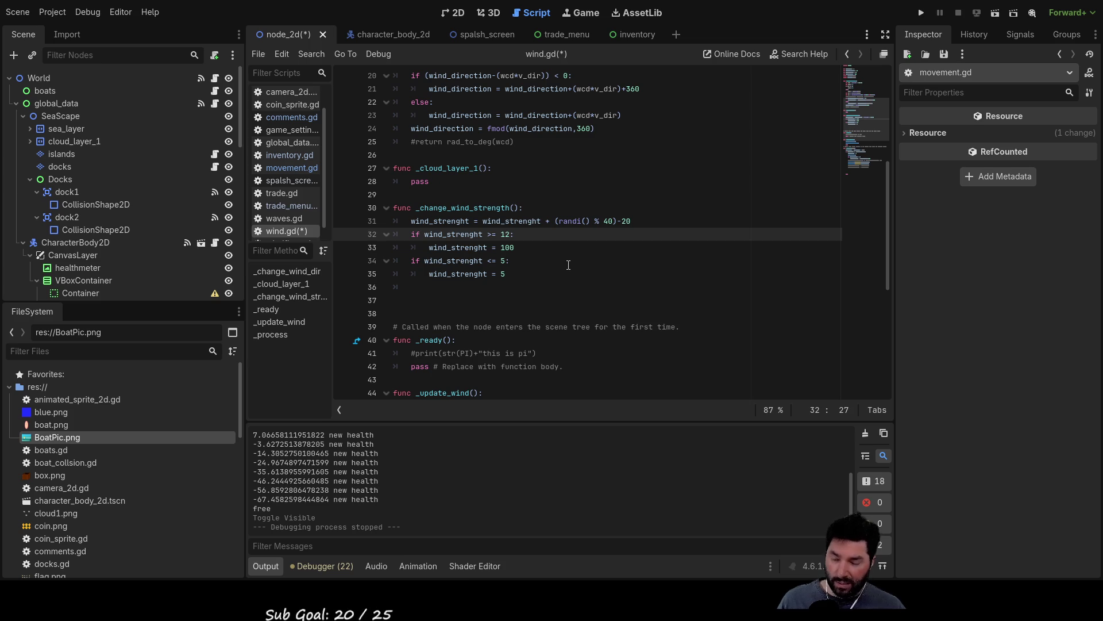
pyautogui.press('BackSpace')
pyautogui.write('4')
pyautogui.press('Down')
pyautogui.press('Down')
pyautogui.press('Up')
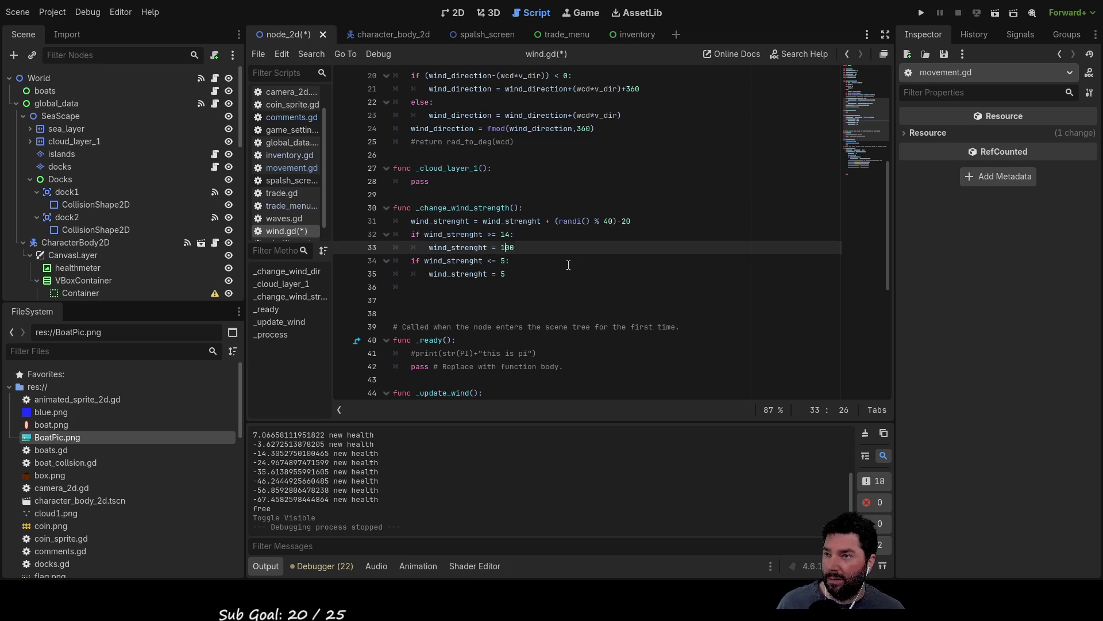
pyautogui.press('Delete')
pyautogui.press('BackSpace')
pyautogui.press('BackSpace')
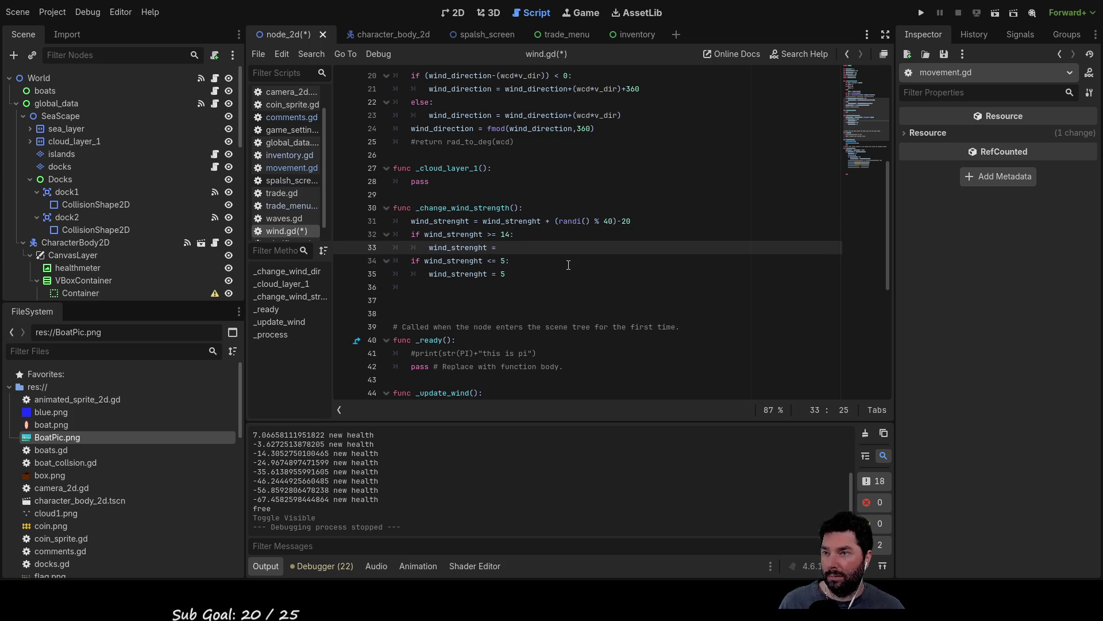
pyautogui.write('14')
# Step: Lower the minimum wind-strength check and its assigned value from 5 to 0.5
pyautogui.press('Down')
pyautogui.press('Left')
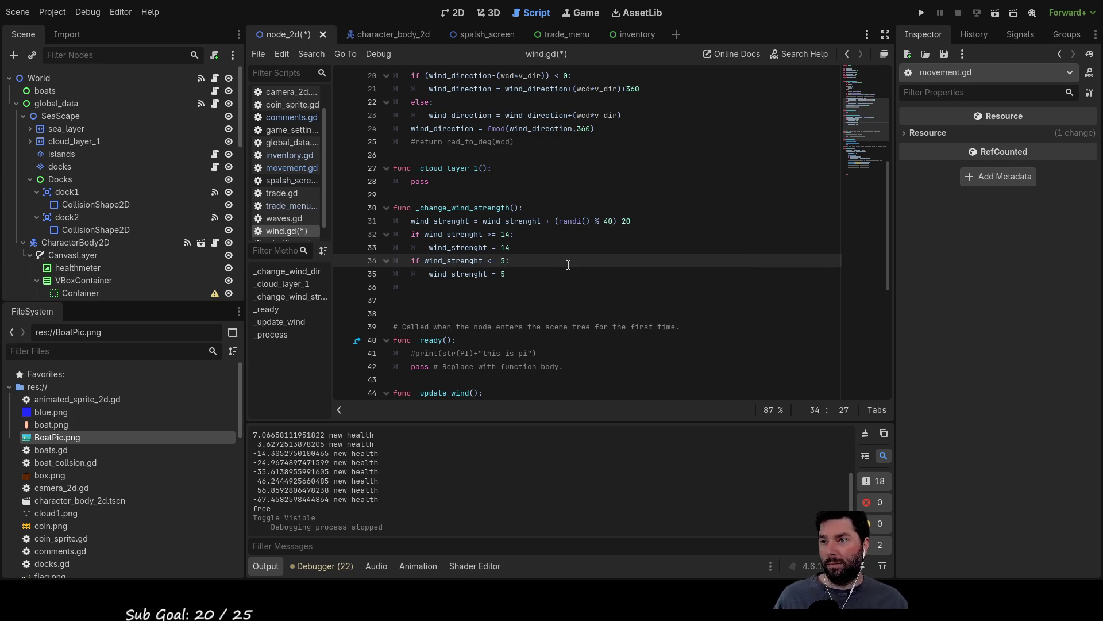
pyautogui.press('BackSpace')
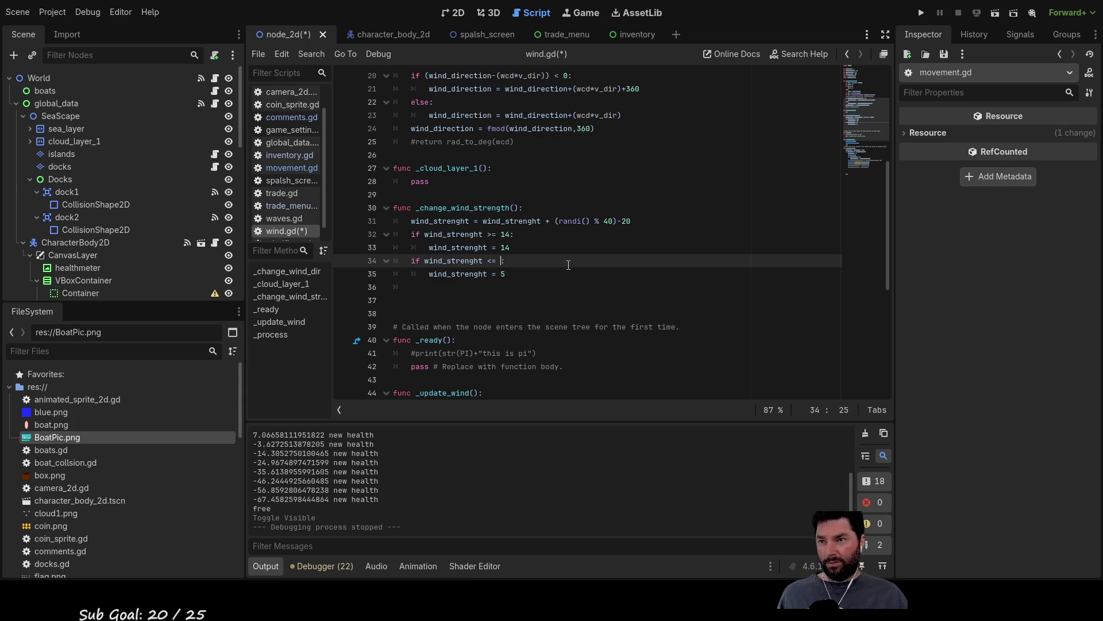
pyautogui.write('0.5')
pyautogui.press('Down')
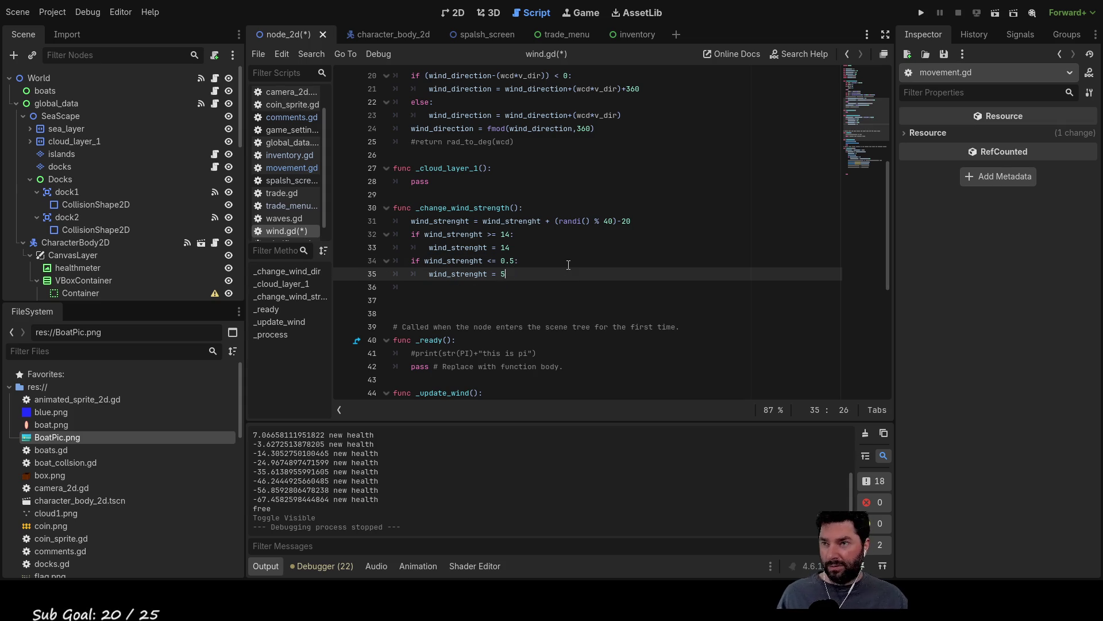
pyautogui.press('BackSpace')
pyautogui.write('0.')
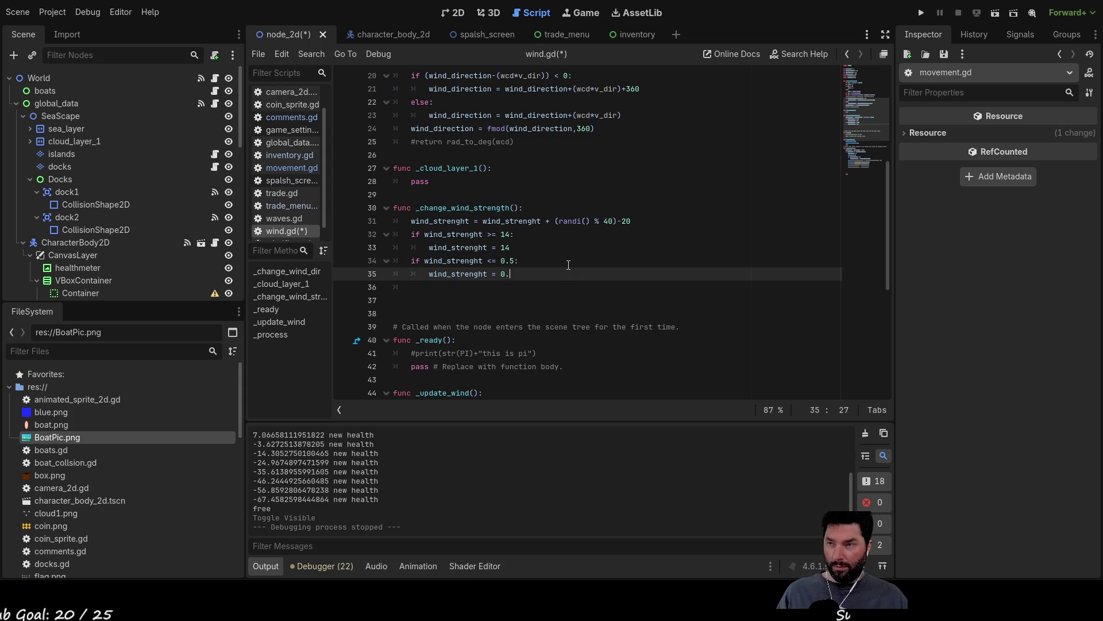
pyautogui.press('Up')
pyautogui.press('Up')
pyautogui.press('Up')
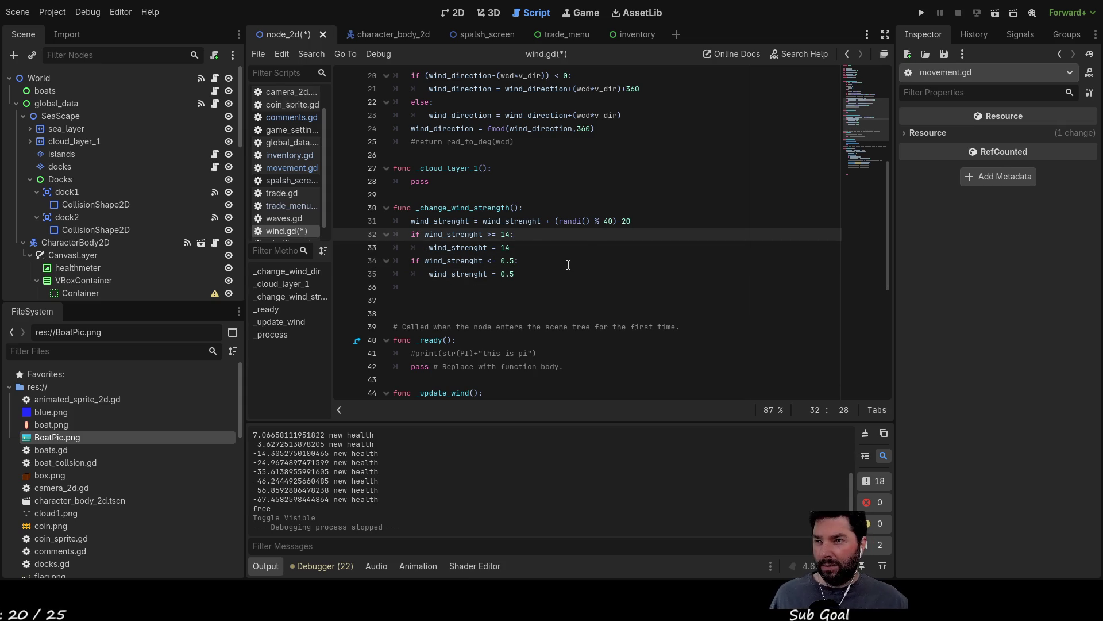
pyautogui.press('Up')
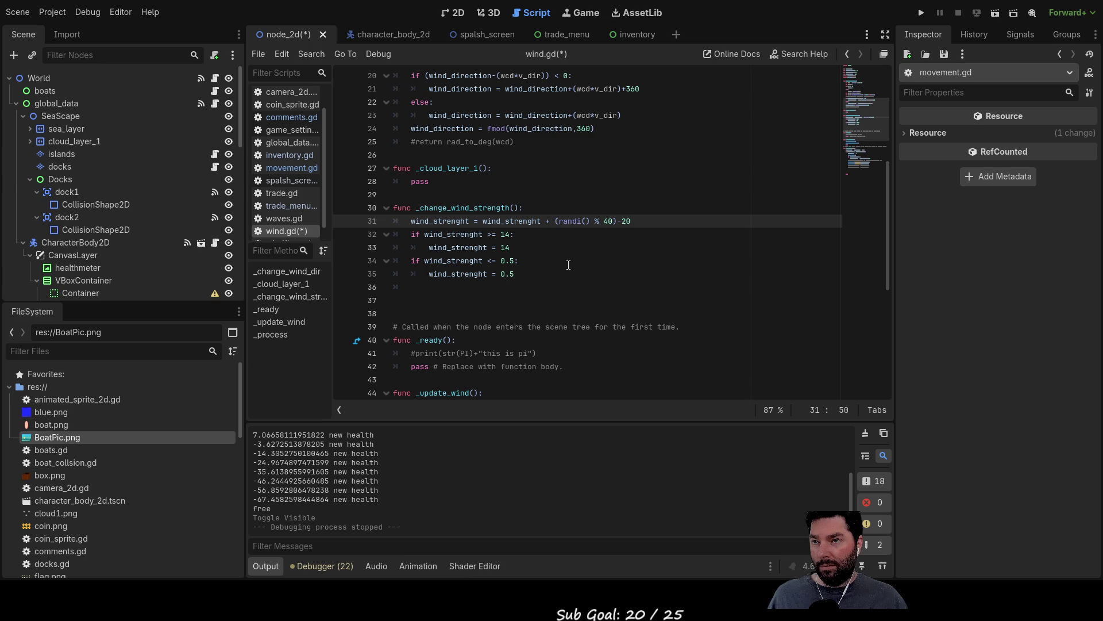
# Step: Replace line 31's randi() % 40 - 20 step with ((randi() % 2)-1)/10
pyautogui.press('Left')
pyautogui.press('Left')
pyautogui.press('Left')
pyautogui.press('Left')
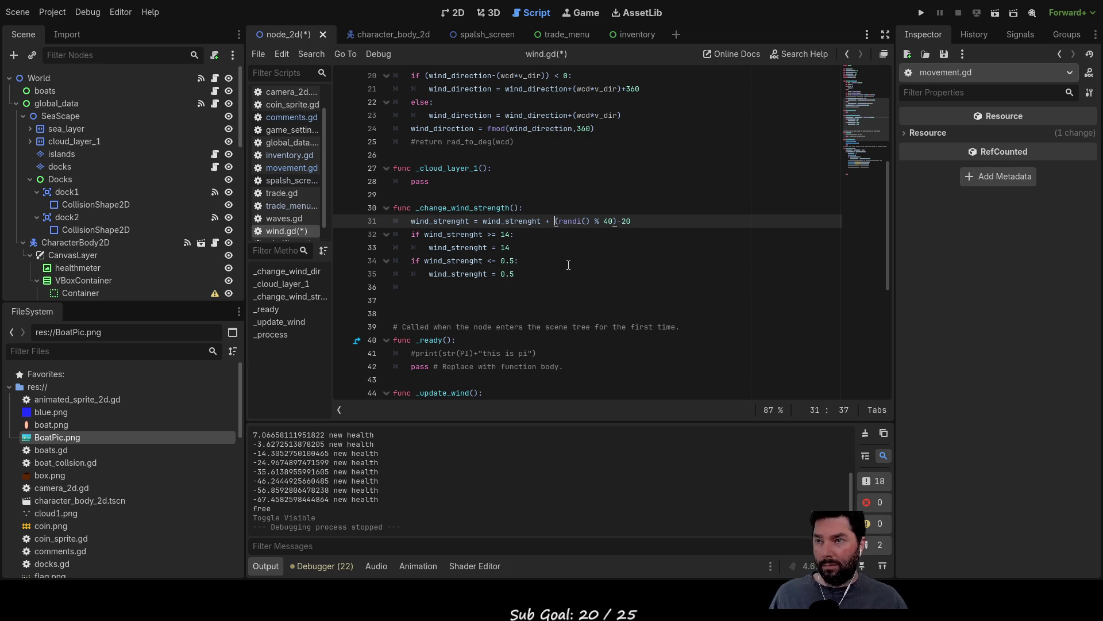
pyautogui.press('Right')
pyautogui.press('Right')
pyautogui.press('Right')
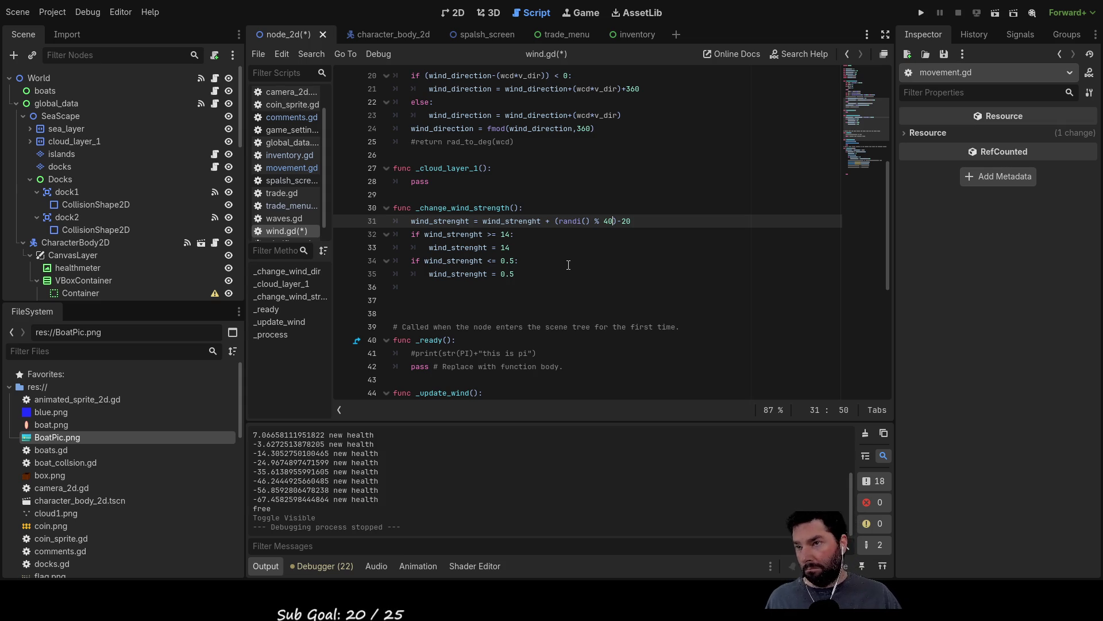
pyautogui.press('BackSpace')
pyautogui.press('BackSpace')
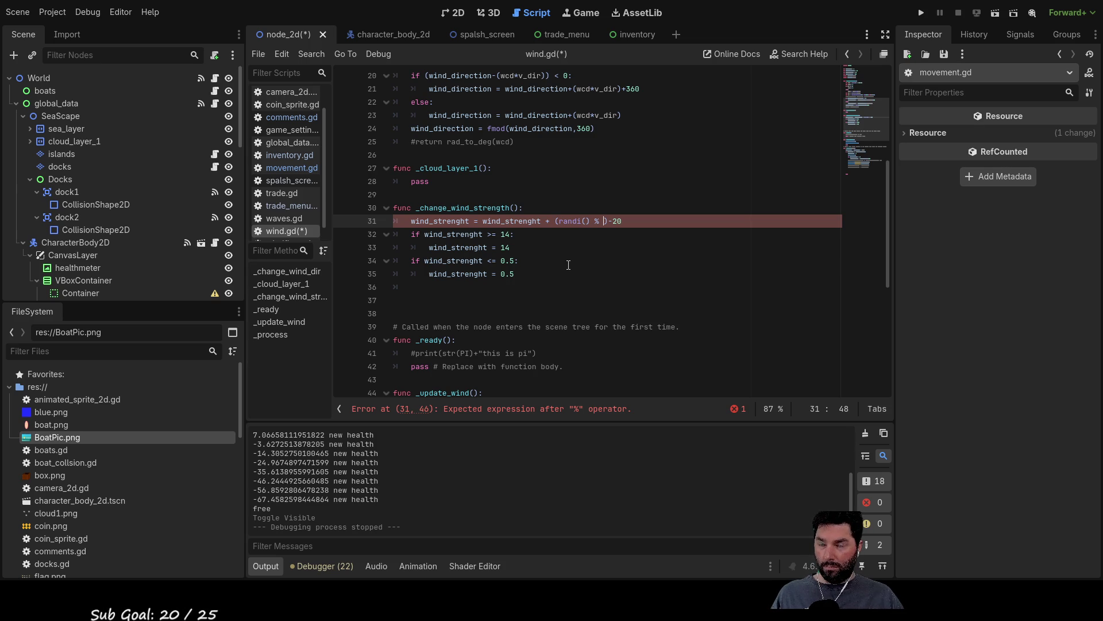
pyautogui.write('2')
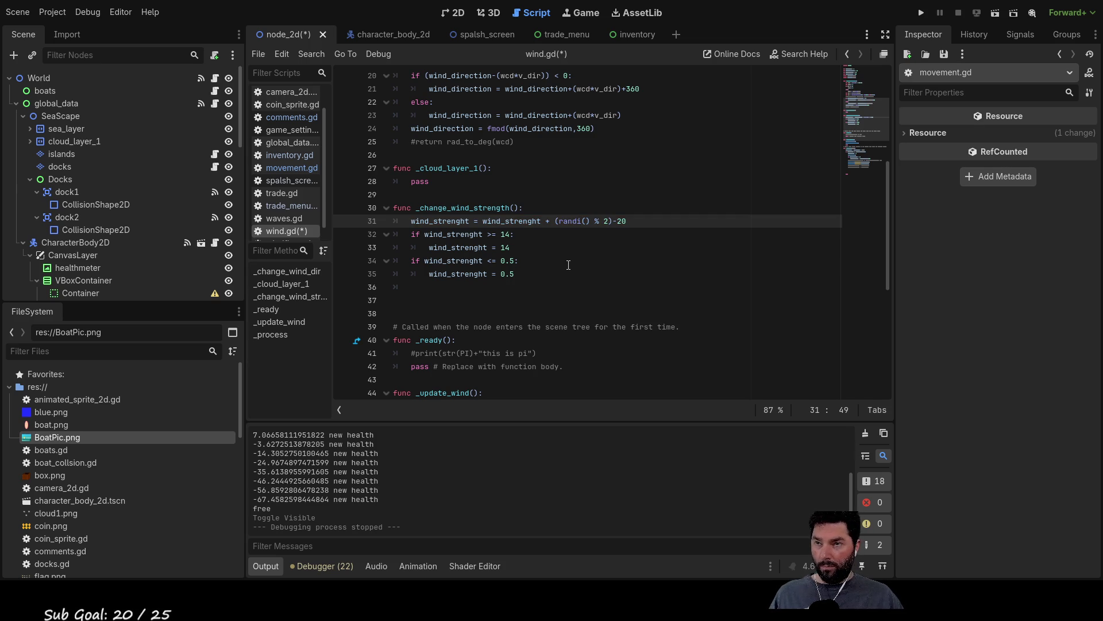
pyautogui.press('Right')
pyautogui.press('Right')
pyautogui.press('BackSpace')
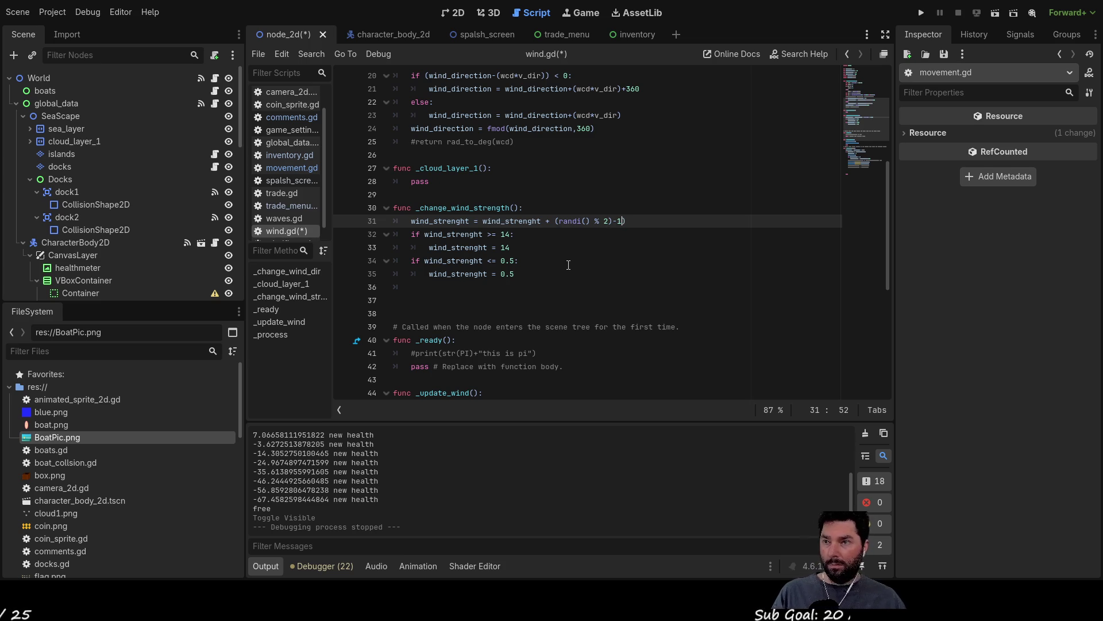
pyautogui.press('Left')
pyautogui.press('Left')
pyautogui.press('Left')
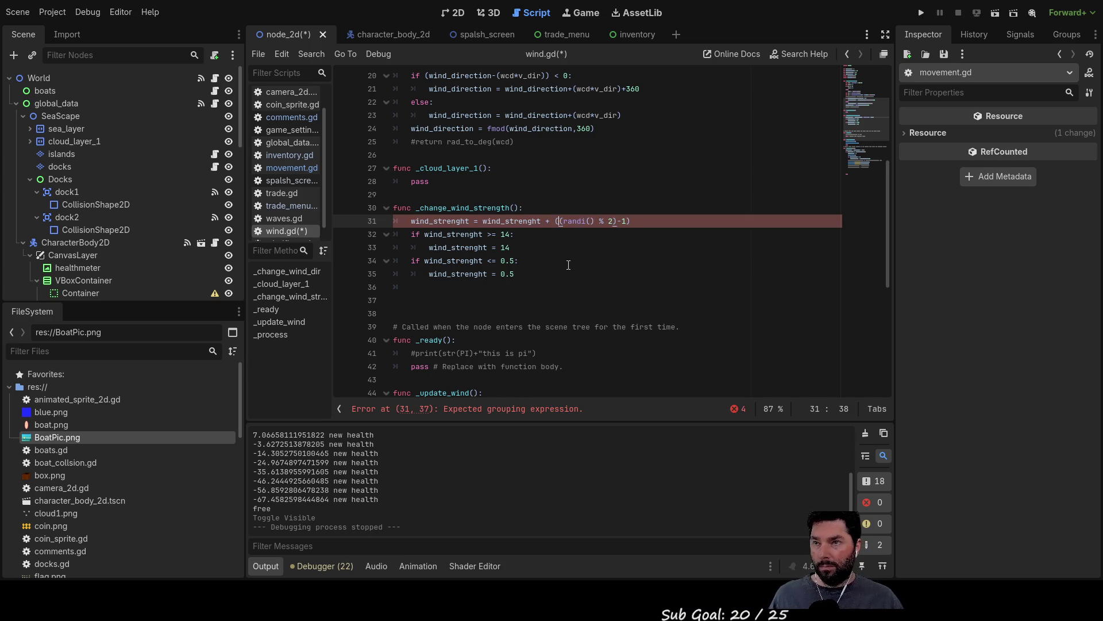
pyautogui.press('Right')
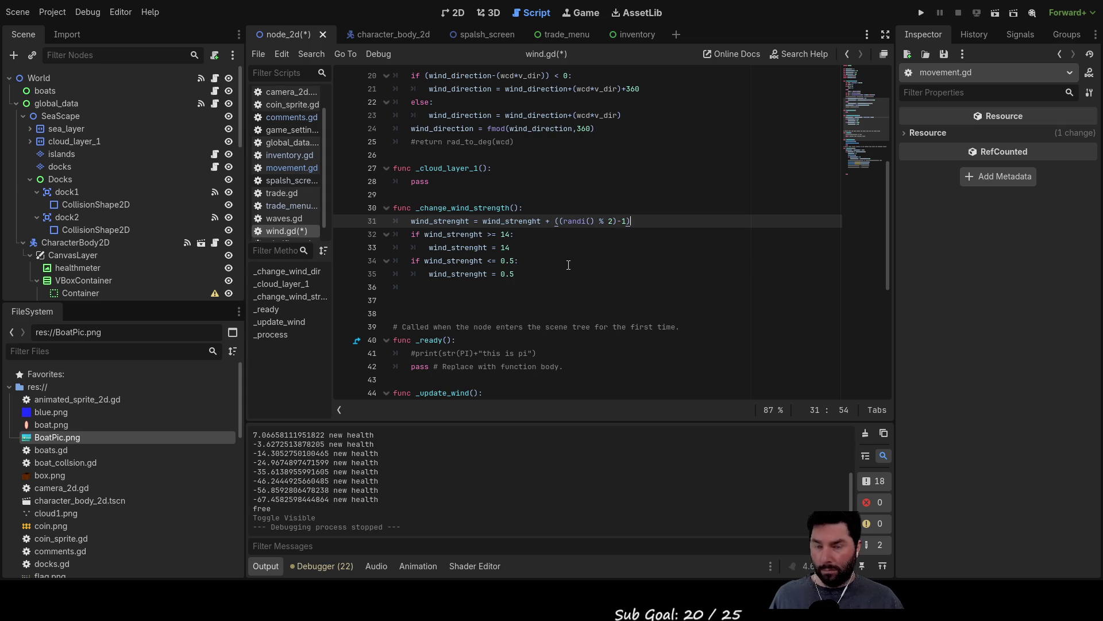
pyautogui.write('/10')
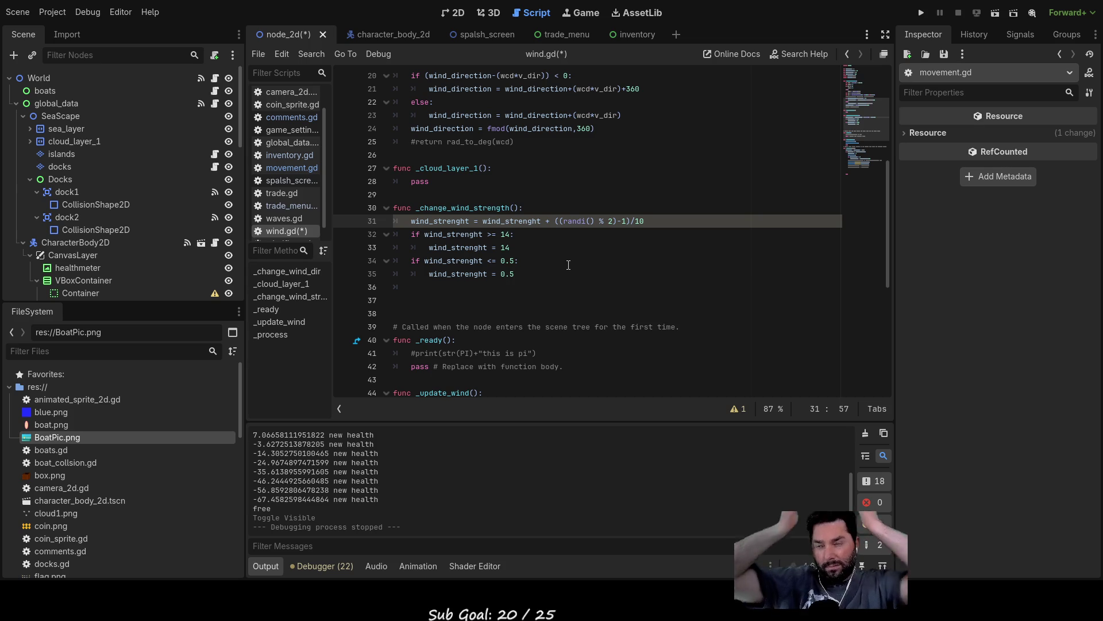
# Step: Launch the sailing game with the edited wind script and begin from its start menu
pyautogui.click(921, 12)
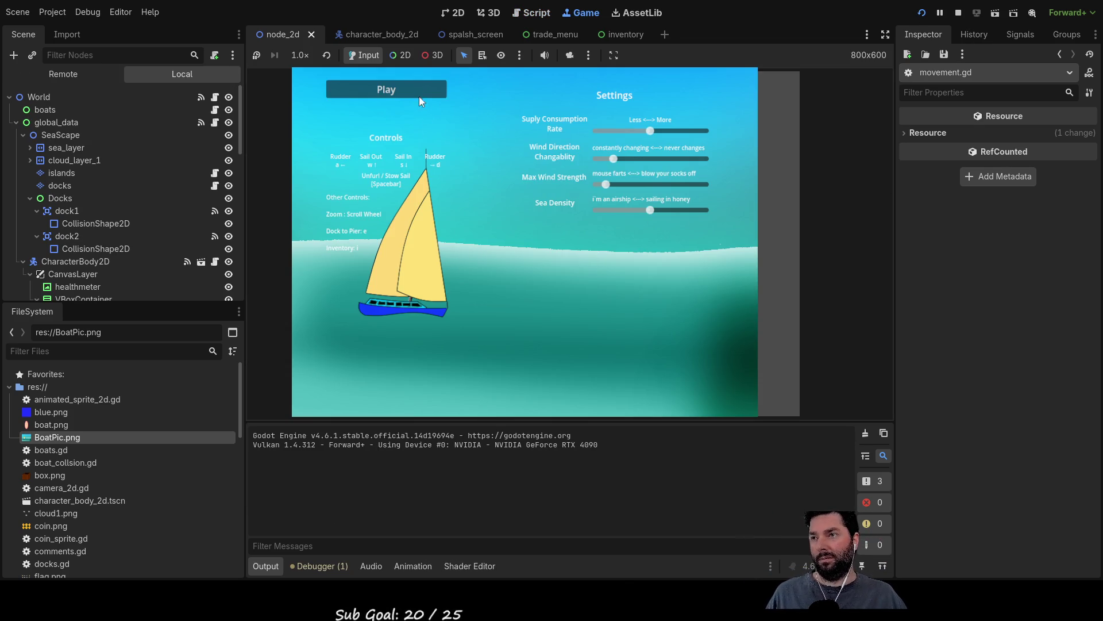
pyautogui.press('Return')
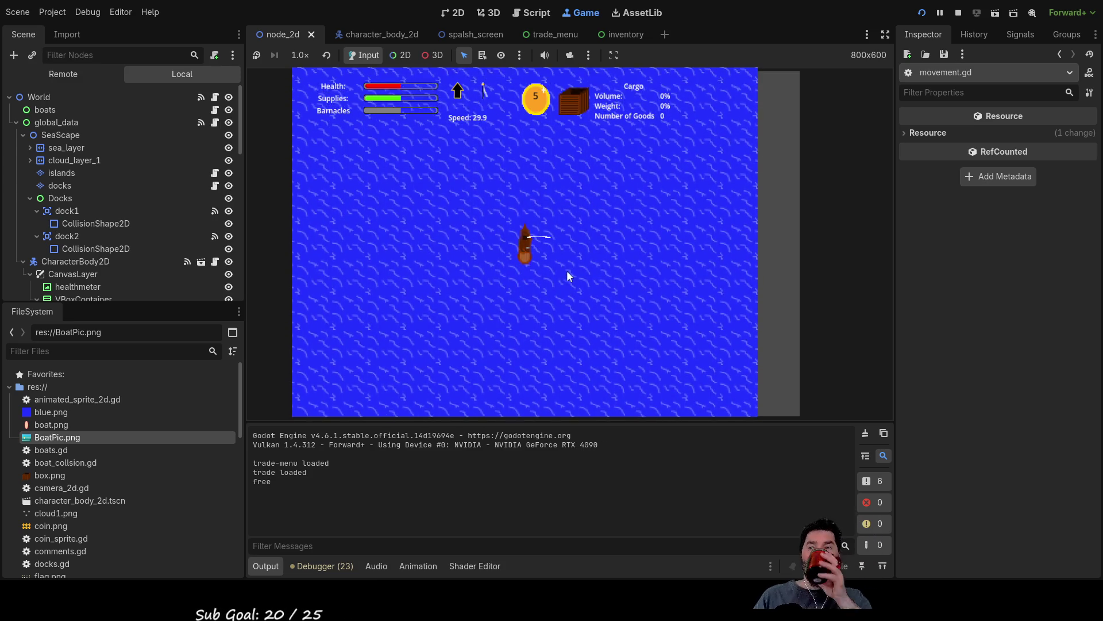
# Step: Turn the boat right, sail forward to gain speed, and zoom the game camera in and out
pyautogui.press('Right')
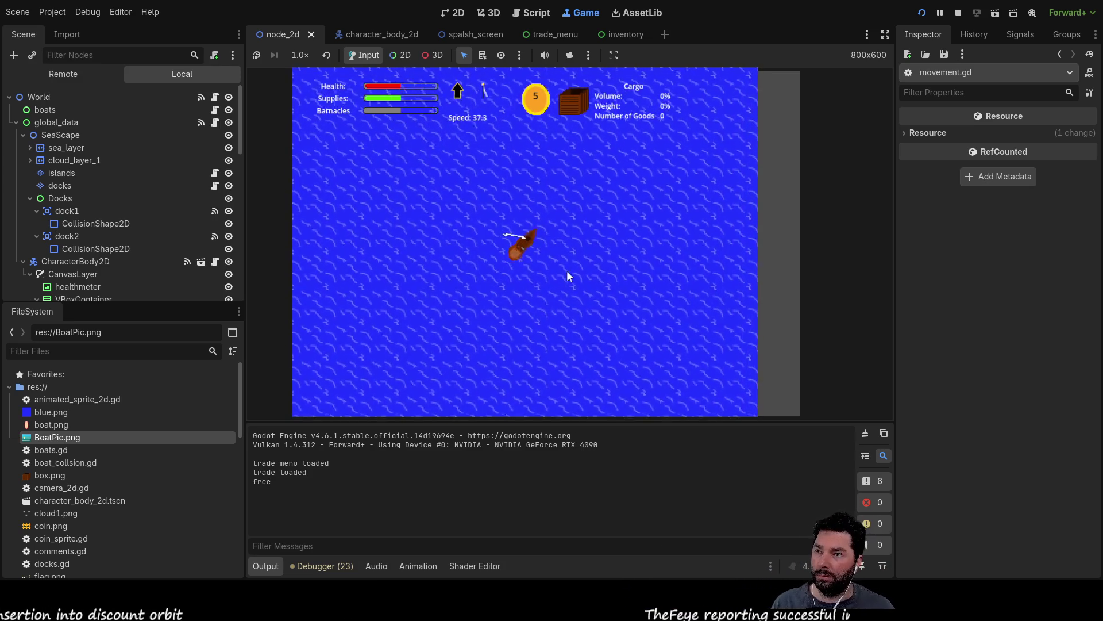
pyautogui.press('Right')
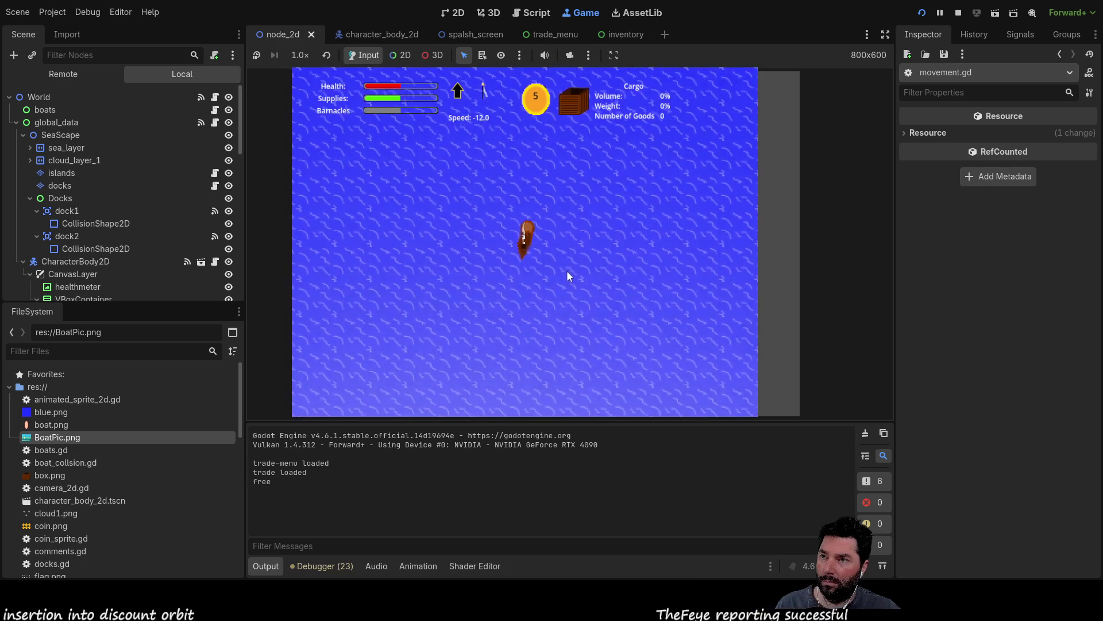
pyautogui.press('Up')
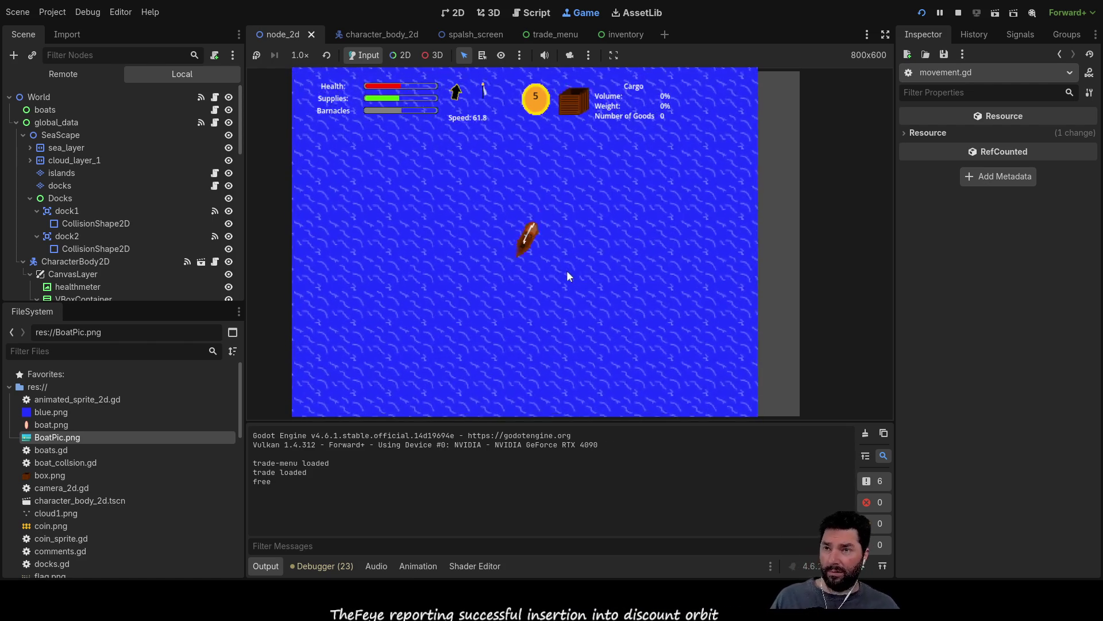
pyautogui.scroll(-3, 522, 265)
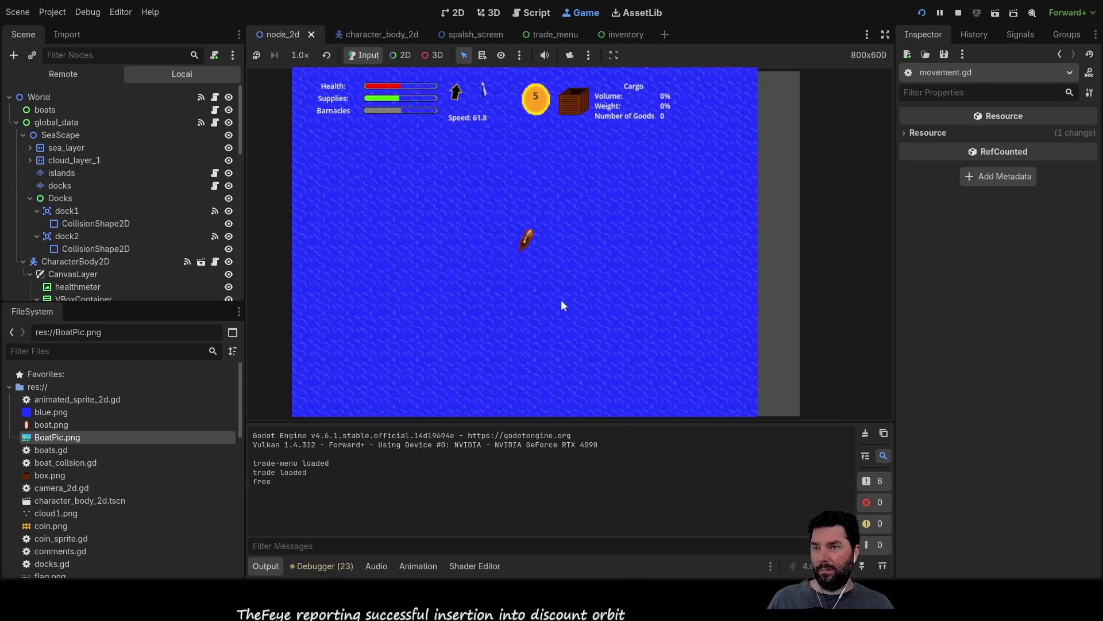
pyautogui.scroll(3, 566, 307)
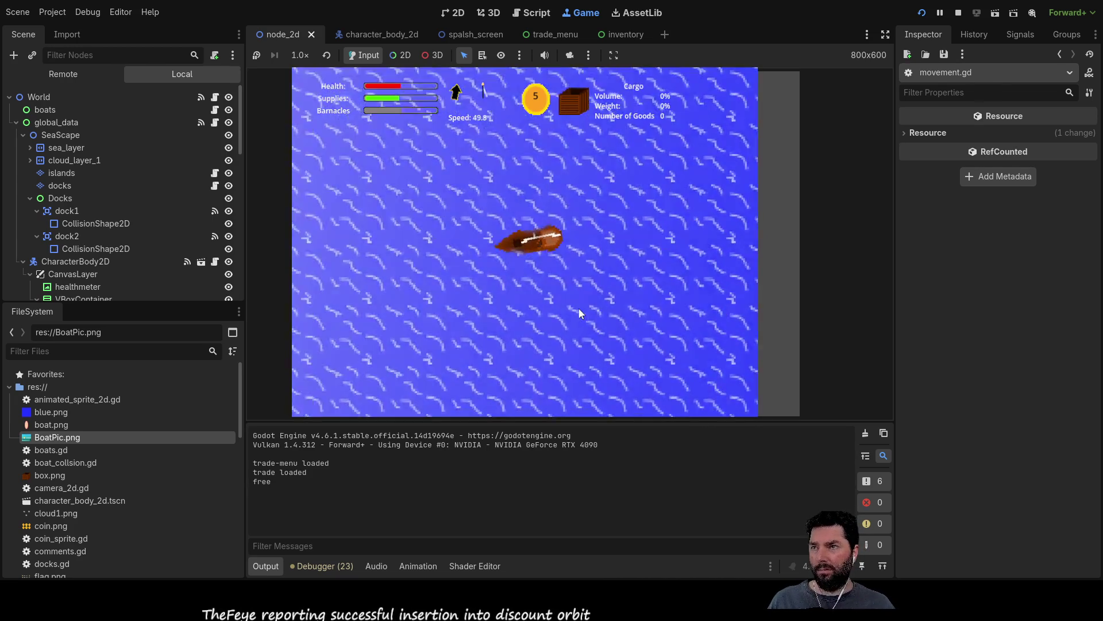
pyautogui.scroll(-3, 579, 307)
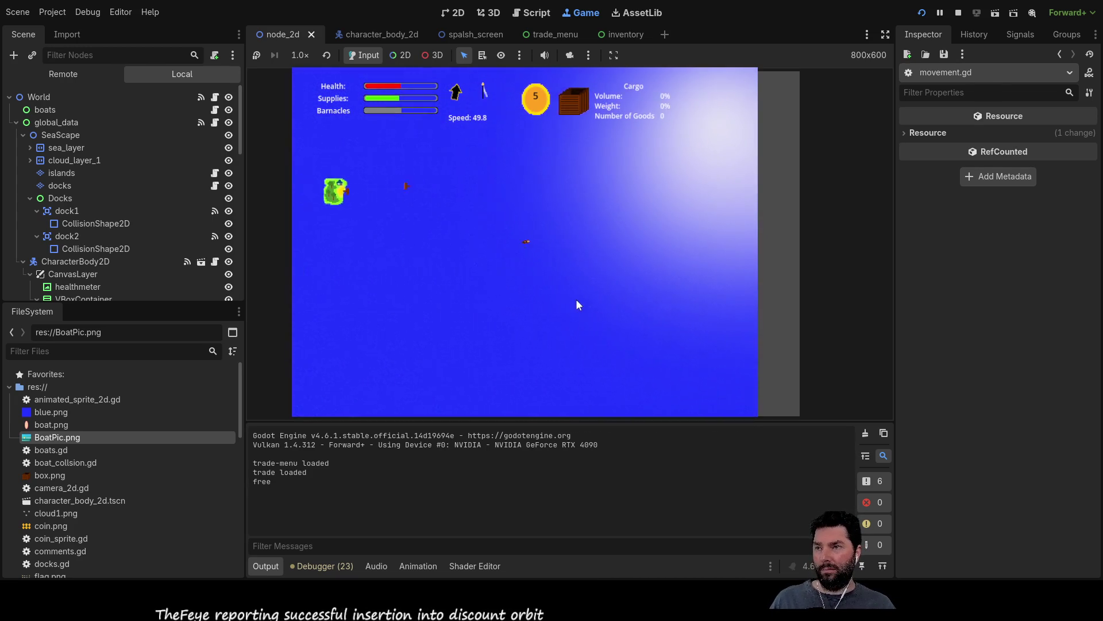
pyautogui.scroll(3, 576, 296)
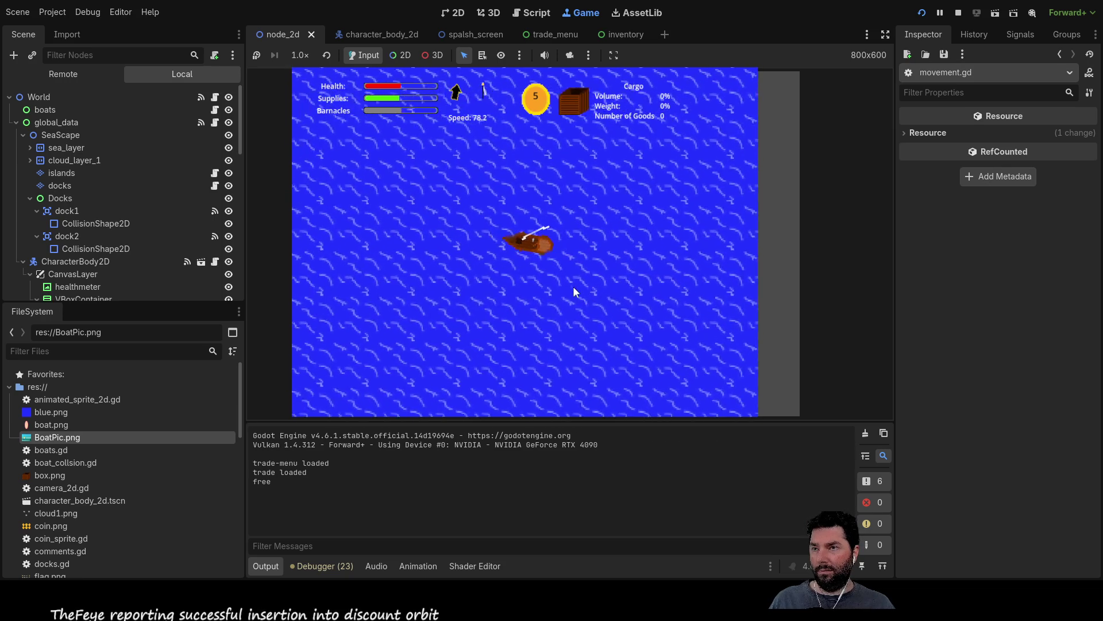
pyautogui.scroll(2, 574, 287)
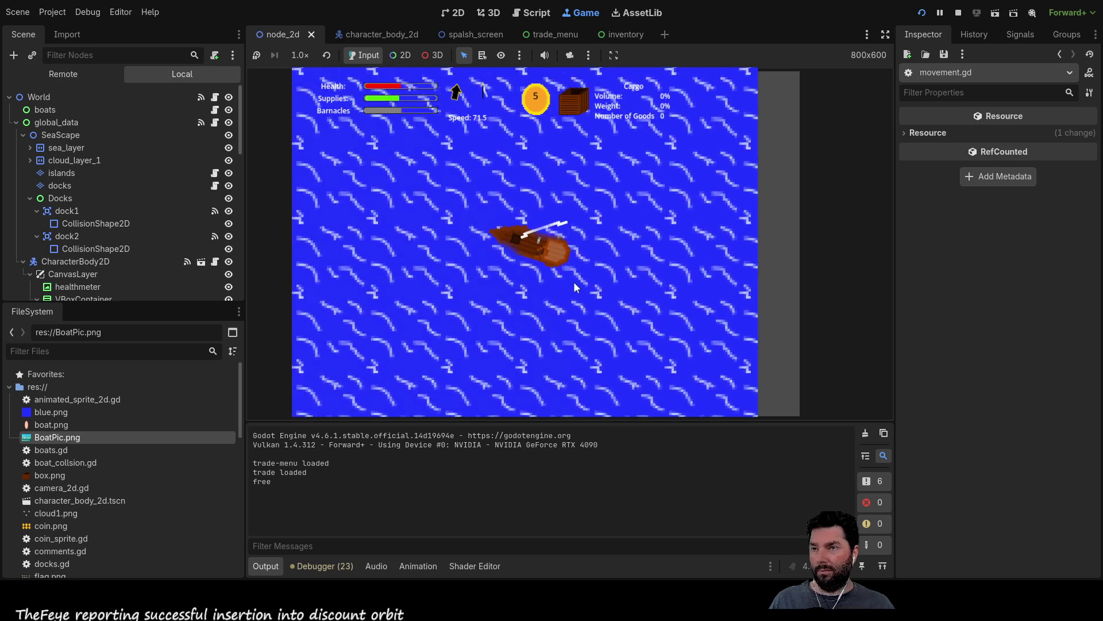
# Step: Reverse and sail forward to bring the boat beside the island dock, then stop the run with F8
pyautogui.scroll(-3, 572, 282)
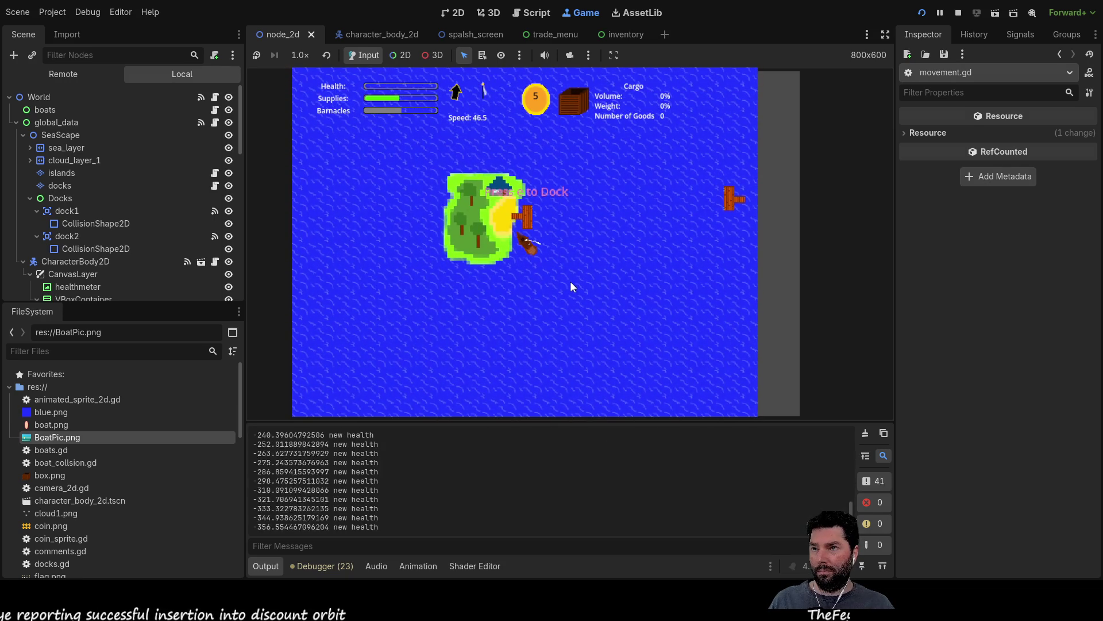
pyautogui.scroll(5, 569, 279)
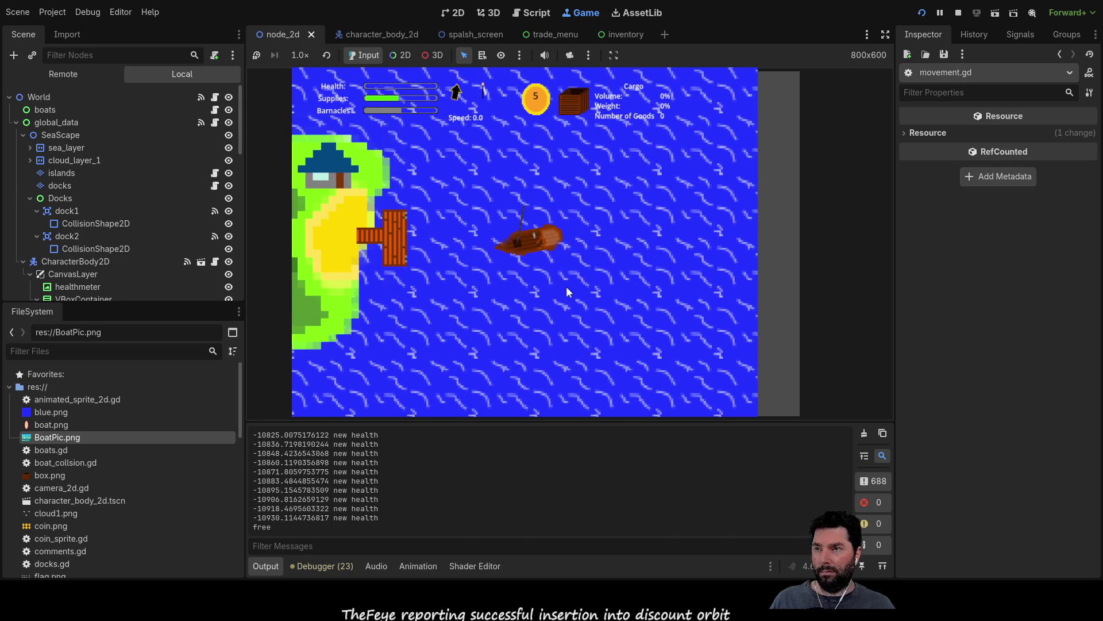
pyautogui.press('s')
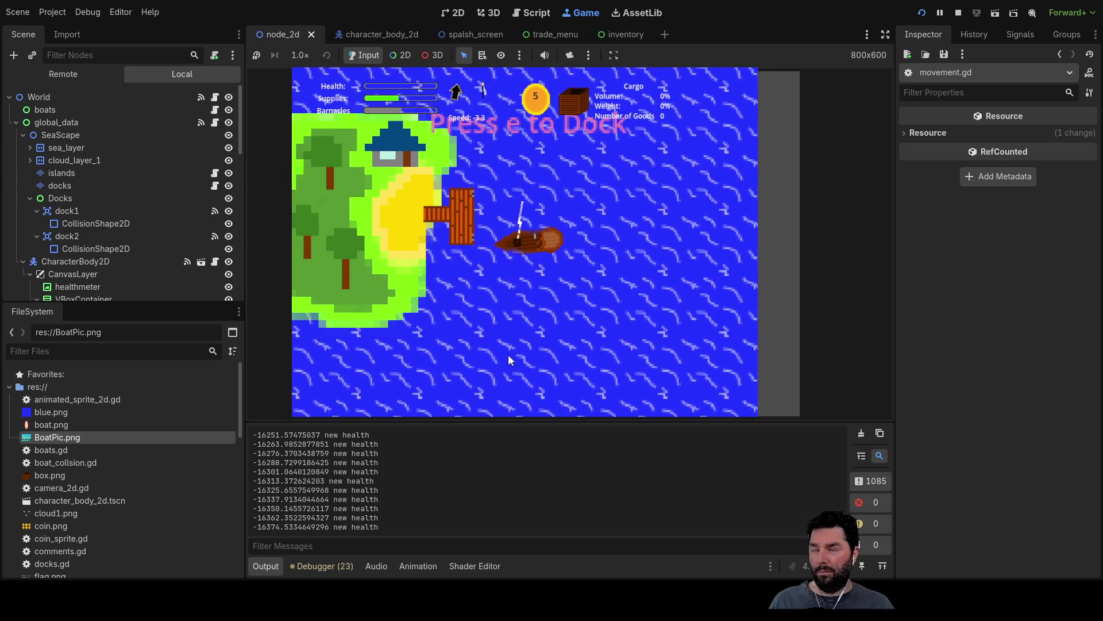
pyautogui.press('s')
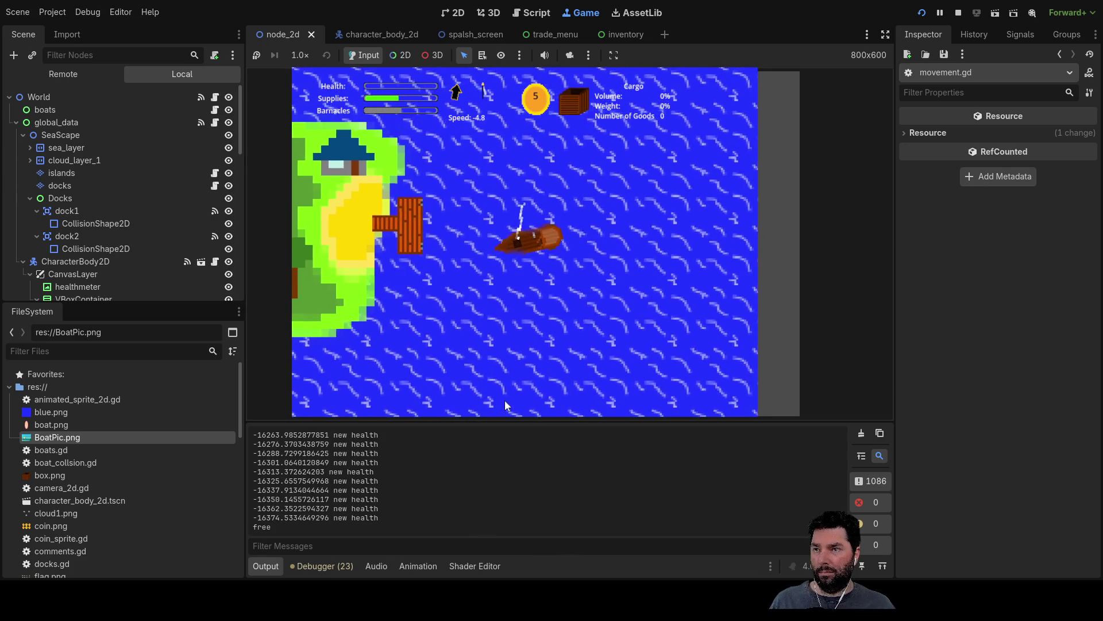
pyautogui.press('w')
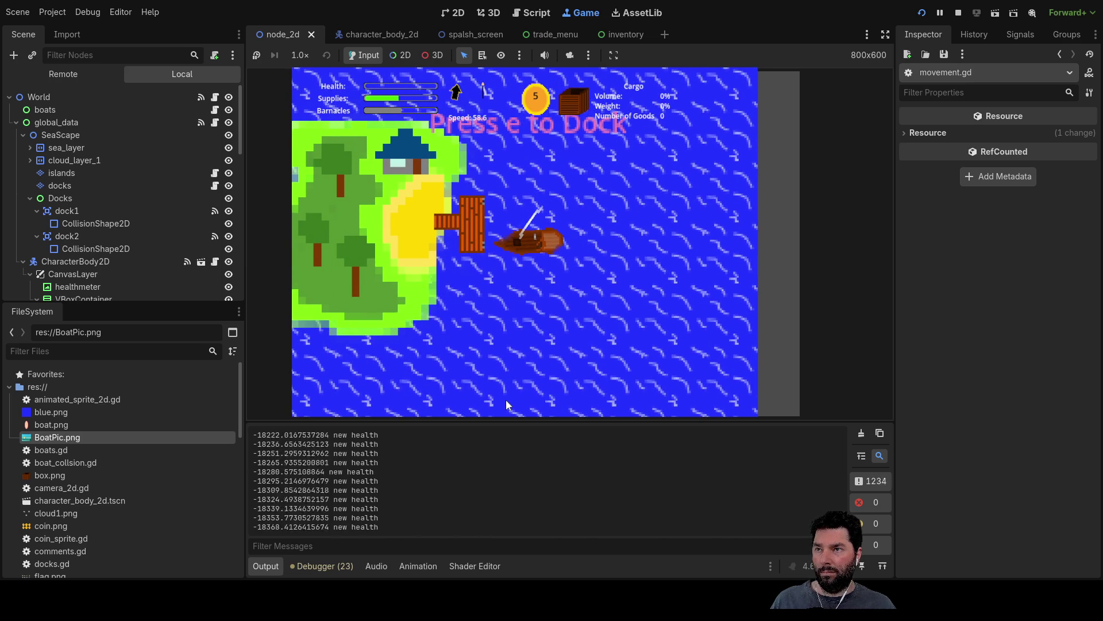
pyautogui.press('s')
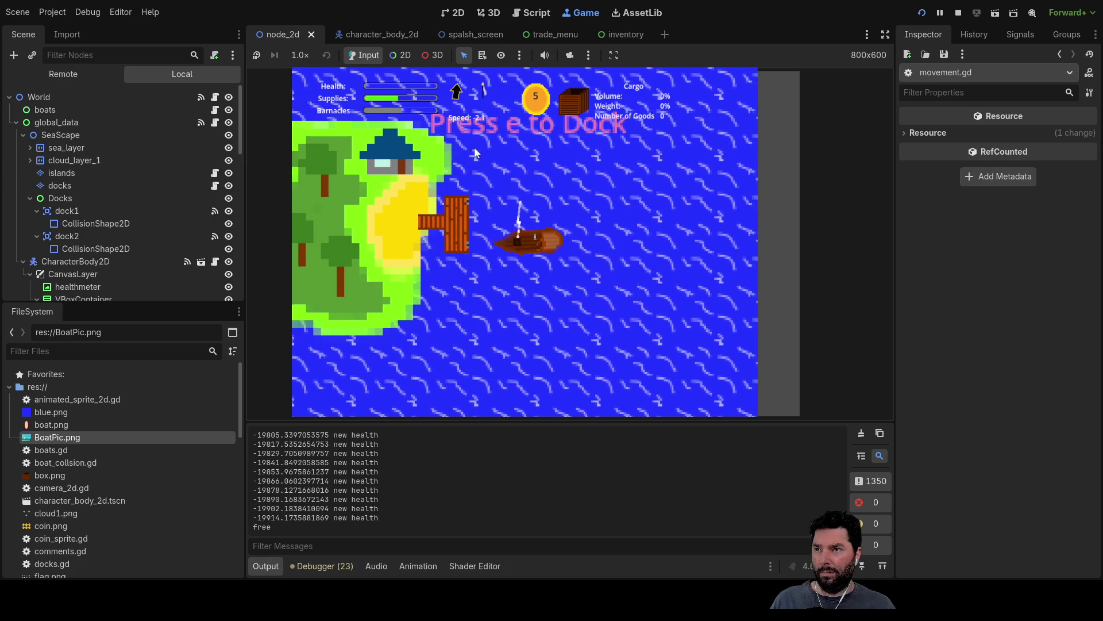
pyautogui.press('F8')
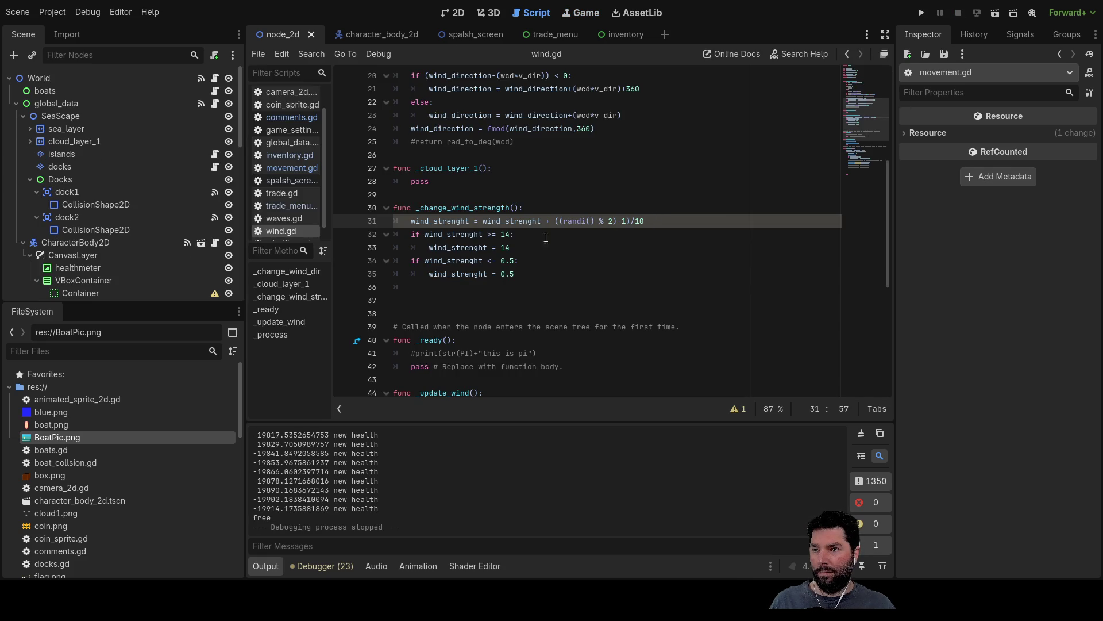
pyautogui.scroll(5, 540, 239)
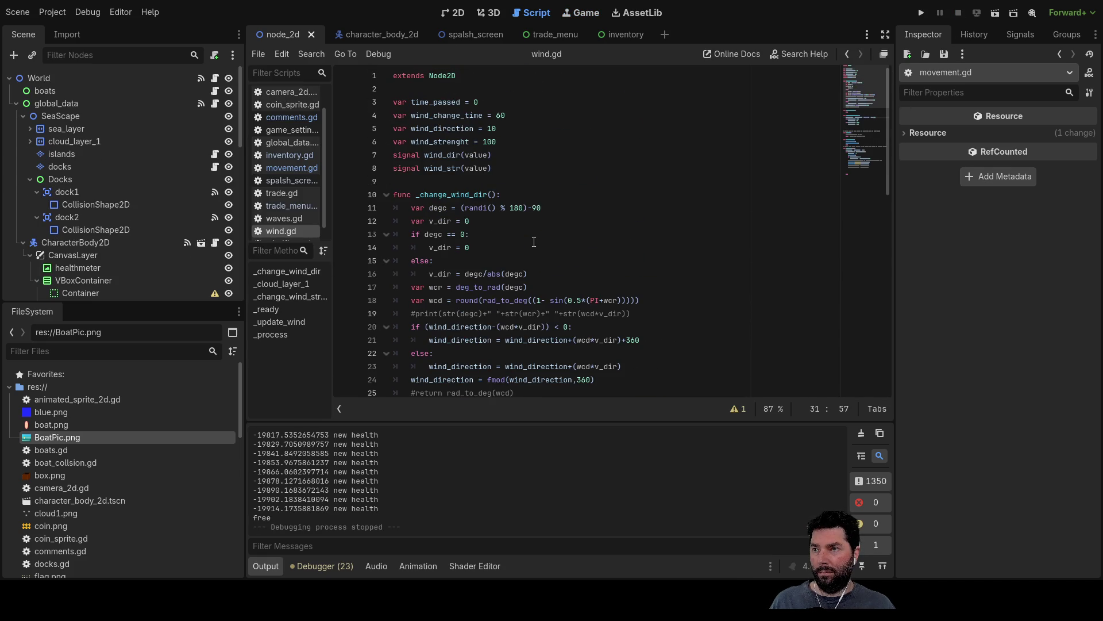
pyautogui.click(504, 142)
pyautogui.write('5')
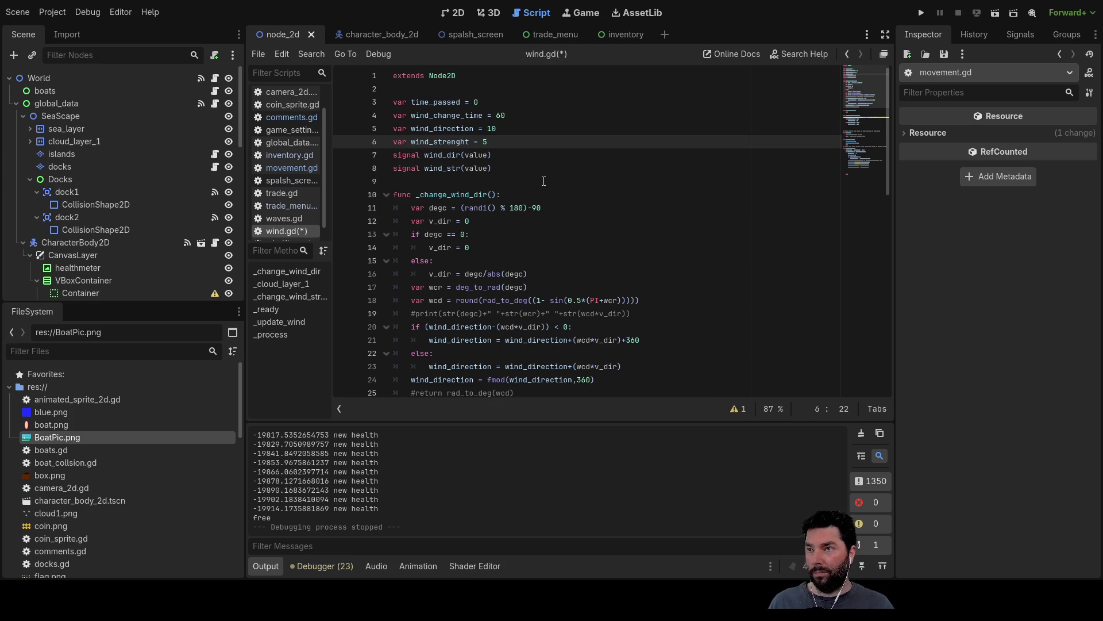
pyautogui.scroll(-12, 541, 273)
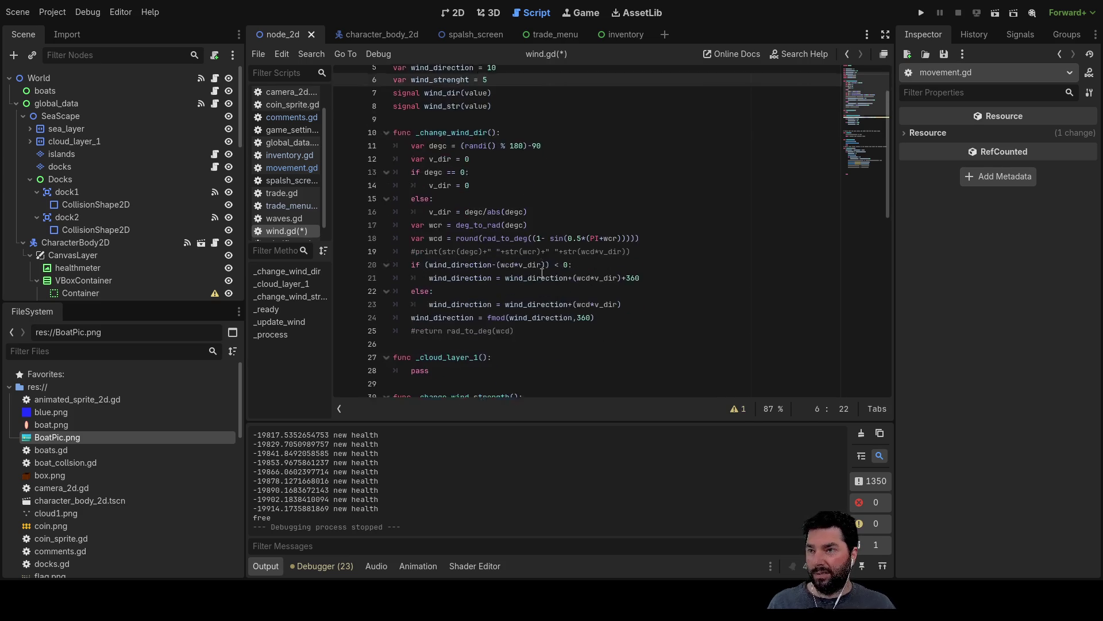
pyautogui.scroll(-2, 540, 274)
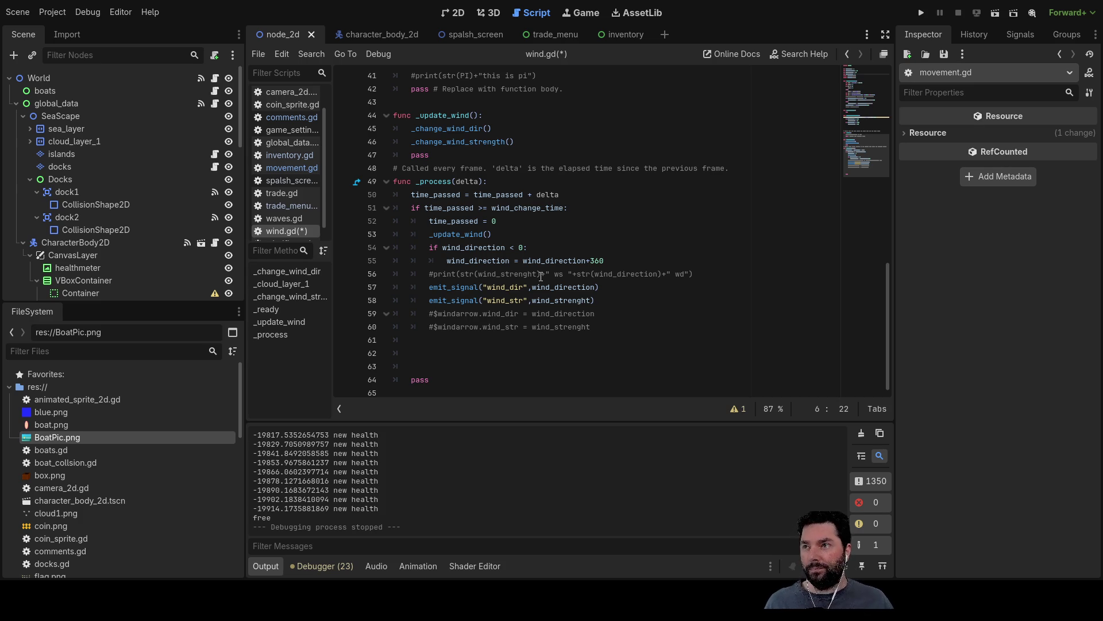
# Step: In movement.gd, locate the 110 sail efficiency multiplier on line 96
pyautogui.click(303, 170)
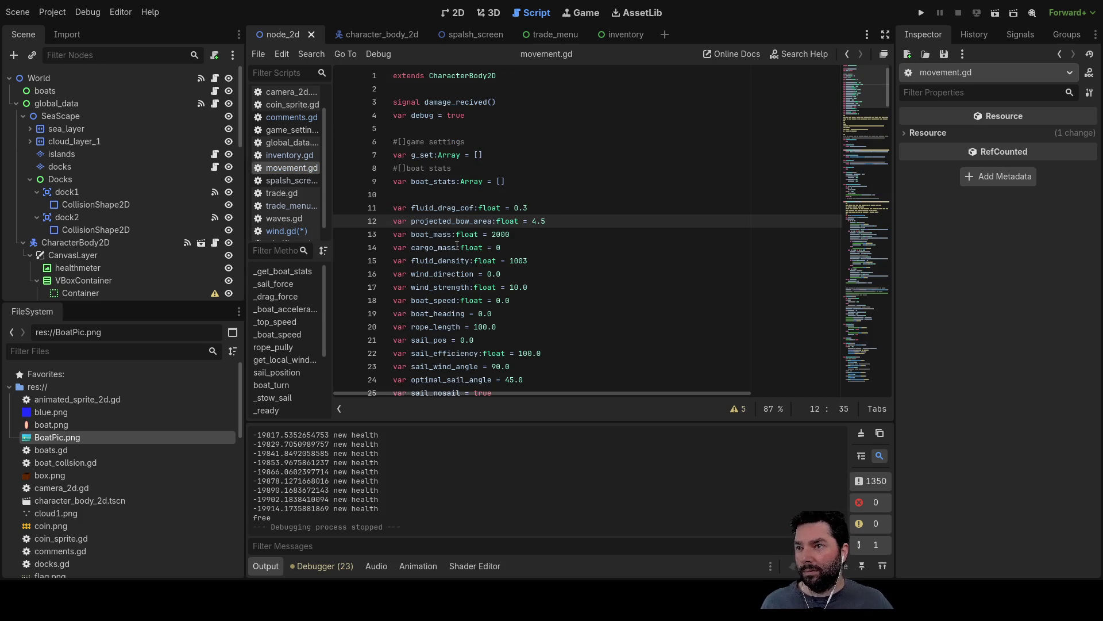
pyautogui.scroll(-4, 486, 237)
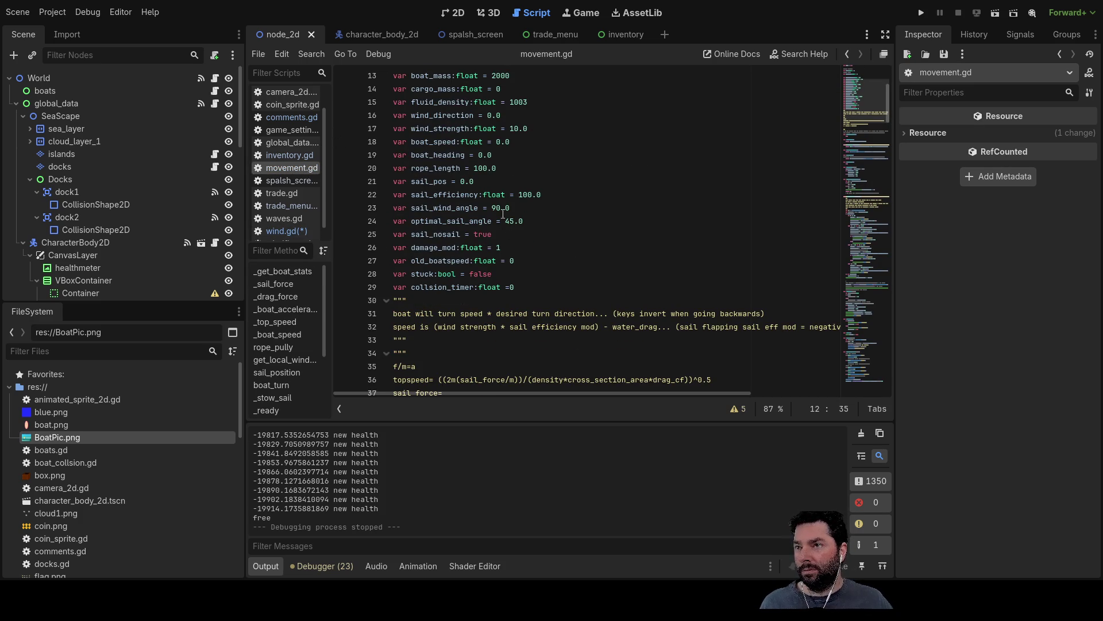
pyautogui.scroll(-19, 502, 214)
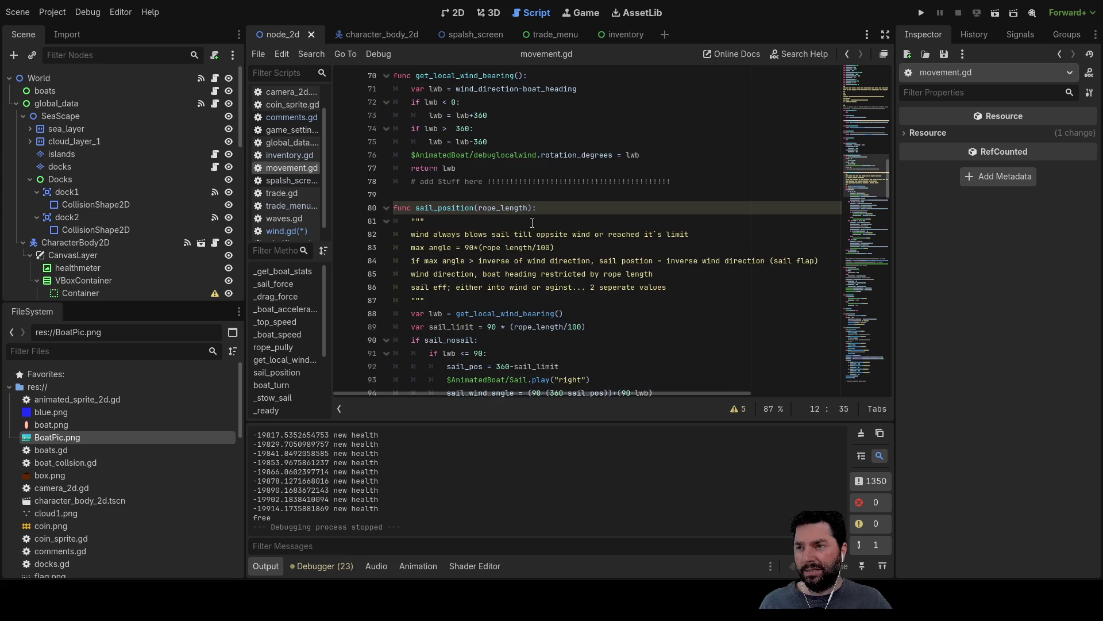
pyautogui.scroll(-6, 532, 223)
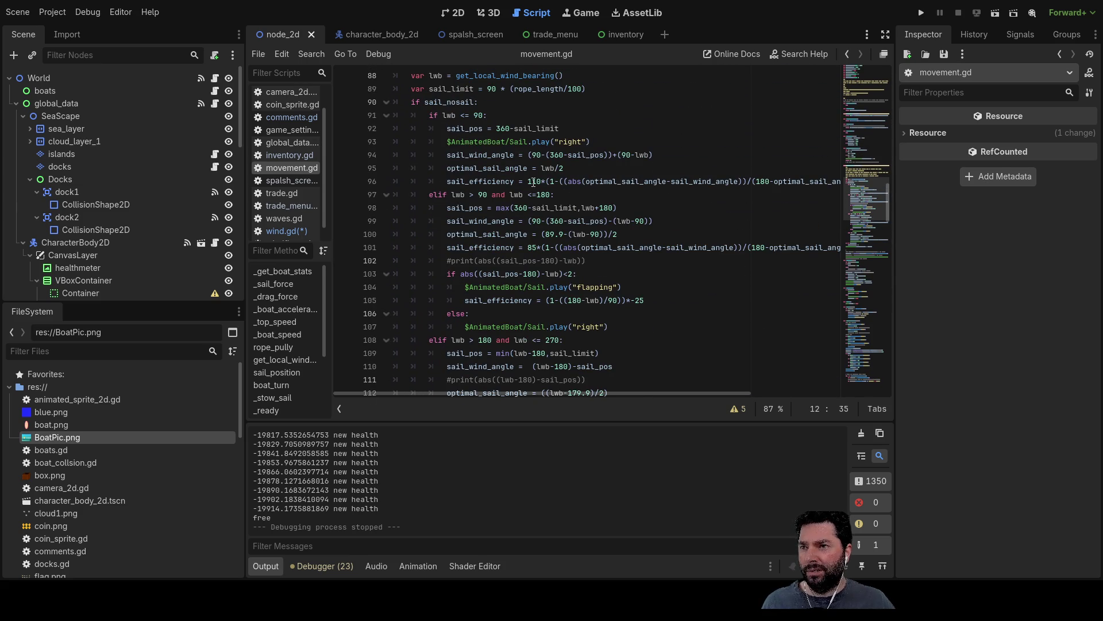
pyautogui.doubleClick(534, 182)
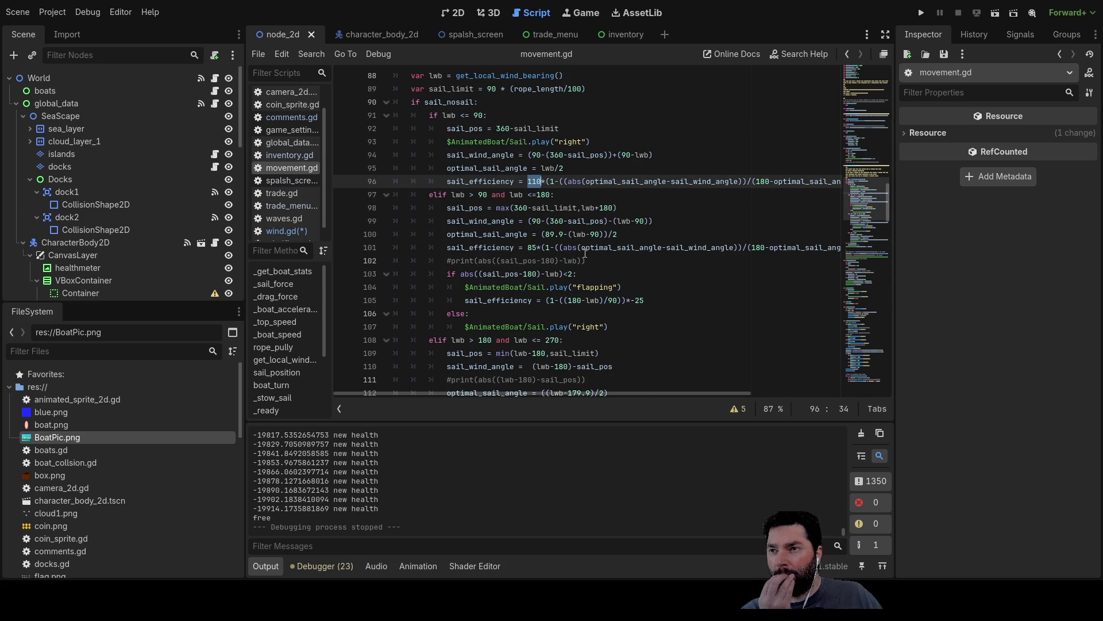
# Step: Check the 85 efficiency multiplier on line 113, then switch to the Game workspace
pyautogui.scroll(-4, 585, 251)
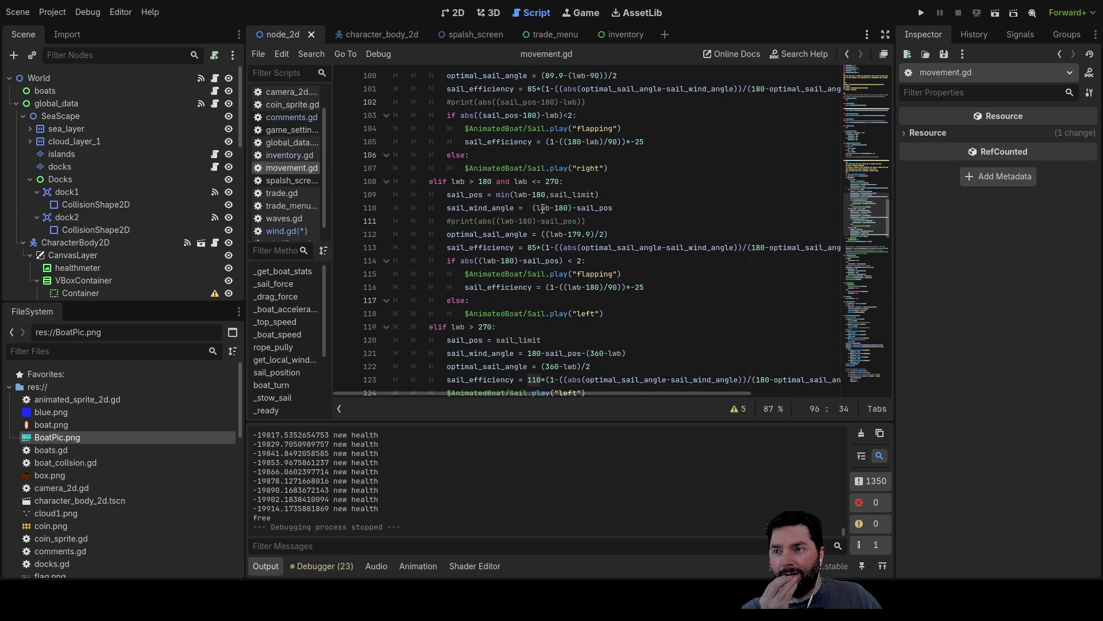
pyautogui.scroll(-4, 542, 209)
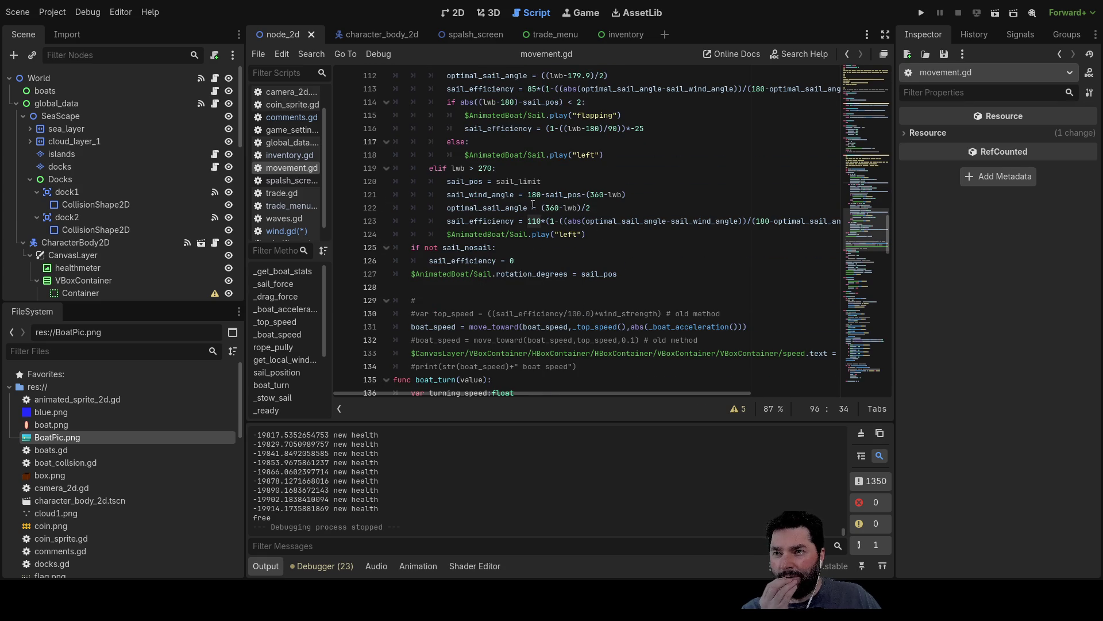
pyautogui.scroll(-4, 564, 302)
pyautogui.scroll(7, 562, 293)
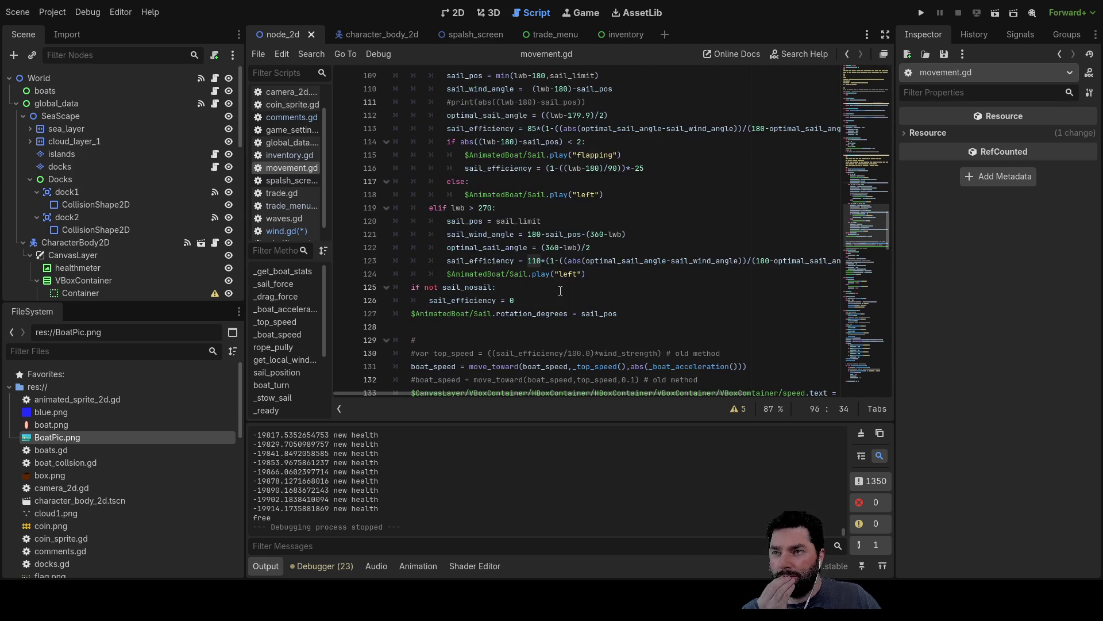
pyautogui.doubleClick(534, 208)
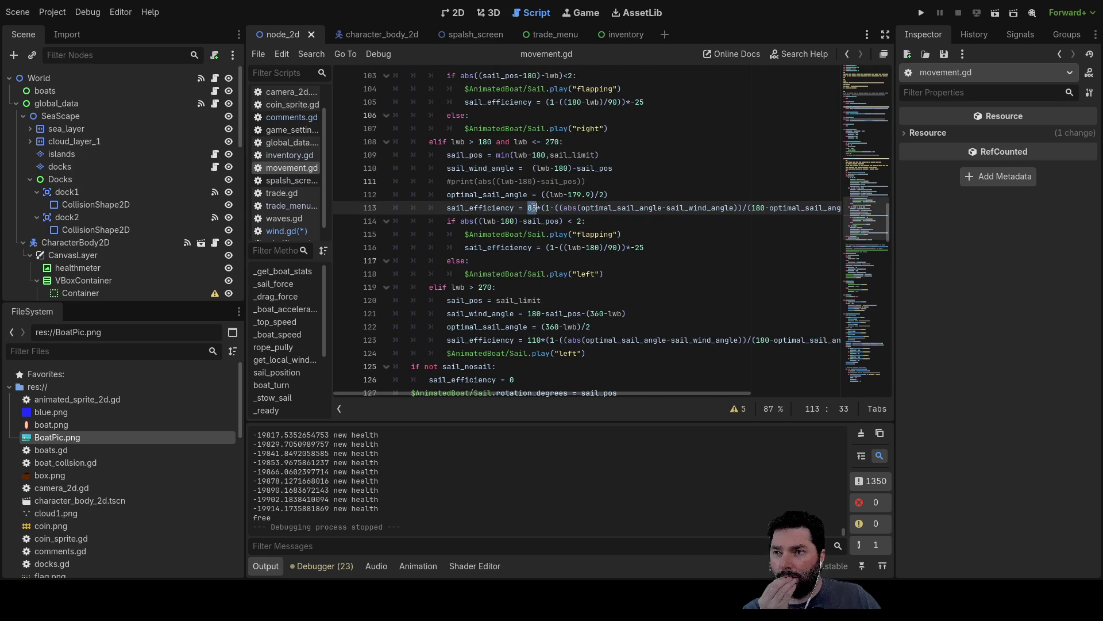
pyautogui.scroll(3, 652, 315)
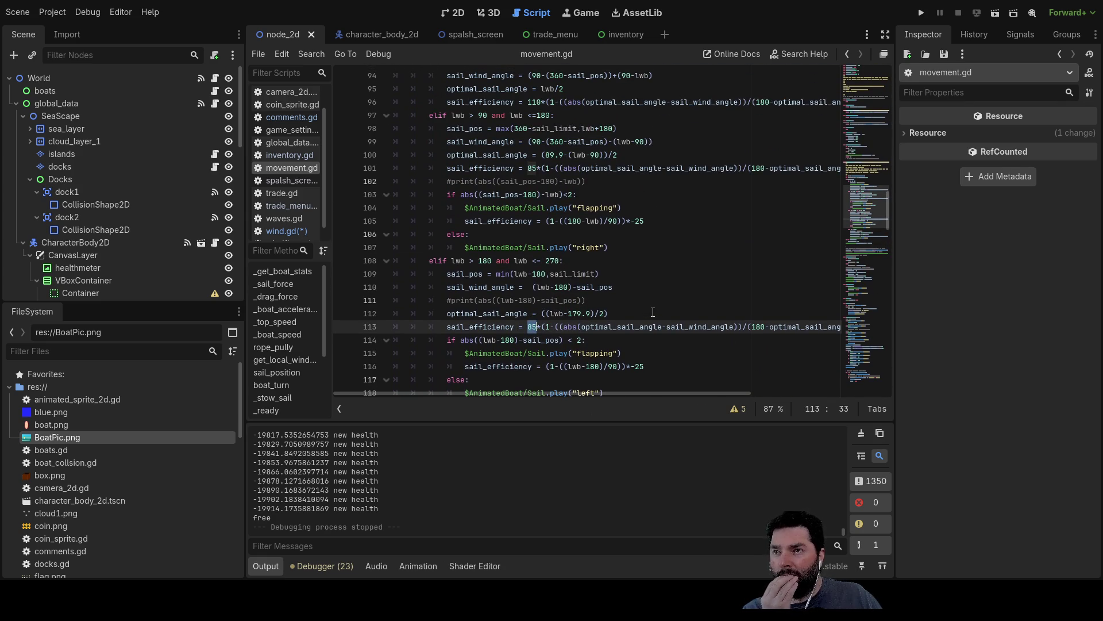
pyautogui.scroll(3, 643, 289)
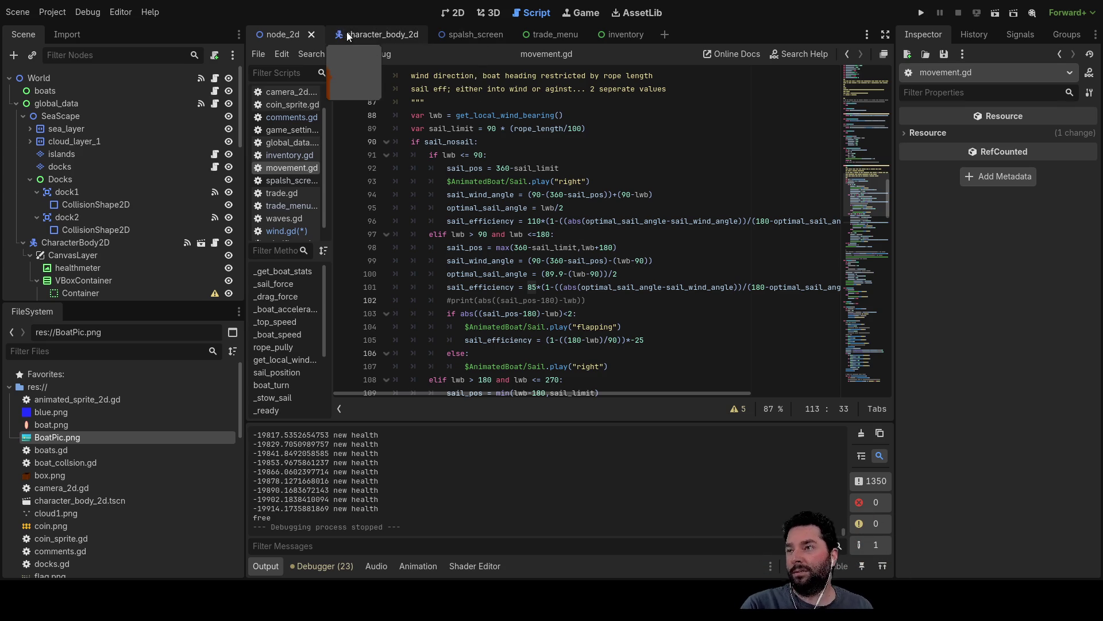
pyautogui.click(582, 12)
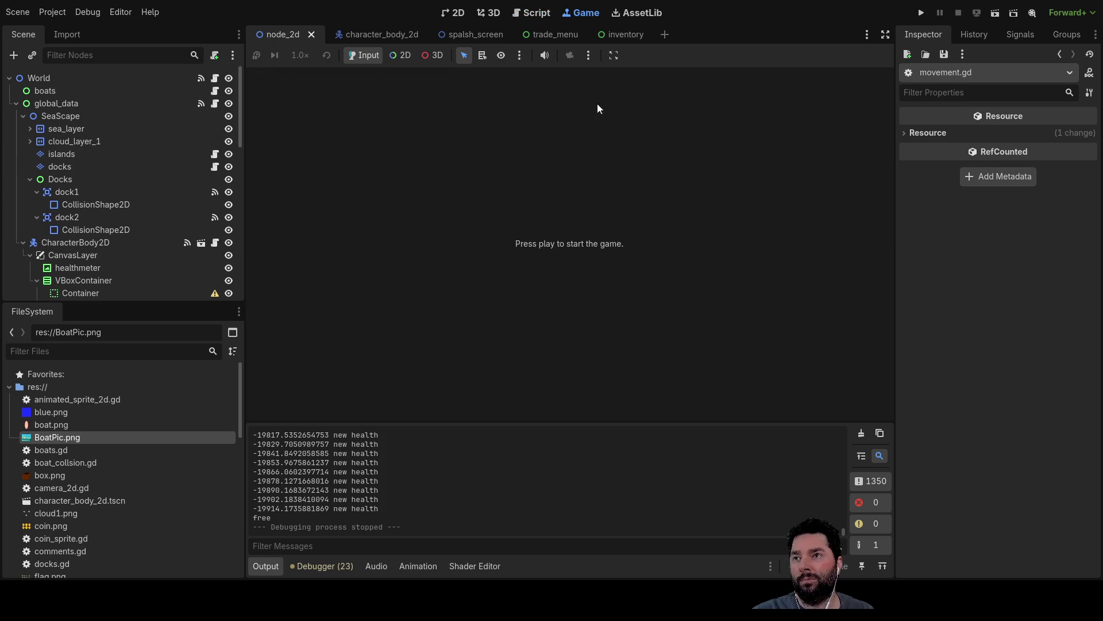
# Step: Run the game, start from the title screen, and accelerate while turning right
pyautogui.click(919, 13)
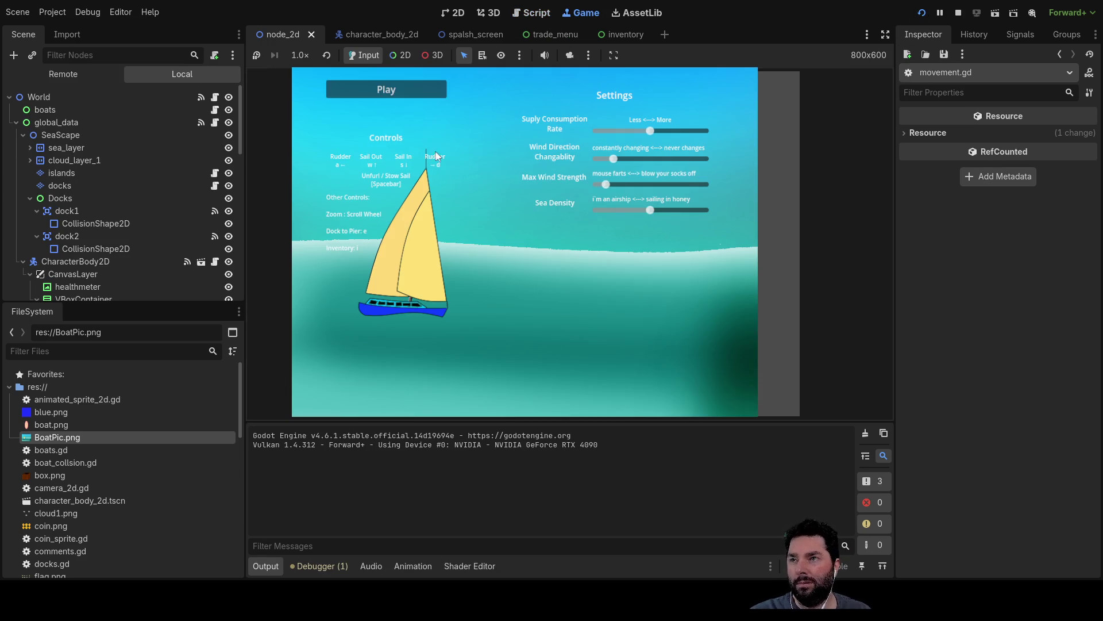
pyautogui.click(386, 92)
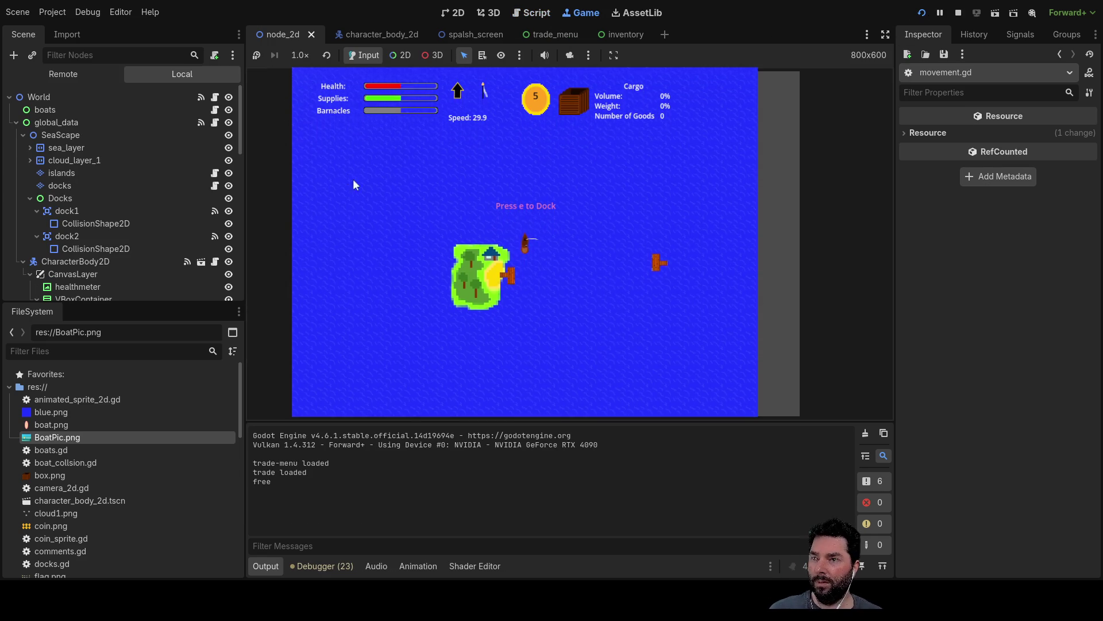
pyautogui.press('Up')
pyautogui.press('Right')
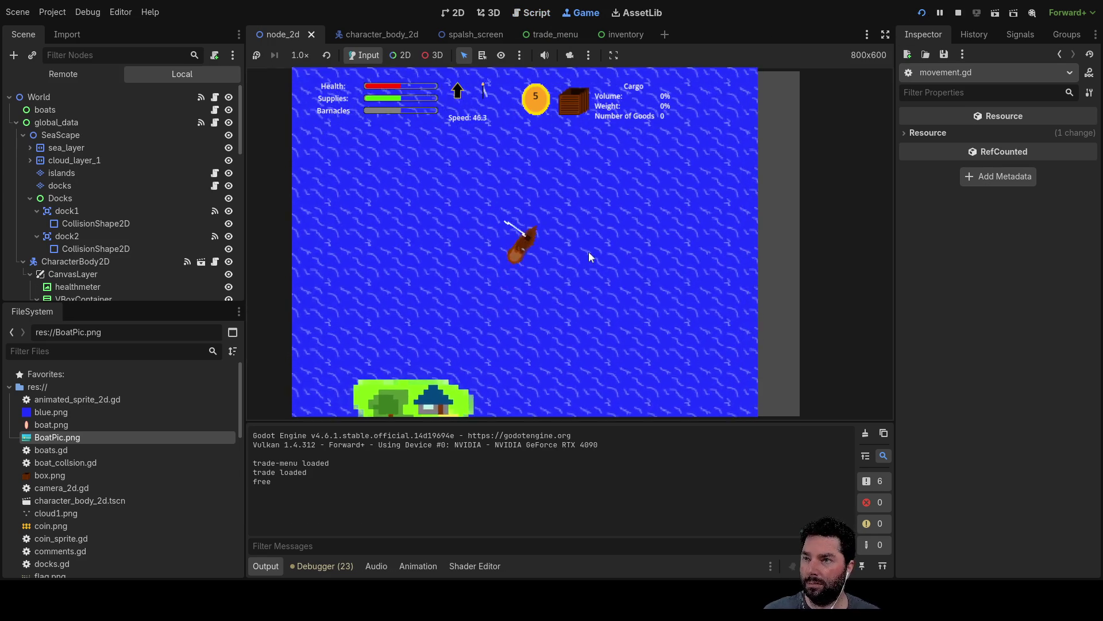
pyautogui.scroll(-2, 585, 264)
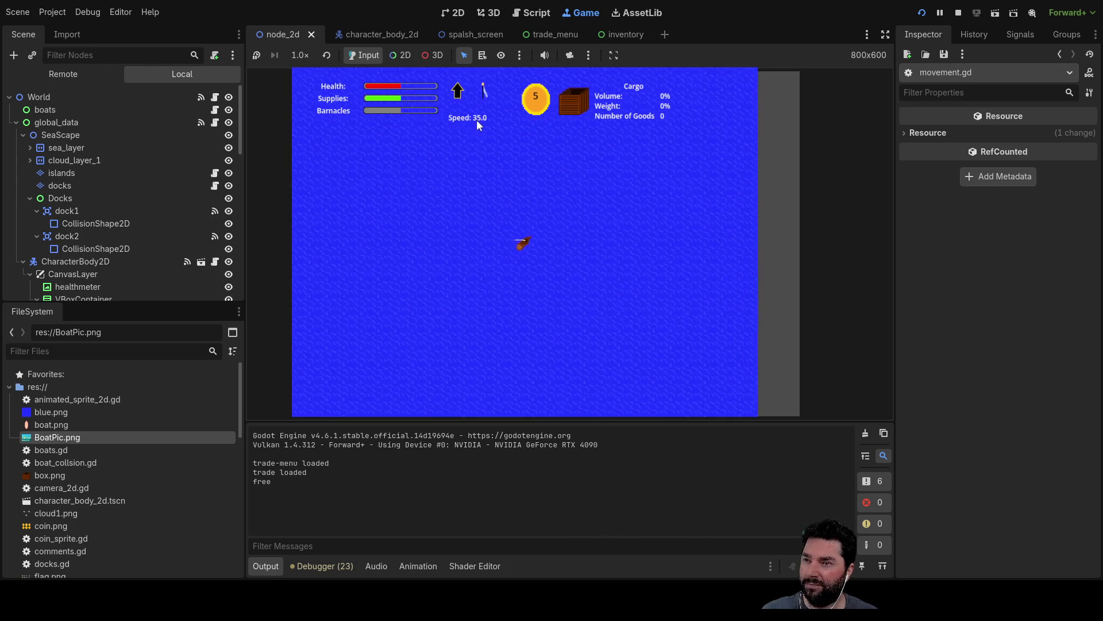
# Step: Push the boat to a higher speed, then slow it down into reverse
pyautogui.press('Up')
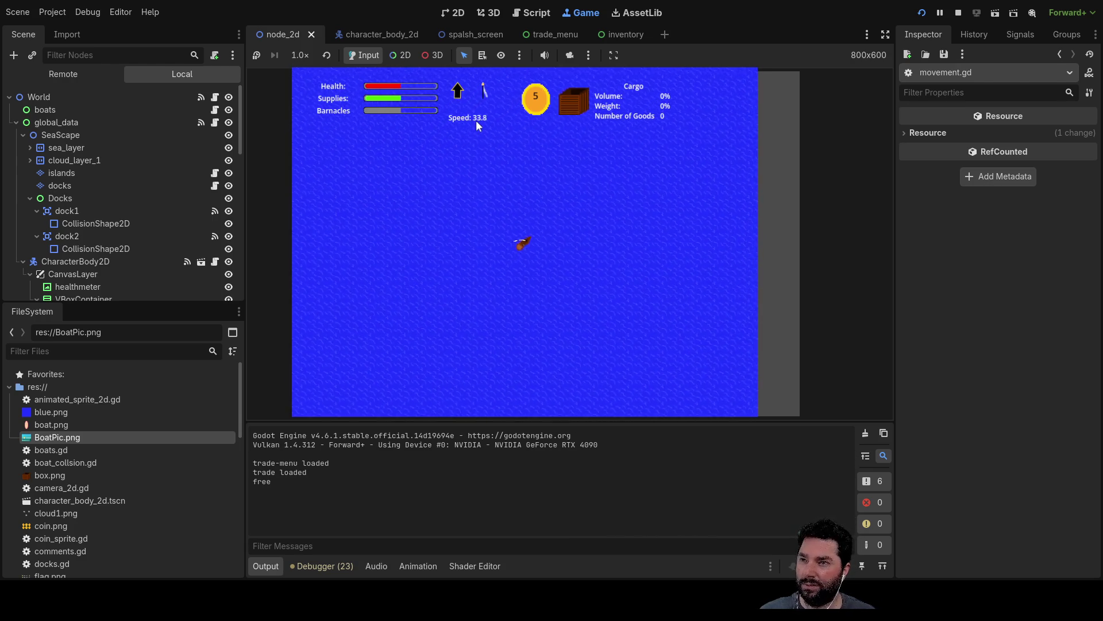
pyautogui.press('Up')
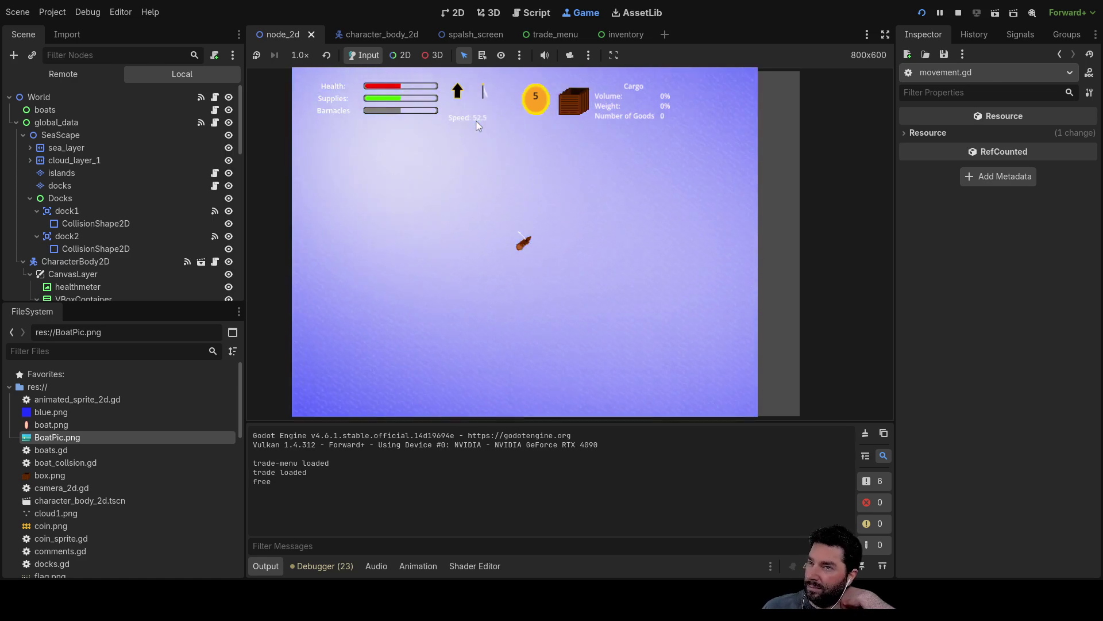
pyautogui.press('Down')
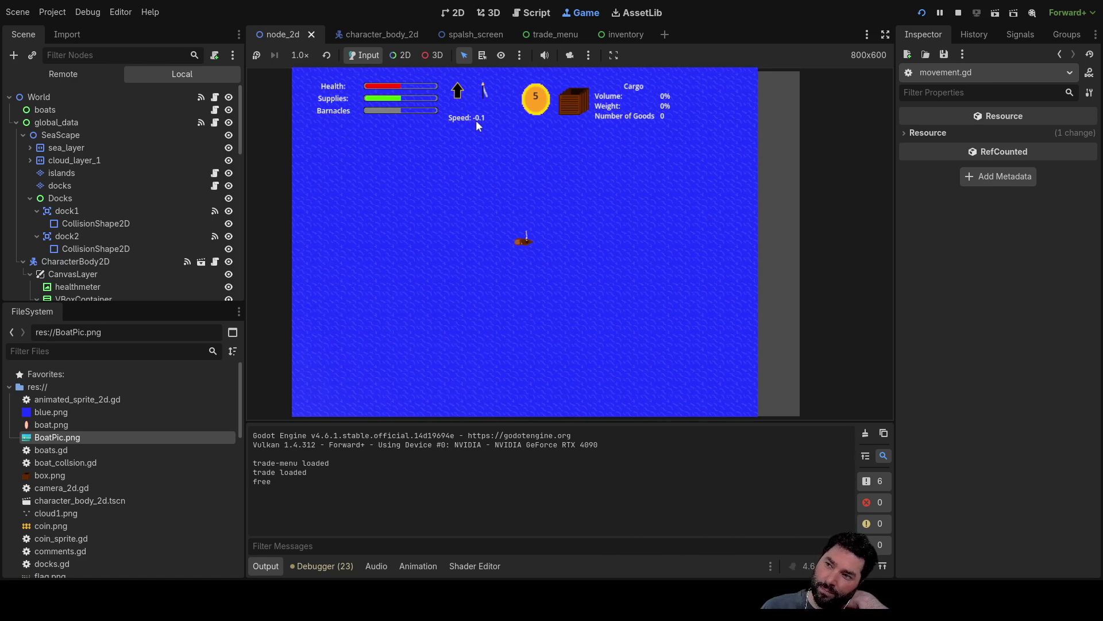
pyautogui.press('Down')
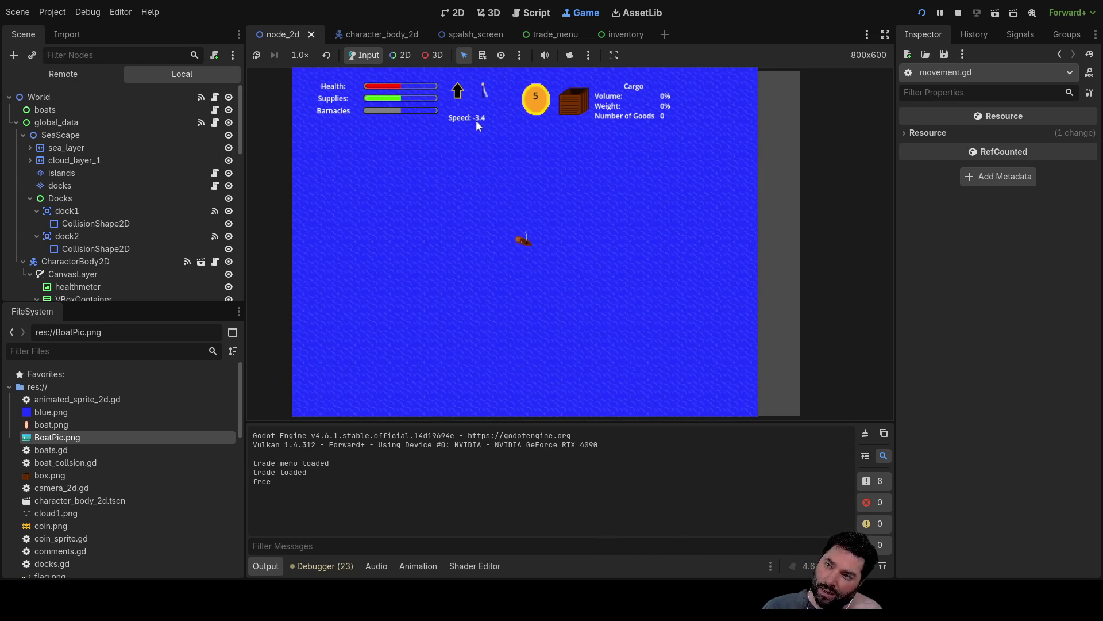
pyautogui.press('Up')
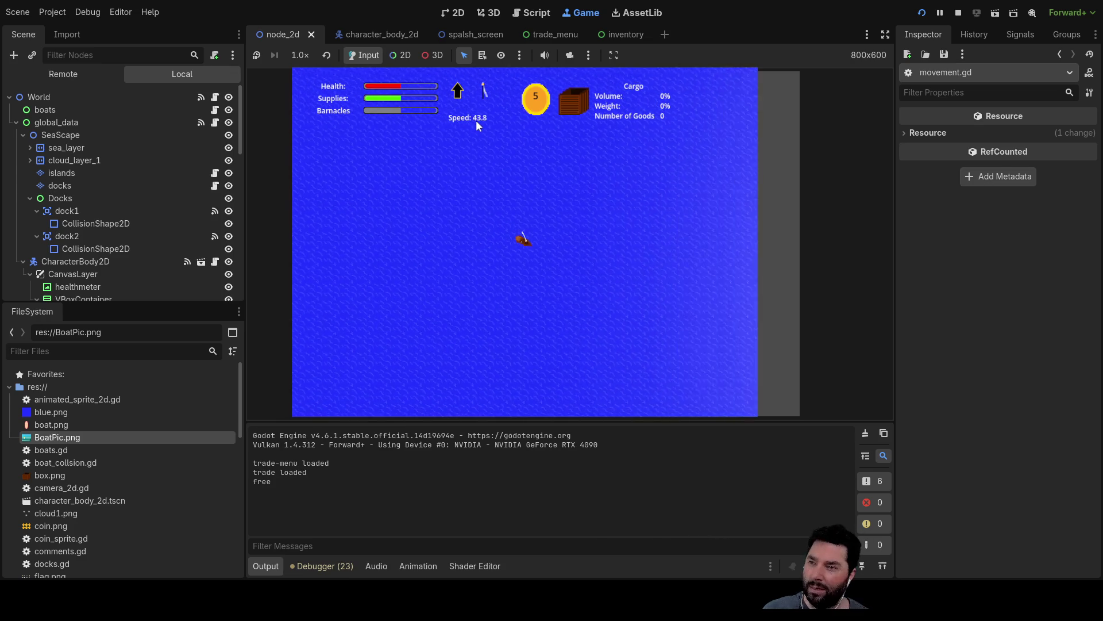
pyautogui.scroll(3, 571, 305)
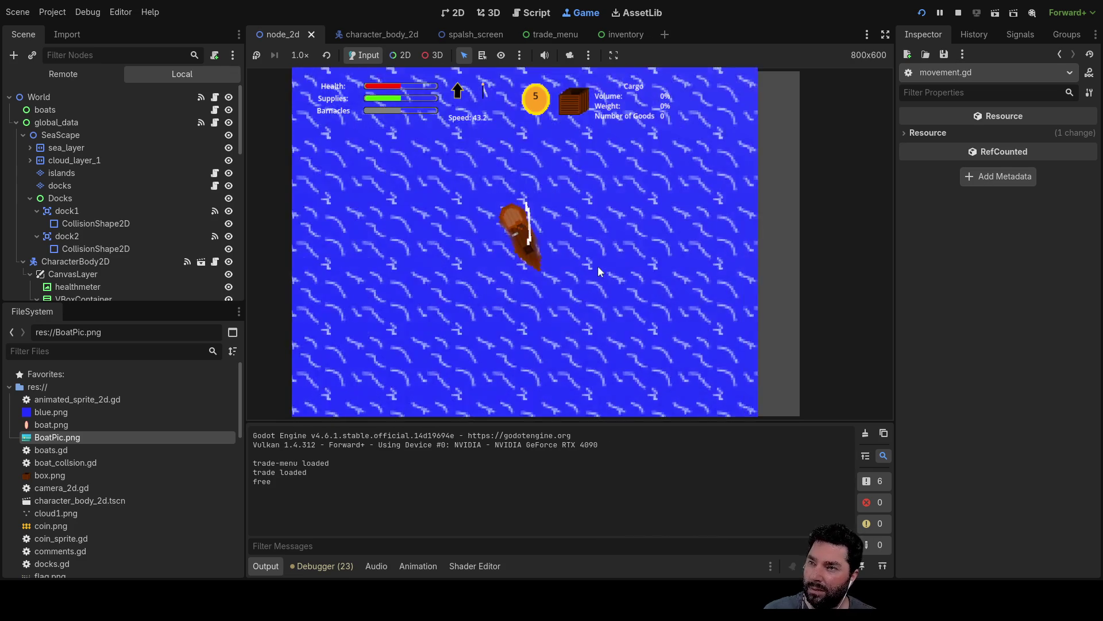
# Step: Alternate the boat between reverse and forward sailing, then stop the run with F8
pyautogui.press('Down')
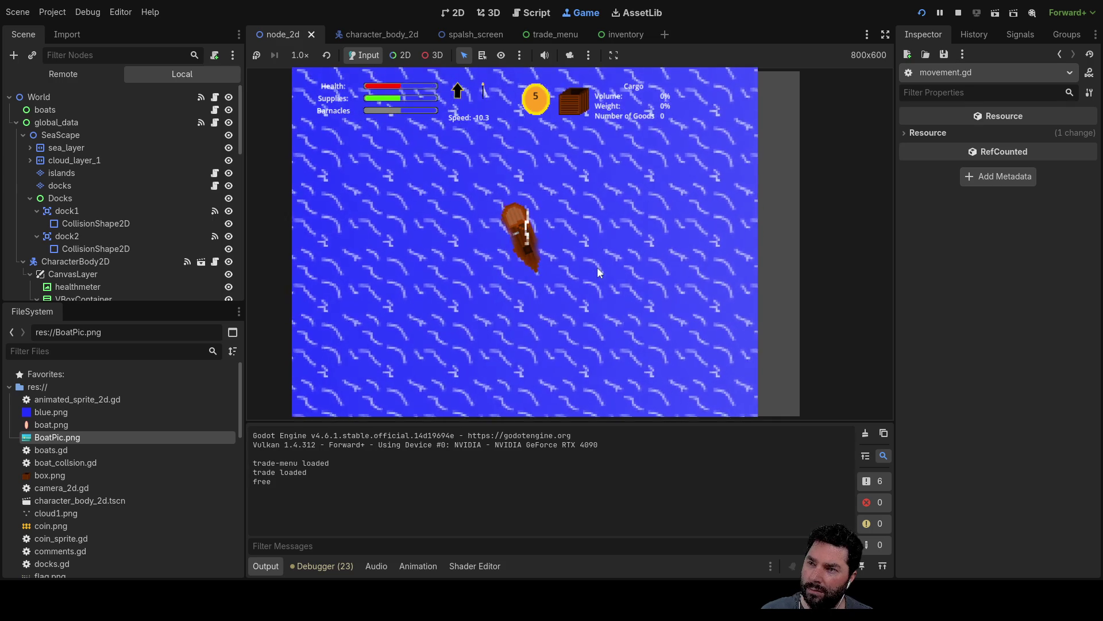
pyautogui.press('Up')
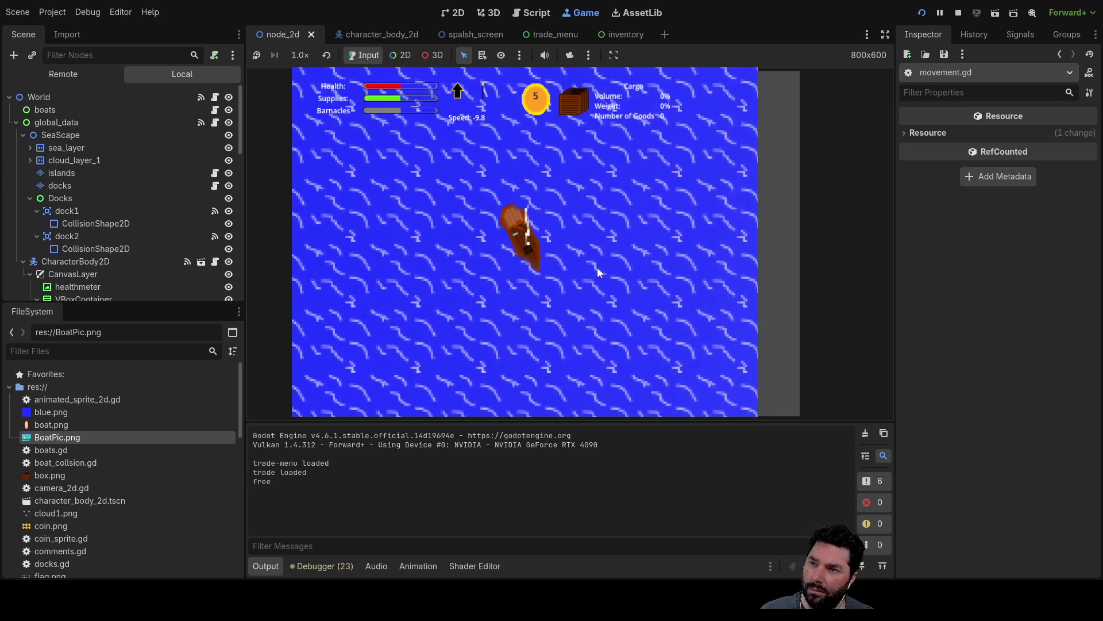
pyautogui.press('Down')
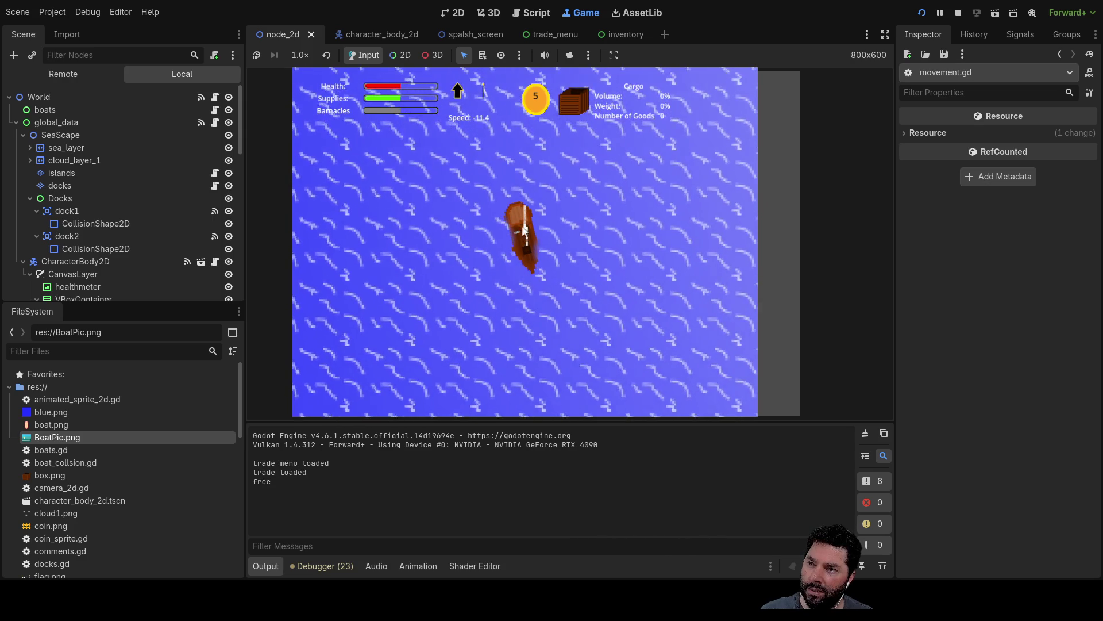
pyautogui.press('Up')
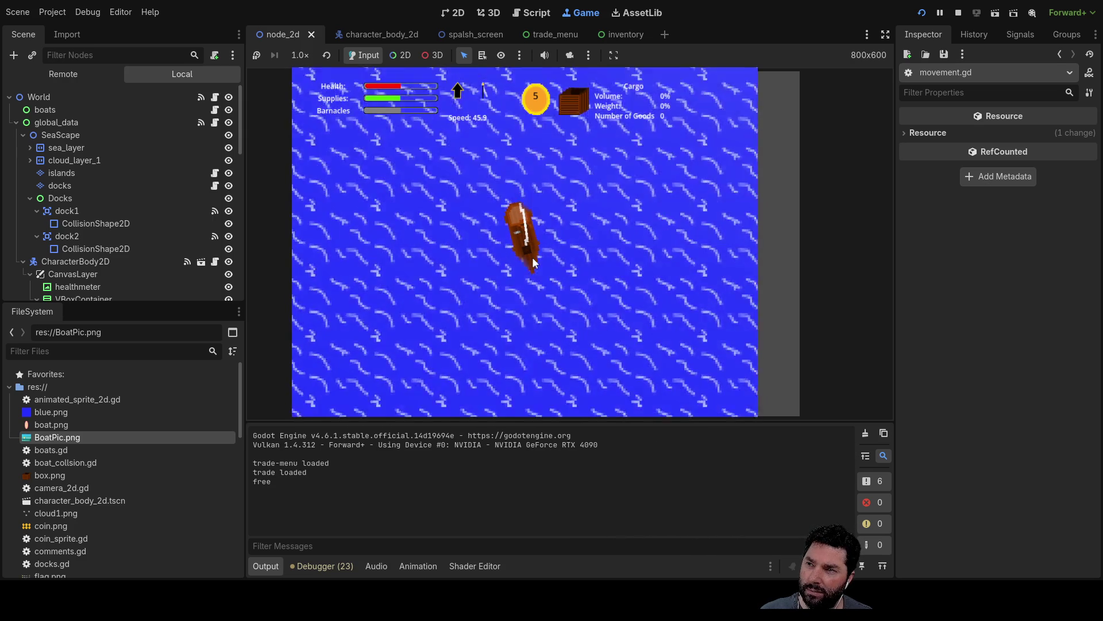
pyautogui.press('Down')
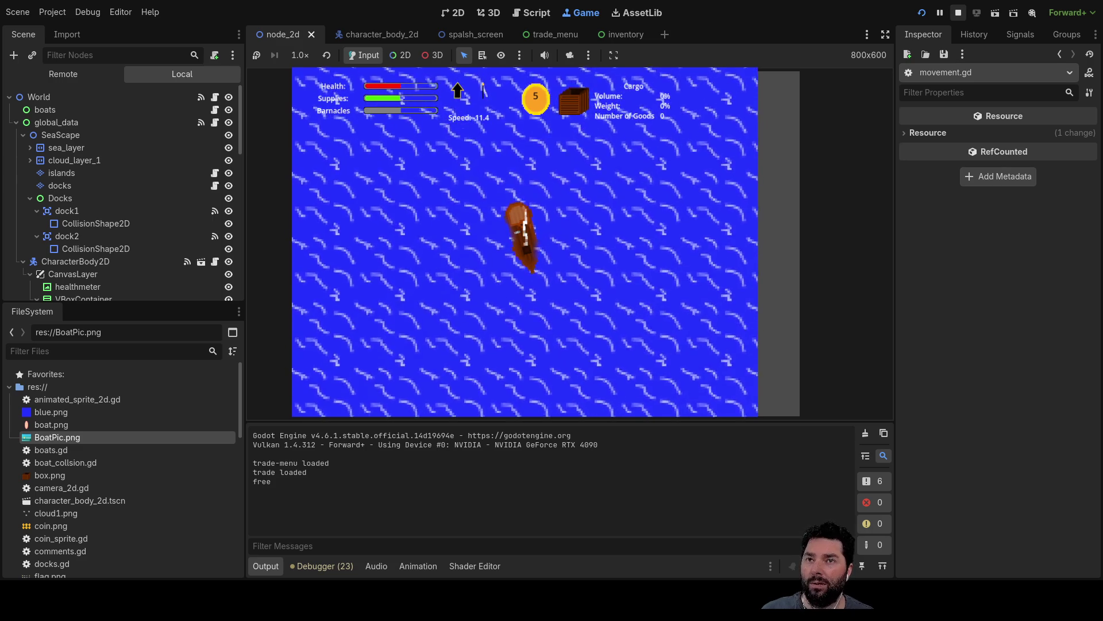
pyautogui.press('F8')
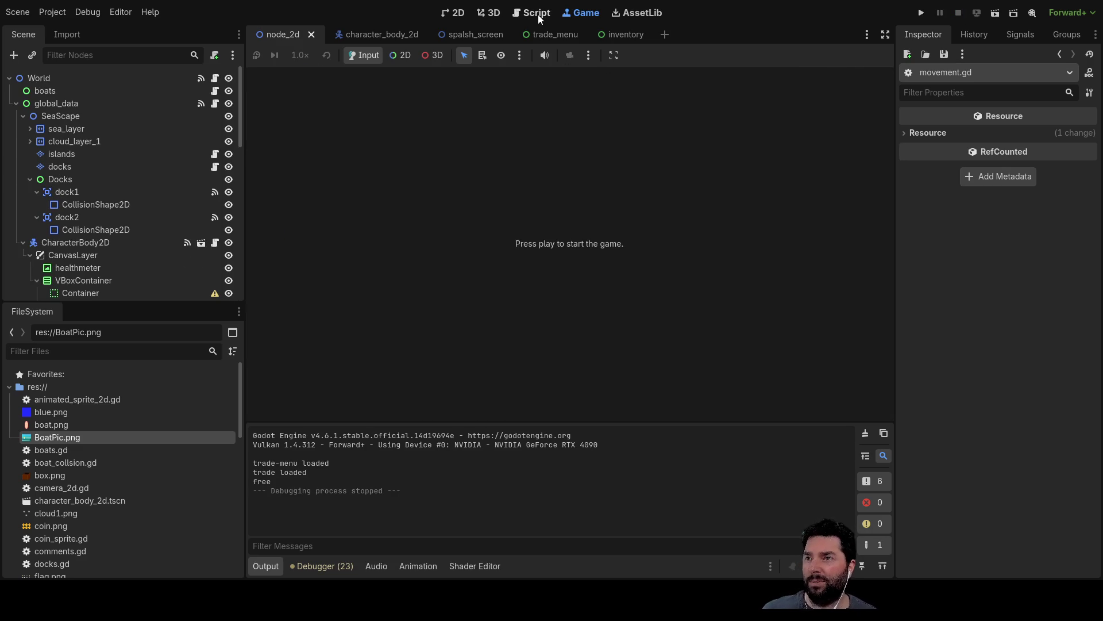
pyautogui.click(537, 13)
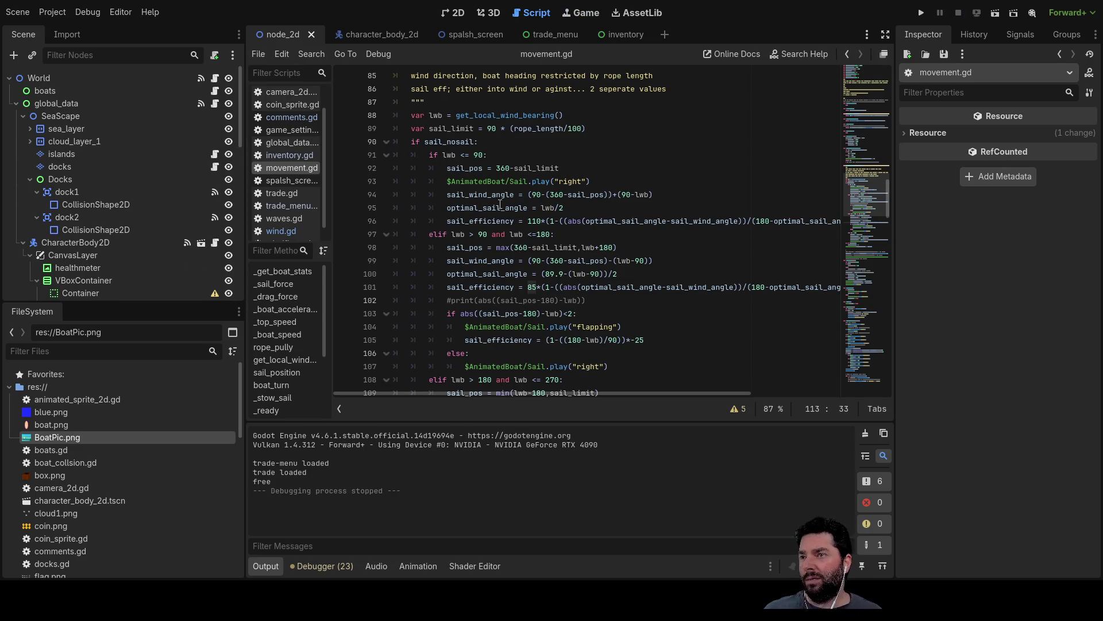
pyautogui.scroll(-4, 484, 190)
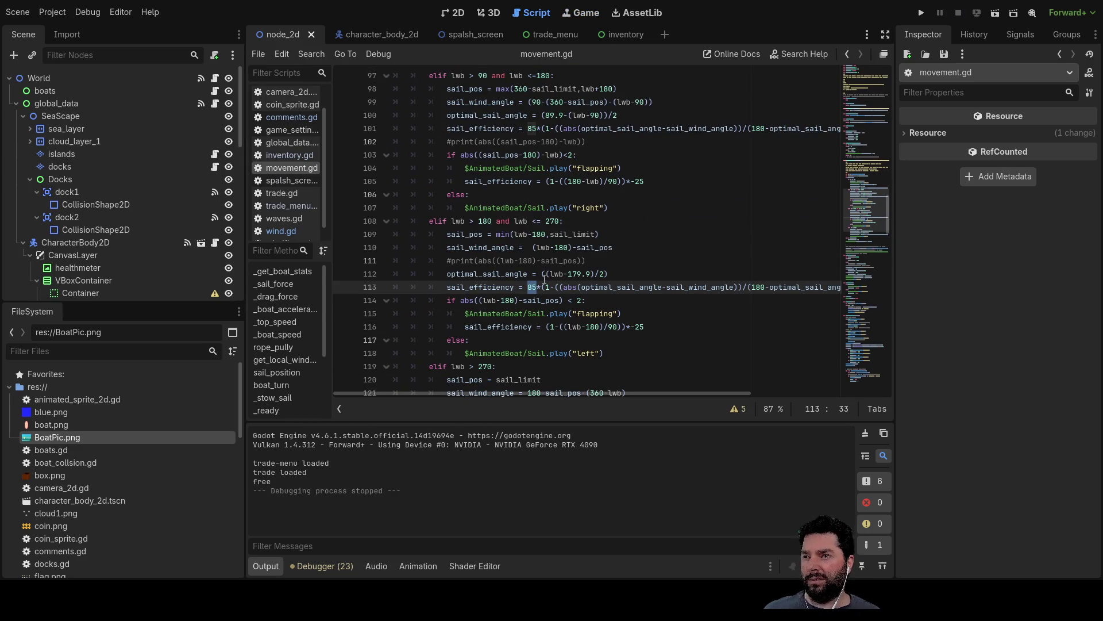
pyautogui.click(610, 168)
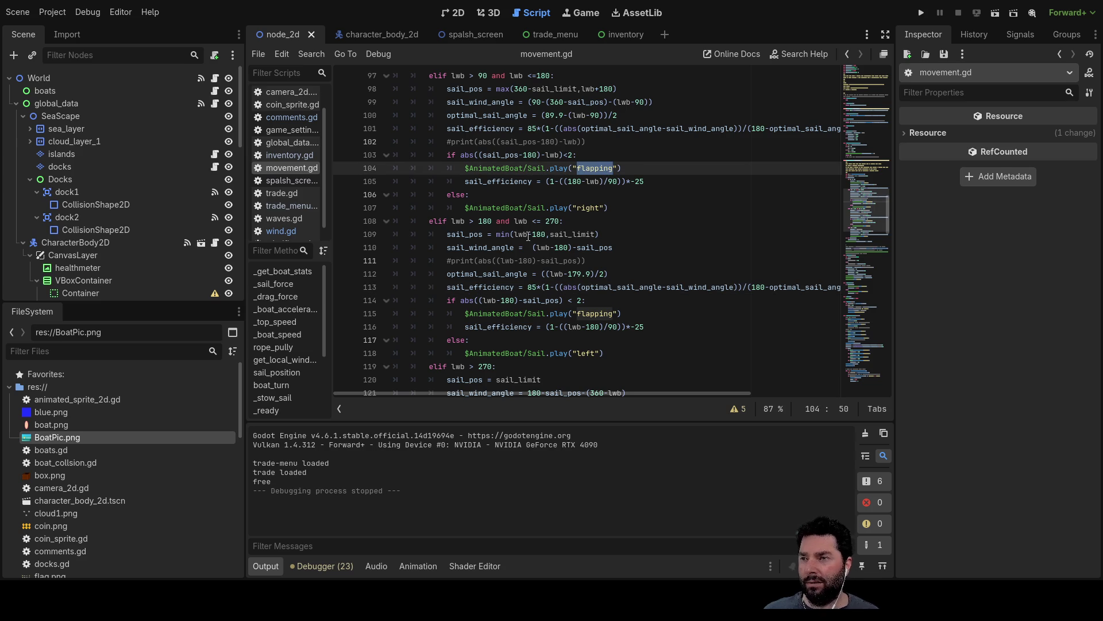
pyautogui.click(649, 183)
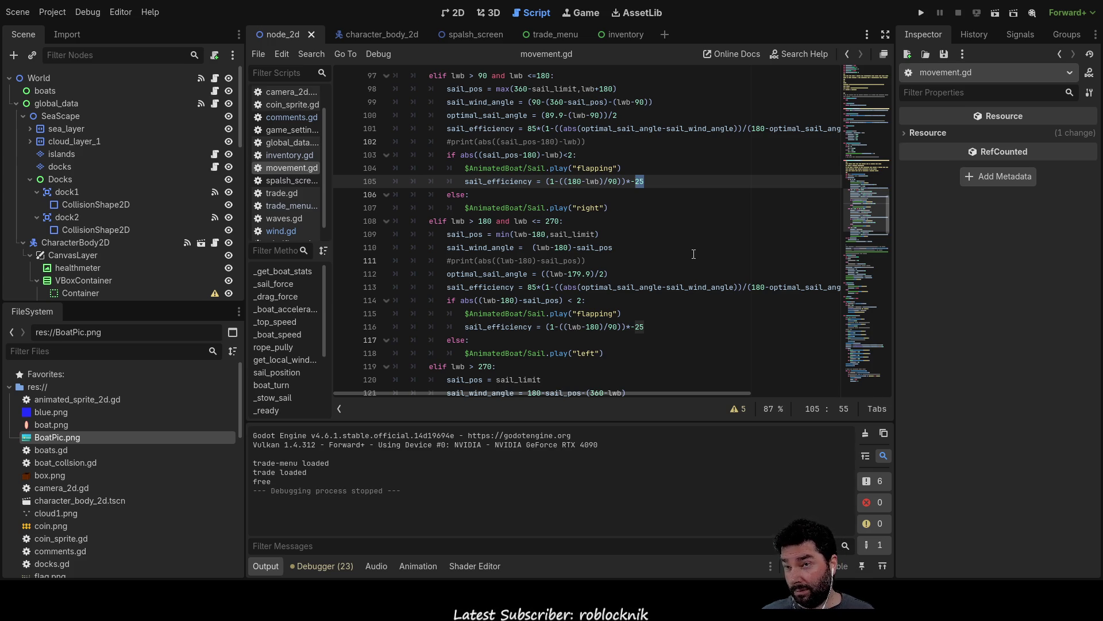
pyautogui.scroll(-4, 673, 254)
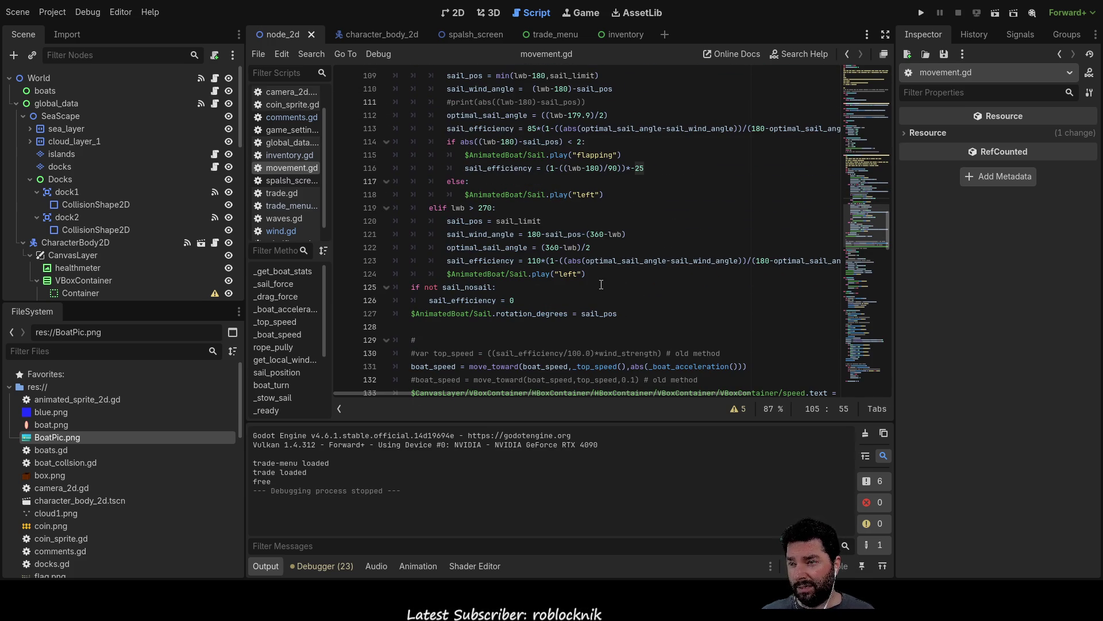
pyautogui.scroll(-4, 600, 277)
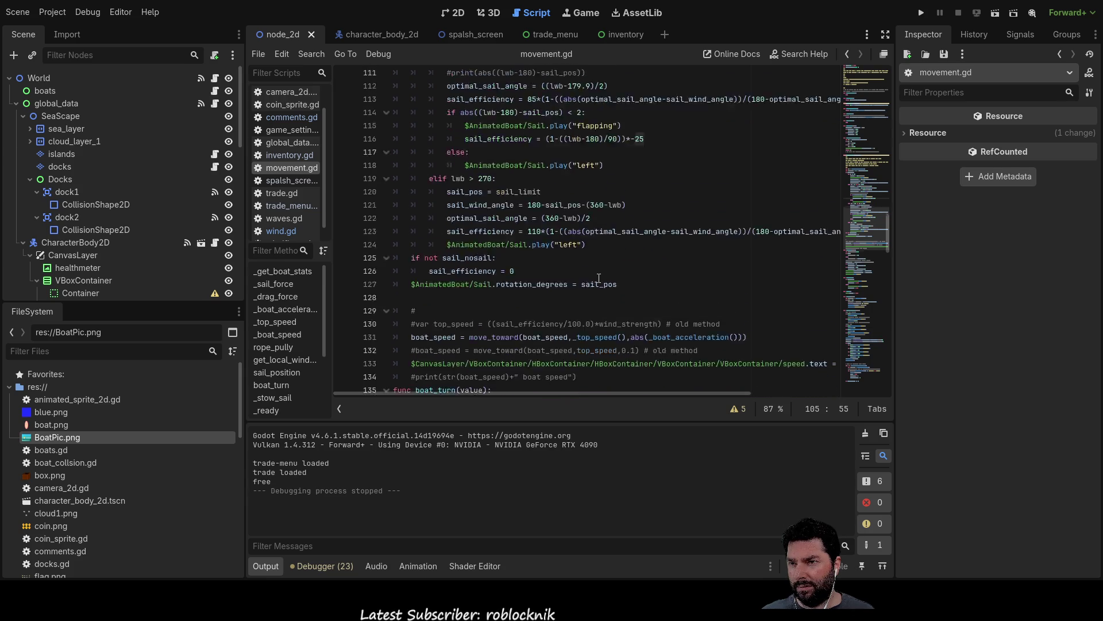
pyautogui.scroll(5, 598, 283)
pyautogui.scroll(18, 536, 268)
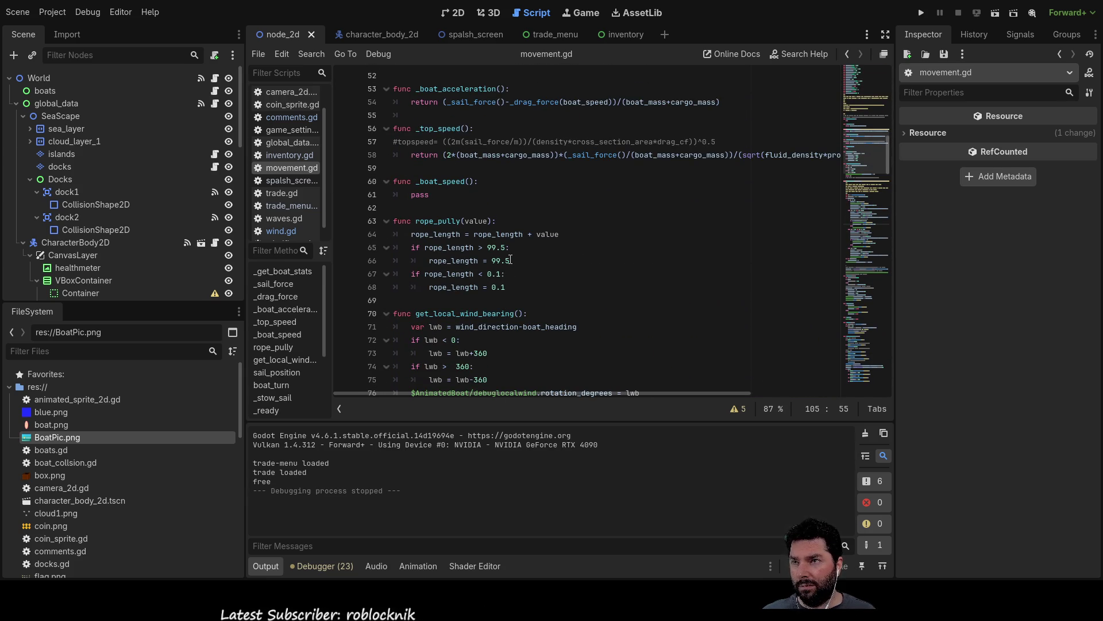
pyautogui.scroll(-13, 510, 260)
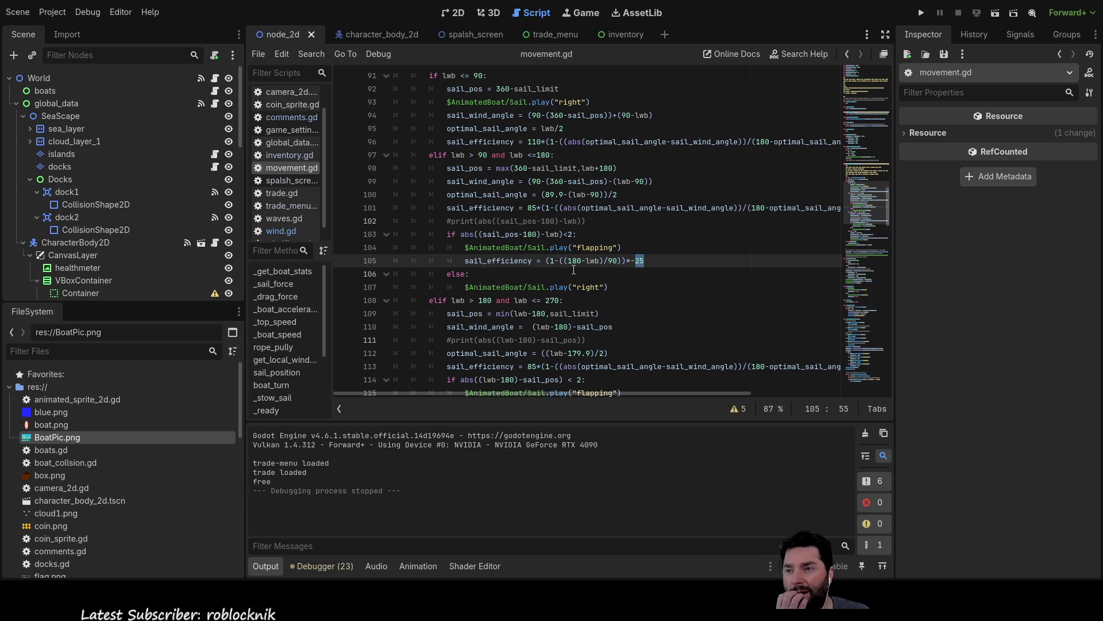
pyautogui.scroll(11, 574, 269)
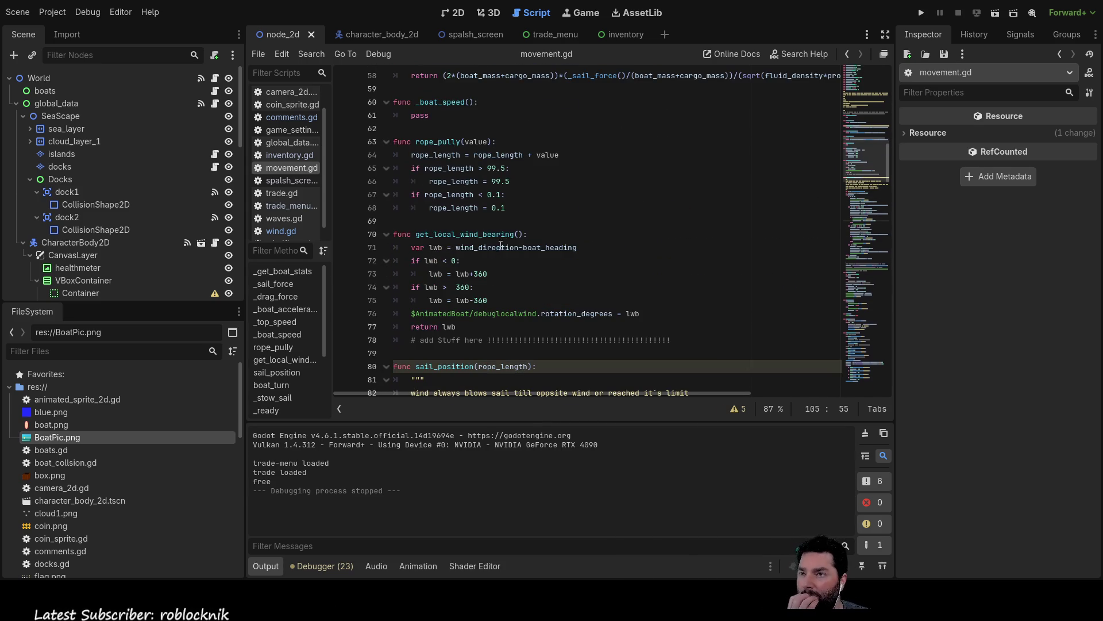
pyautogui.scroll(7, 501, 246)
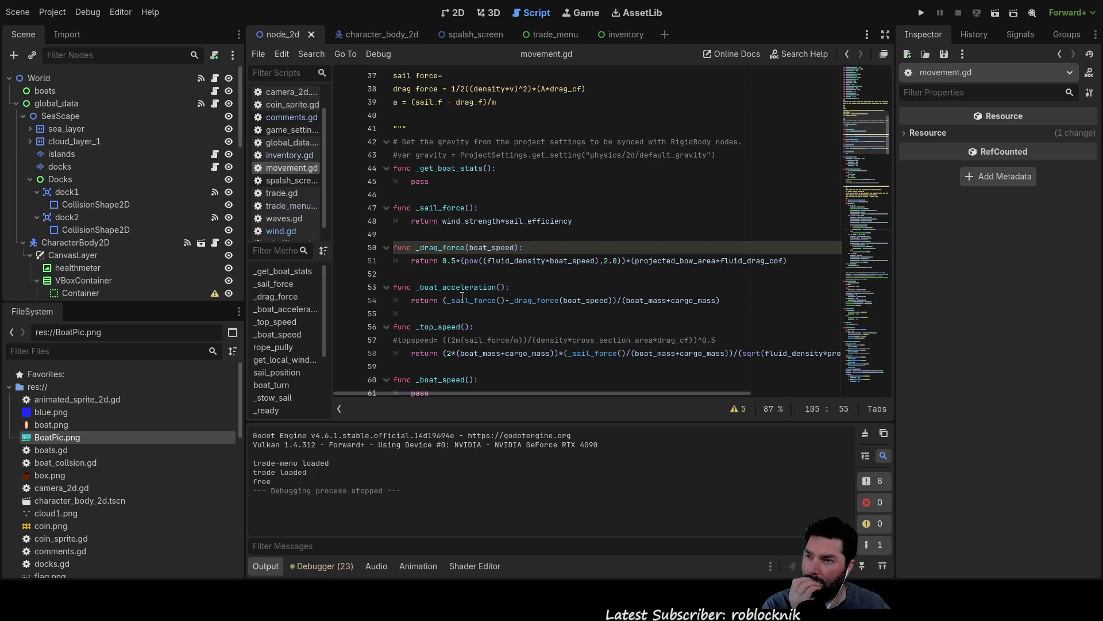
pyautogui.doubleClick(531, 300)
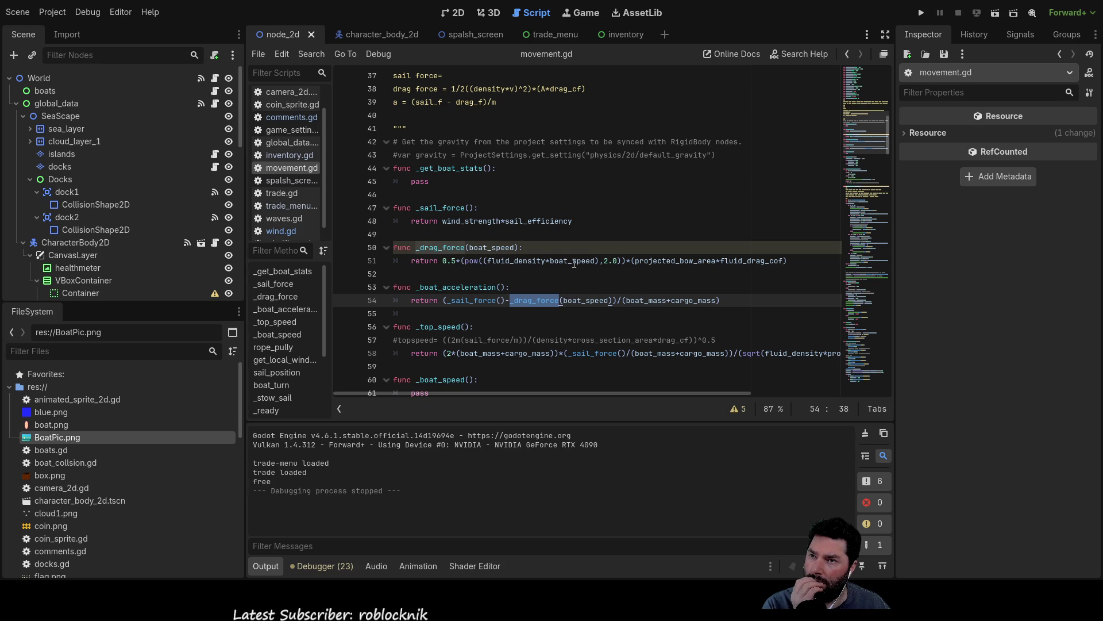
pyautogui.click(447, 292)
pyautogui.scroll(-1, 460, 276)
pyautogui.doubleClick(484, 260)
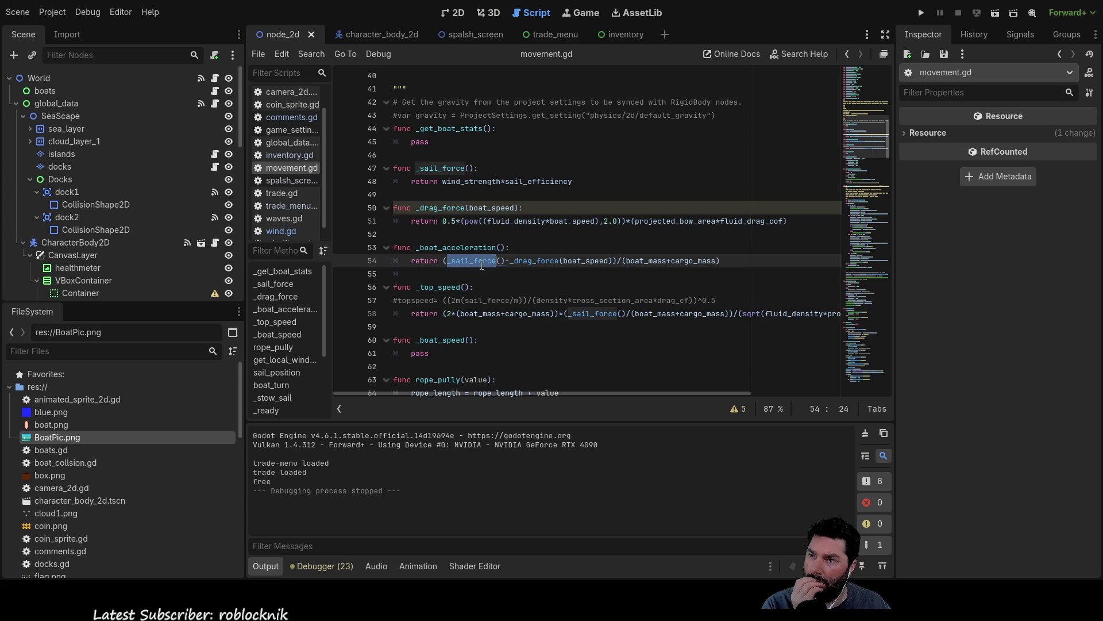
pyautogui.doubleClick(535, 260)
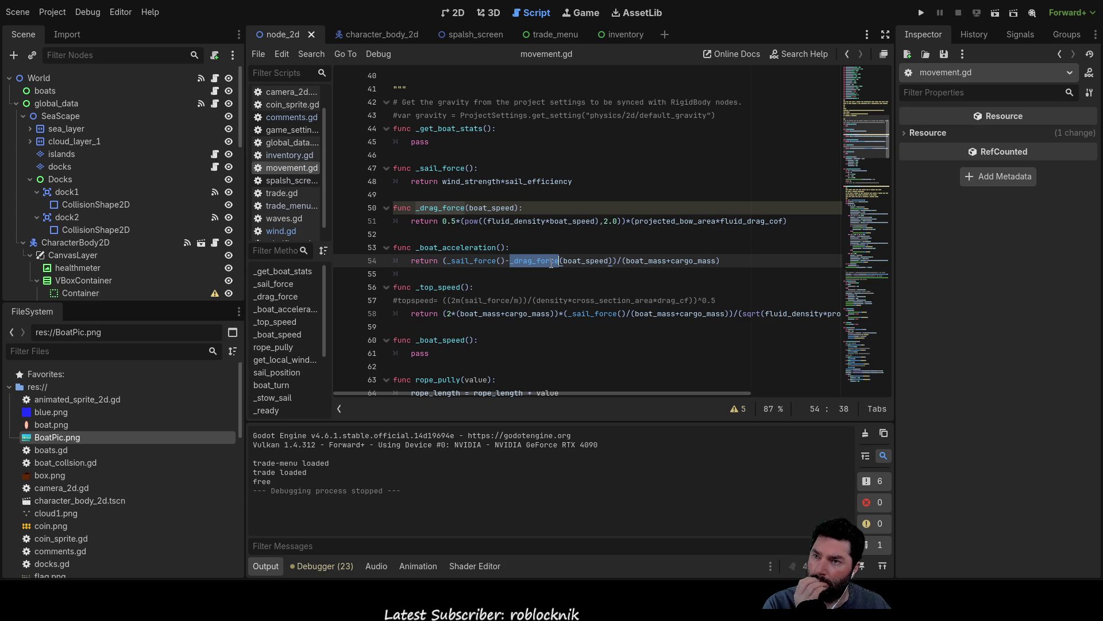
pyautogui.scroll(-6, 521, 324)
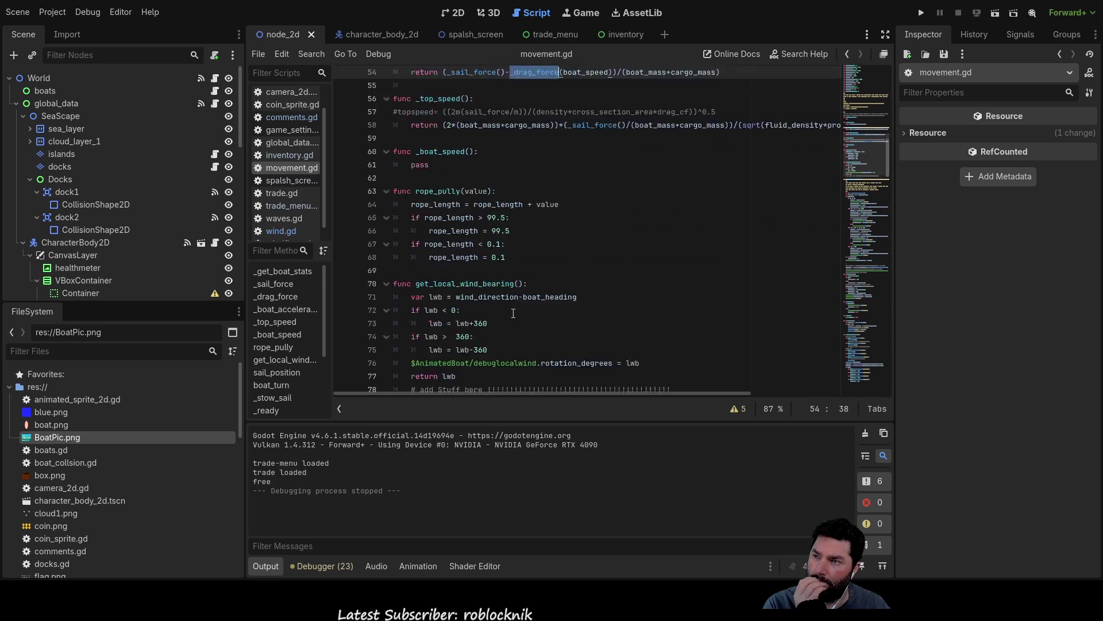
pyautogui.scroll(3, 552, 252)
pyautogui.scroll(2, 552, 252)
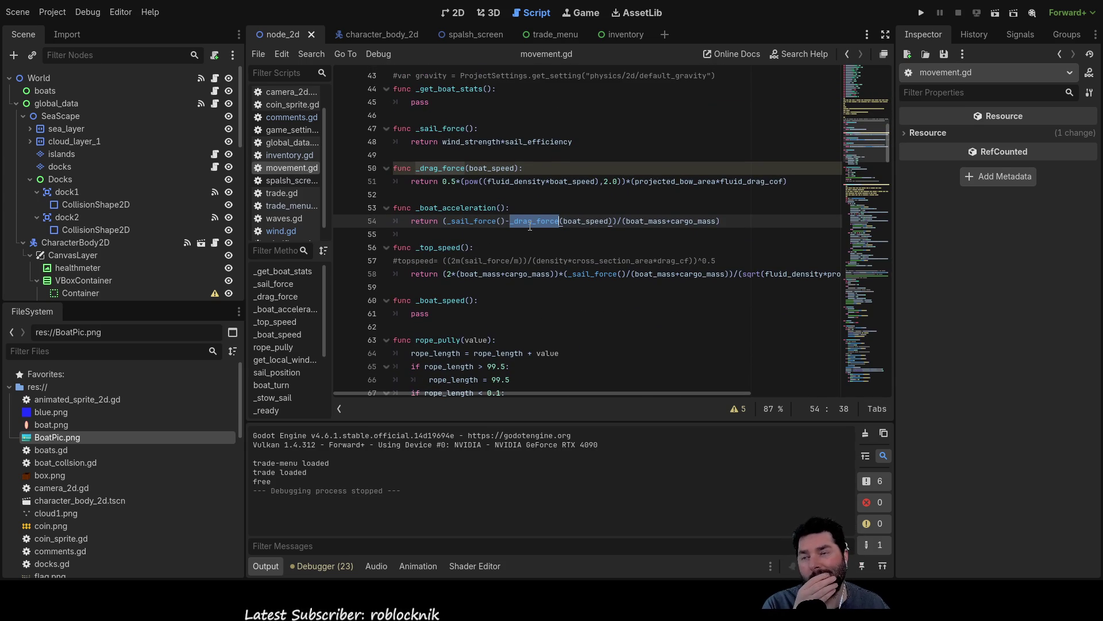
pyautogui.scroll(-20, 537, 237)
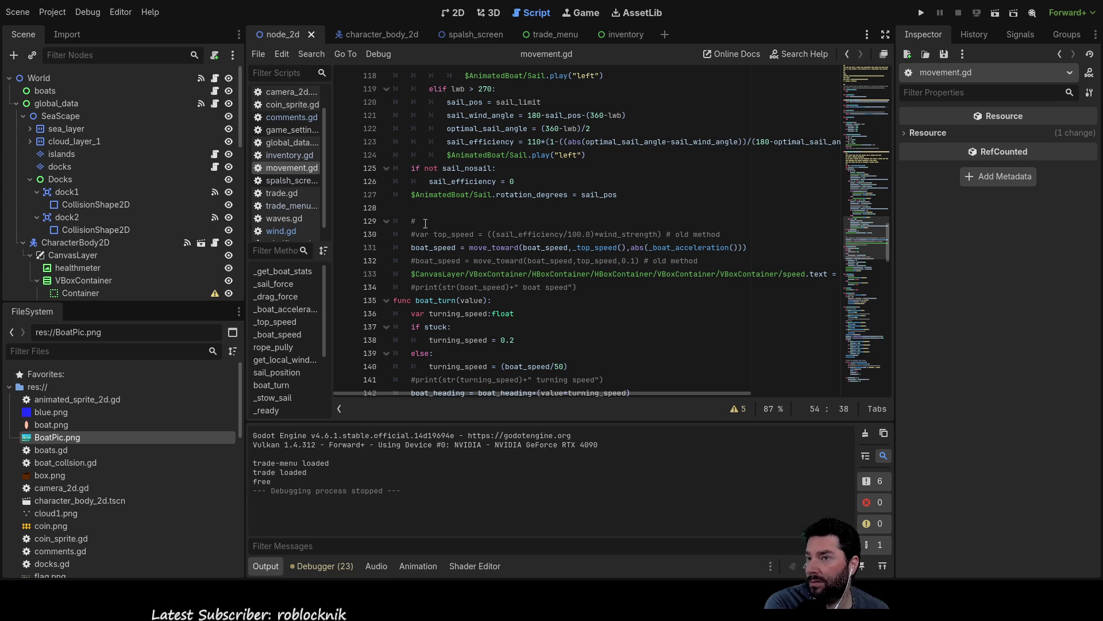
pyautogui.scroll(-5, 81, 224)
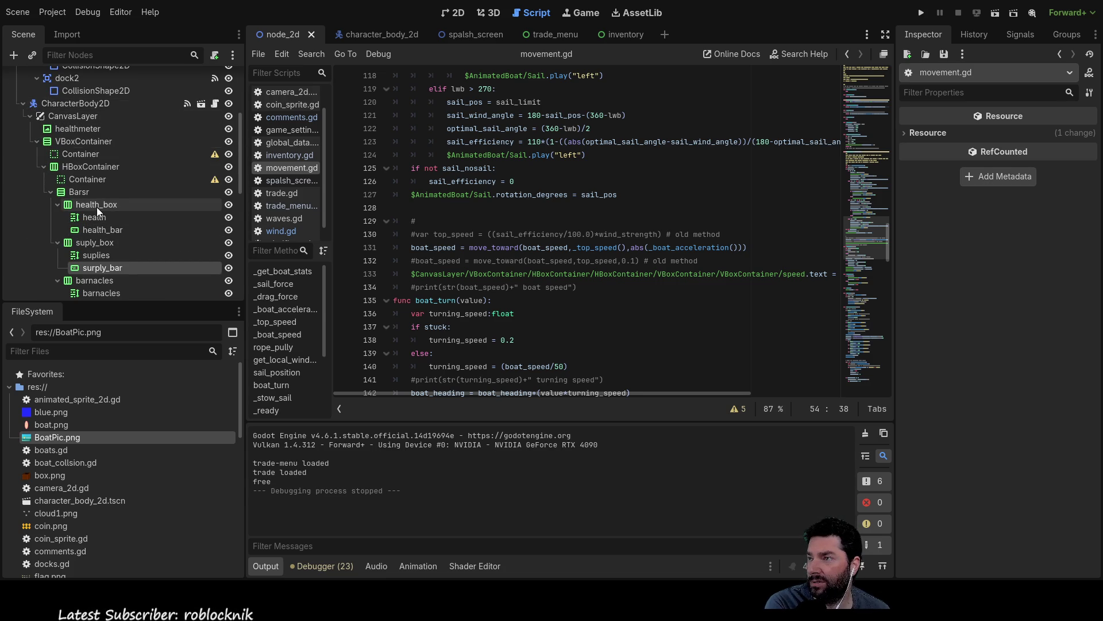
pyautogui.scroll(-4, 97, 207)
# Step: Switch to the 2D view and inspect the HUD's Cargo label
pyautogui.click(458, 15)
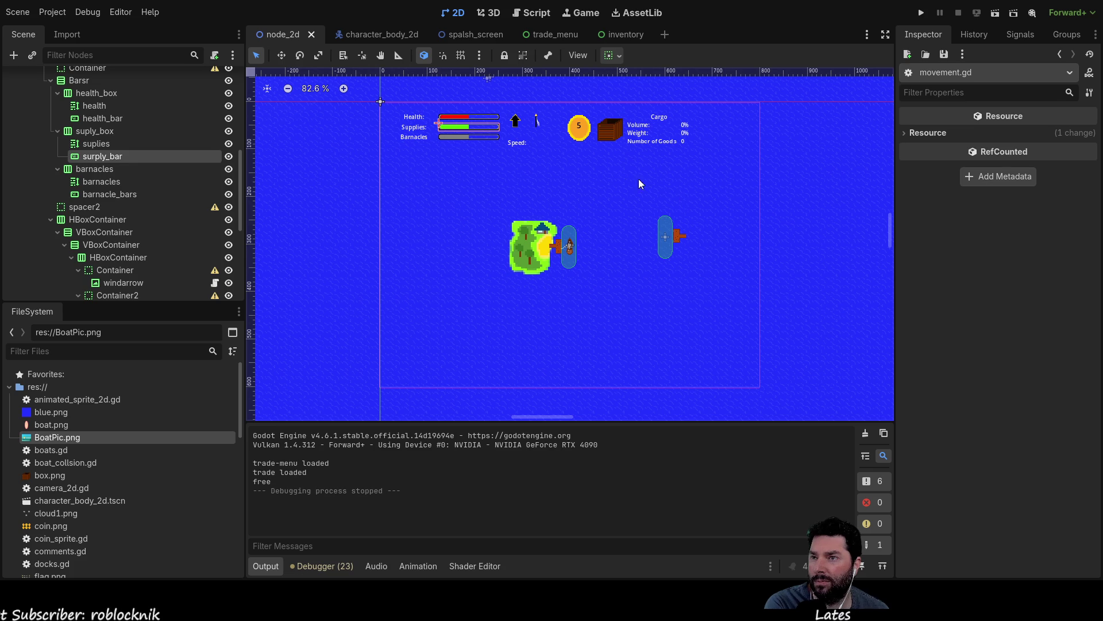
pyautogui.scroll(4, 87, 184)
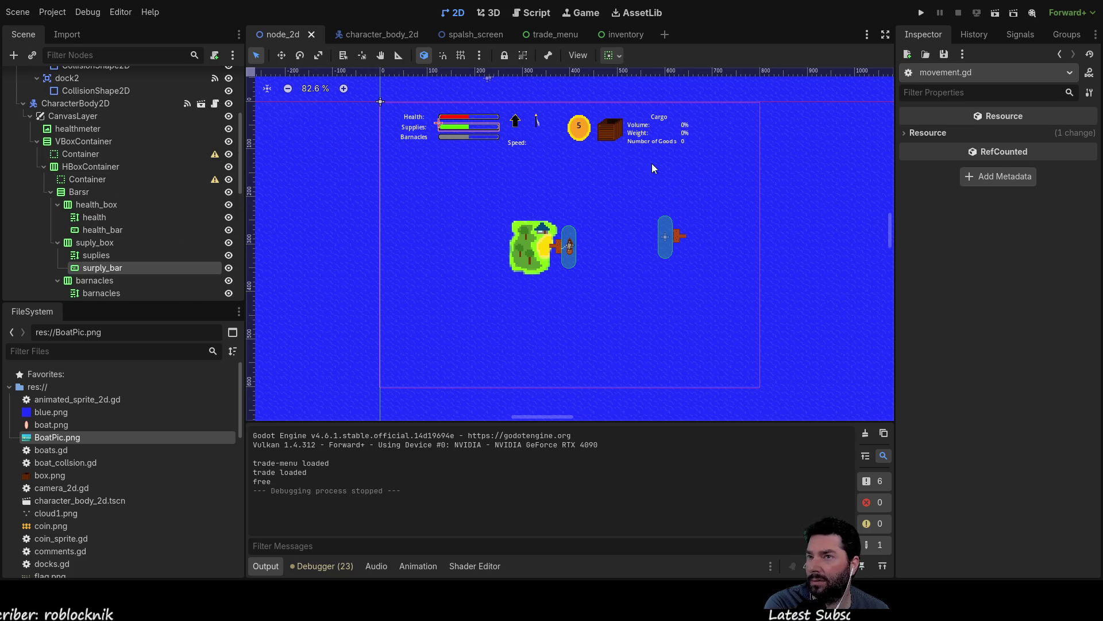
pyautogui.click(638, 135)
pyautogui.scroll(-3, 133, 215)
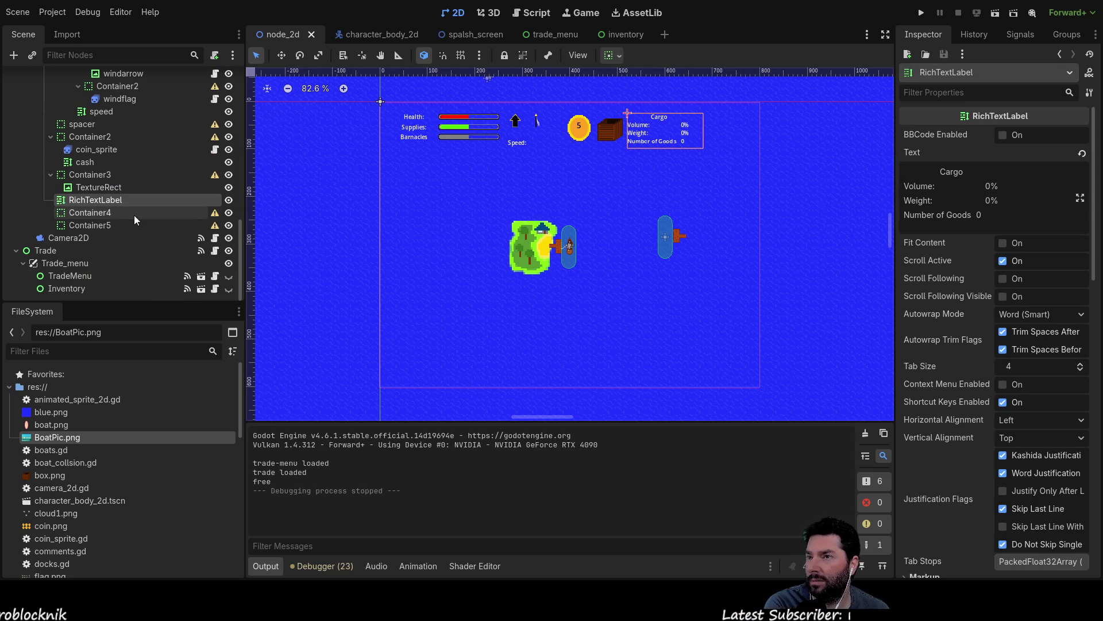
pyautogui.scroll(8, 84, 206)
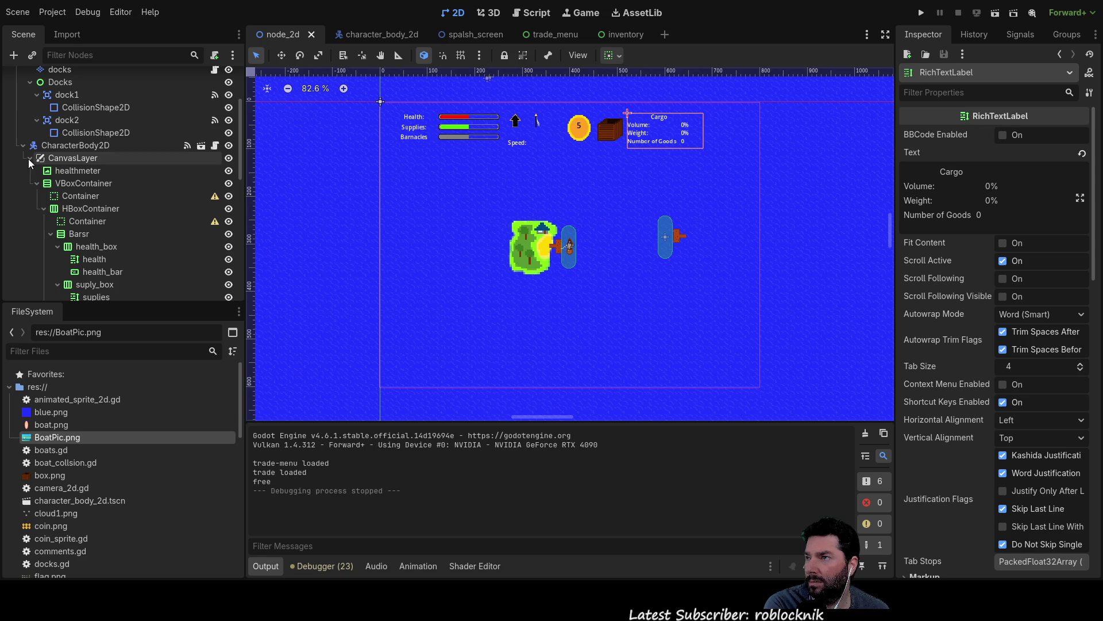
# Step: Inspect CanvasLayer and its healthmeter child, leaving CanvasLayer selected as the parent for a new node
pyautogui.click(30, 159)
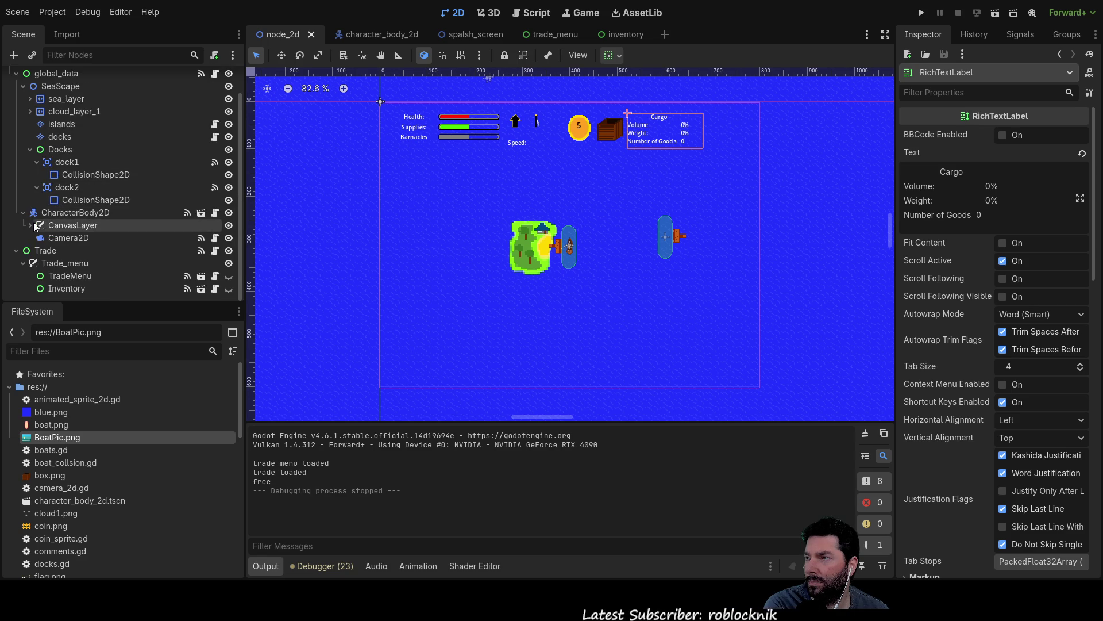
pyautogui.click(60, 225)
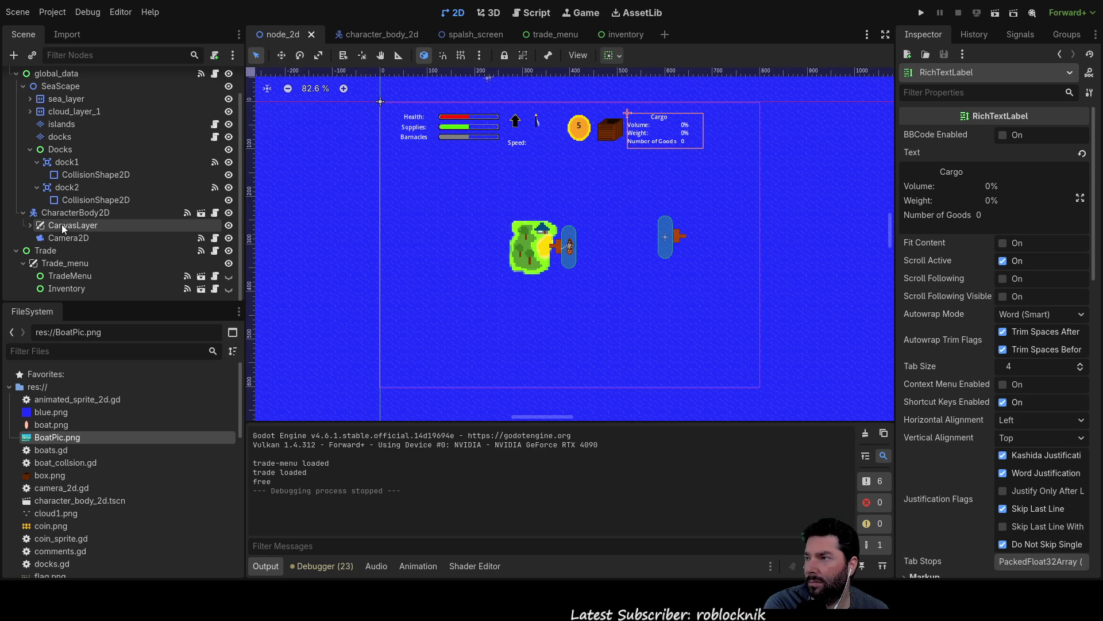
pyautogui.click(29, 225)
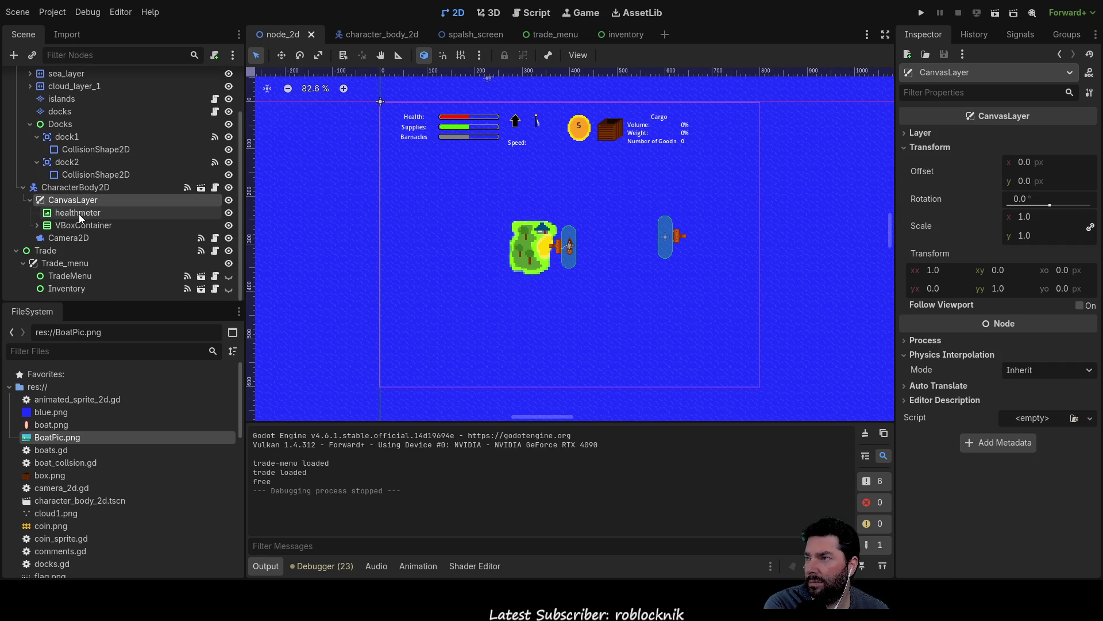
pyautogui.click(79, 214)
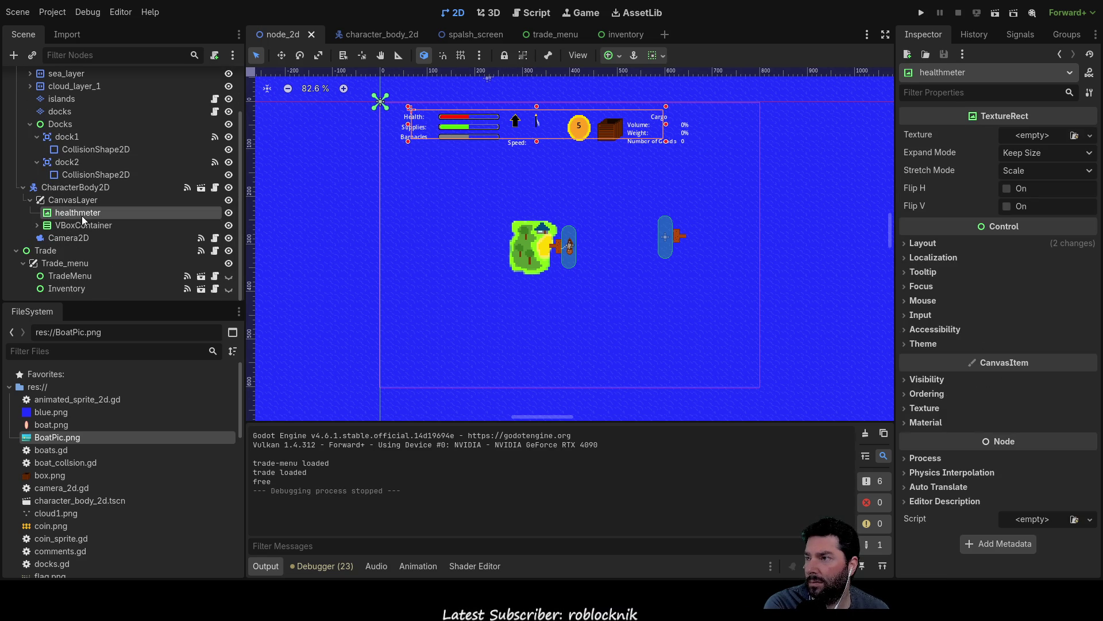
pyautogui.click(72, 201)
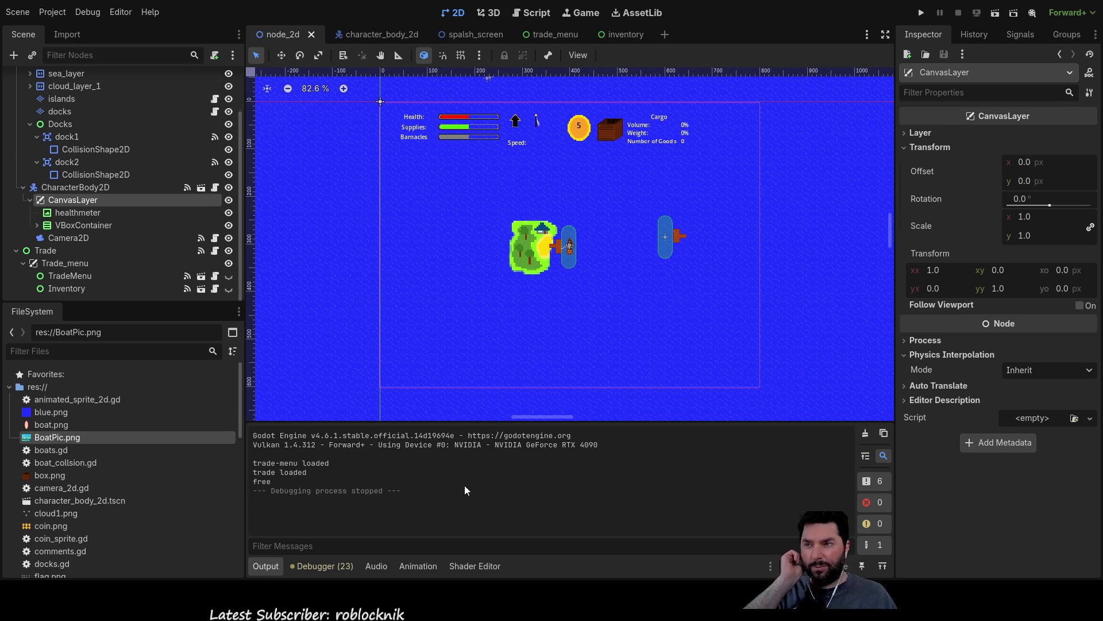
# Step: Add a RichTextLabel under CanvasLayer, undoing an accidental move of the Trade control
pyautogui.hotkey('ctrl', 'a')
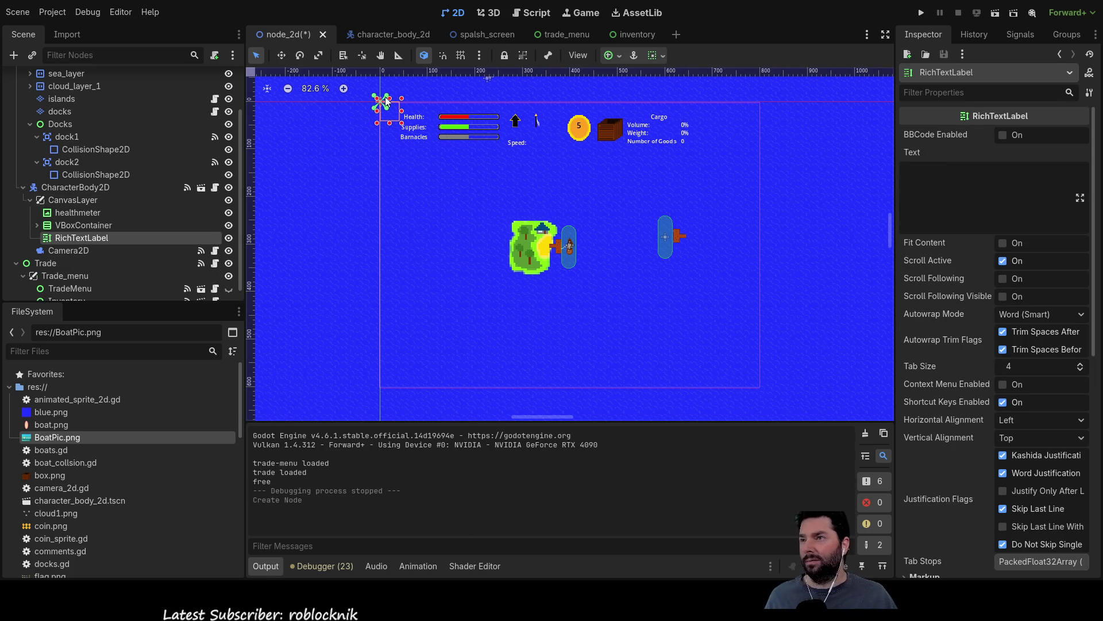
pyautogui.moveTo(389, 118)
pyautogui.mouseDown()
pyautogui.moveTo(379, 160)
pyautogui.moveTo(416, 192)
pyautogui.moveTo(524, 205)
pyautogui.moveTo(457, 189)
pyautogui.mouseUp()
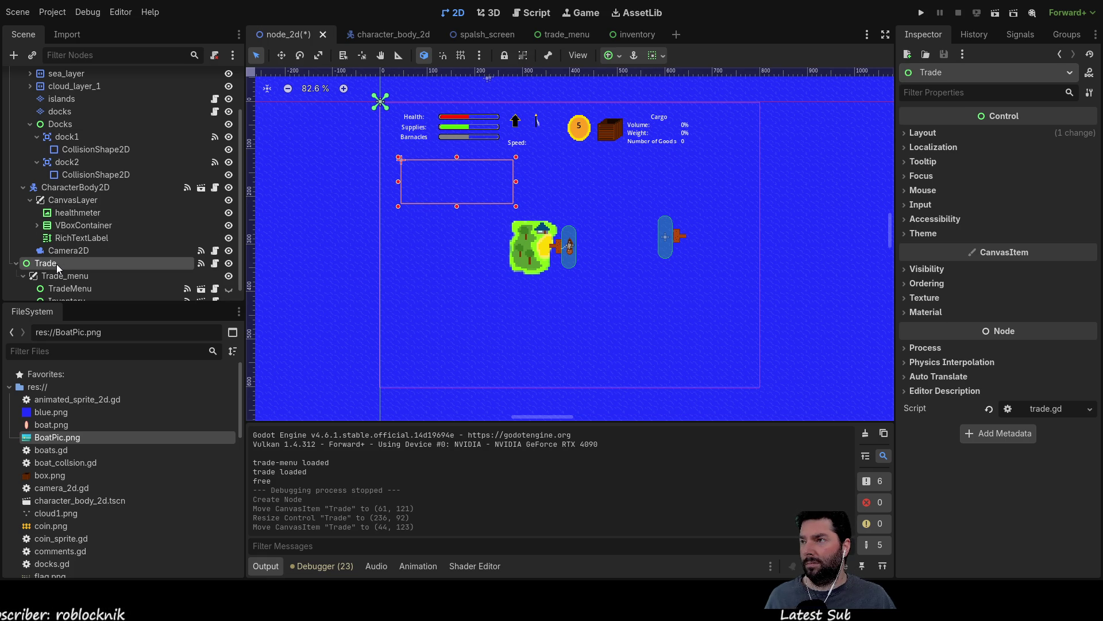
pyautogui.click(105, 237)
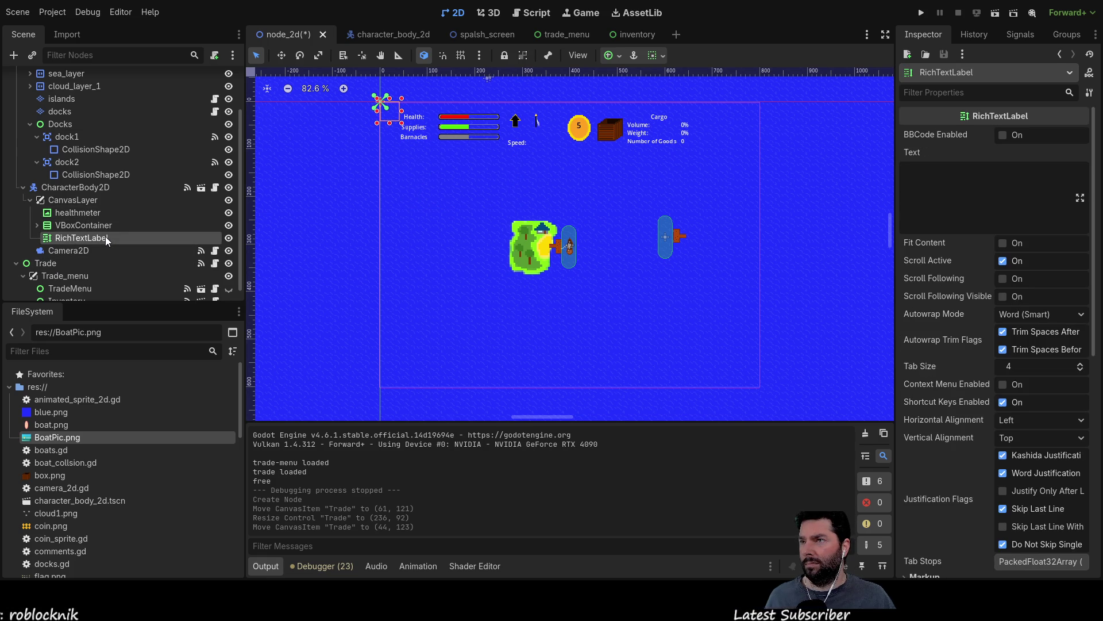
pyautogui.click(56, 264)
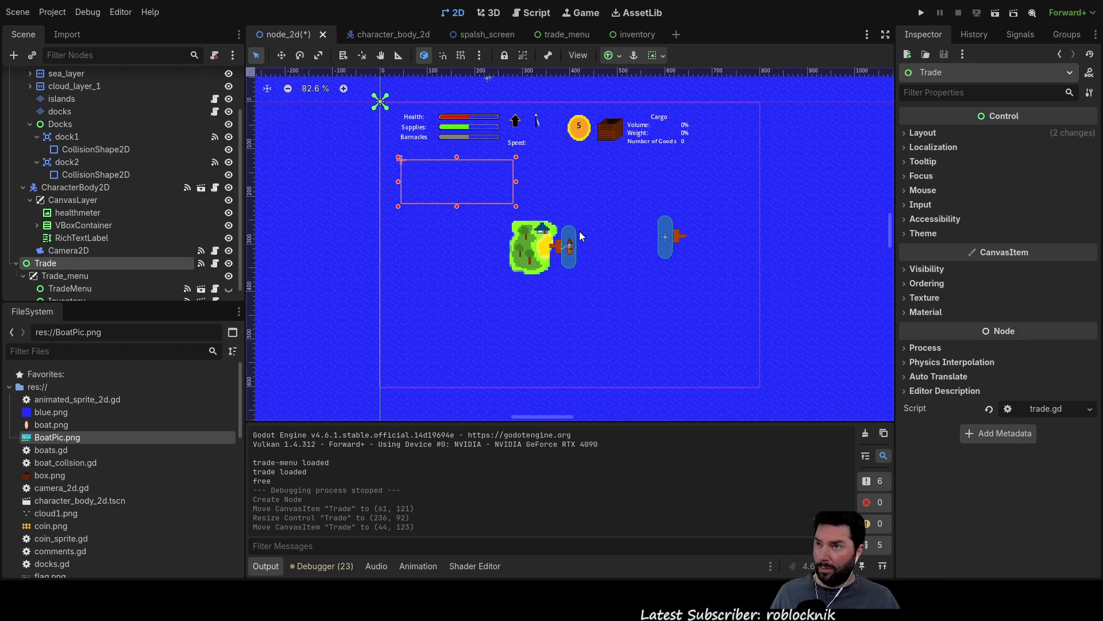
pyautogui.hotkey('ctrl', 'z')
pyautogui.hotkey('ctrl', 'z')
pyautogui.hotkey('ctrl', 'z')
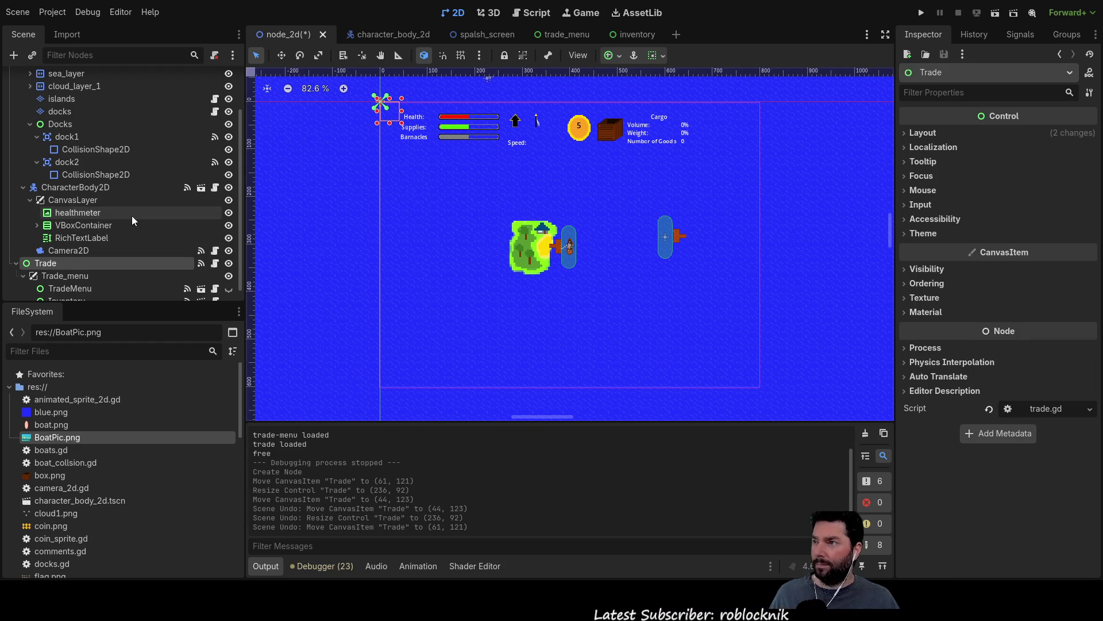
pyautogui.click(79, 237)
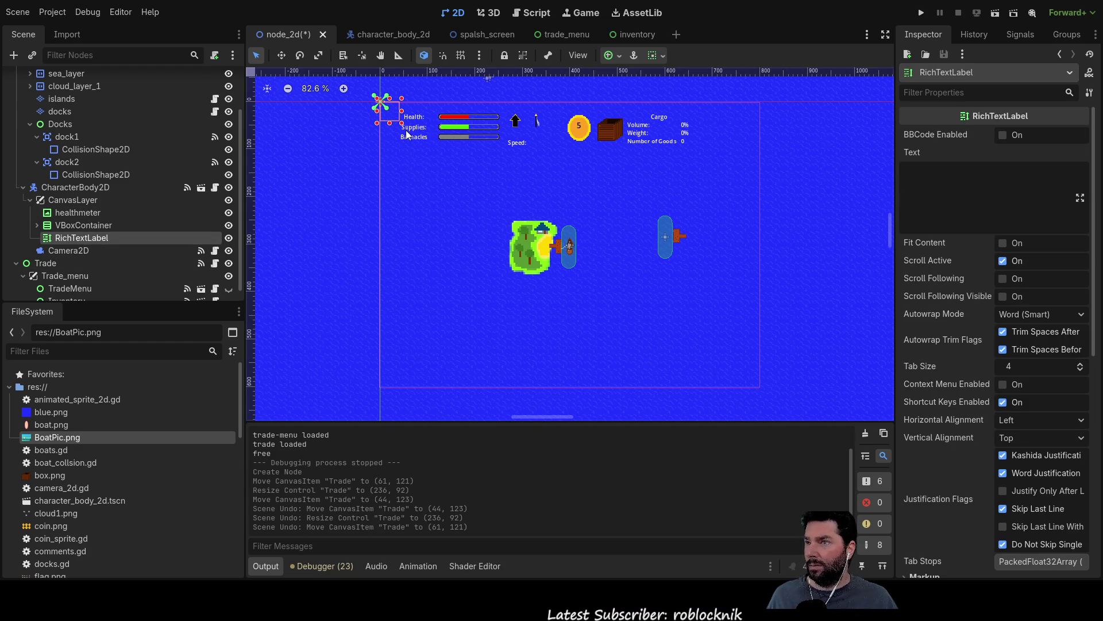
# Step: Move the RichTextLabel below the HUD bars and resize it into a wide box
pyautogui.scroll(4, 397, 189)
pyautogui.scroll(1, 397, 182)
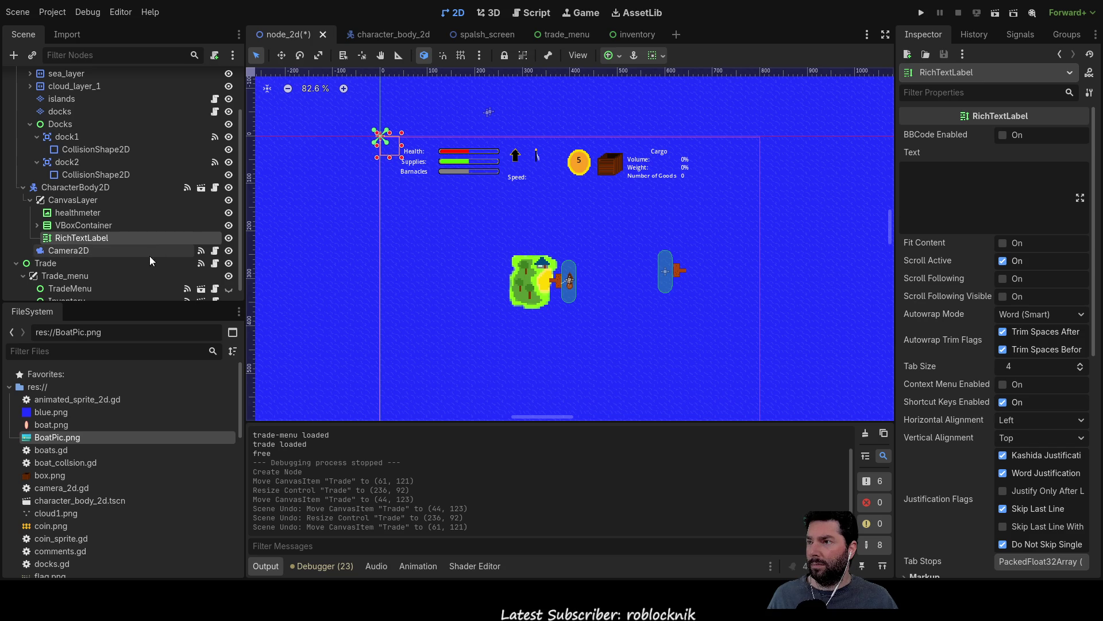
pyautogui.scroll(4, 397, 190)
pyautogui.scroll(4, 399, 192)
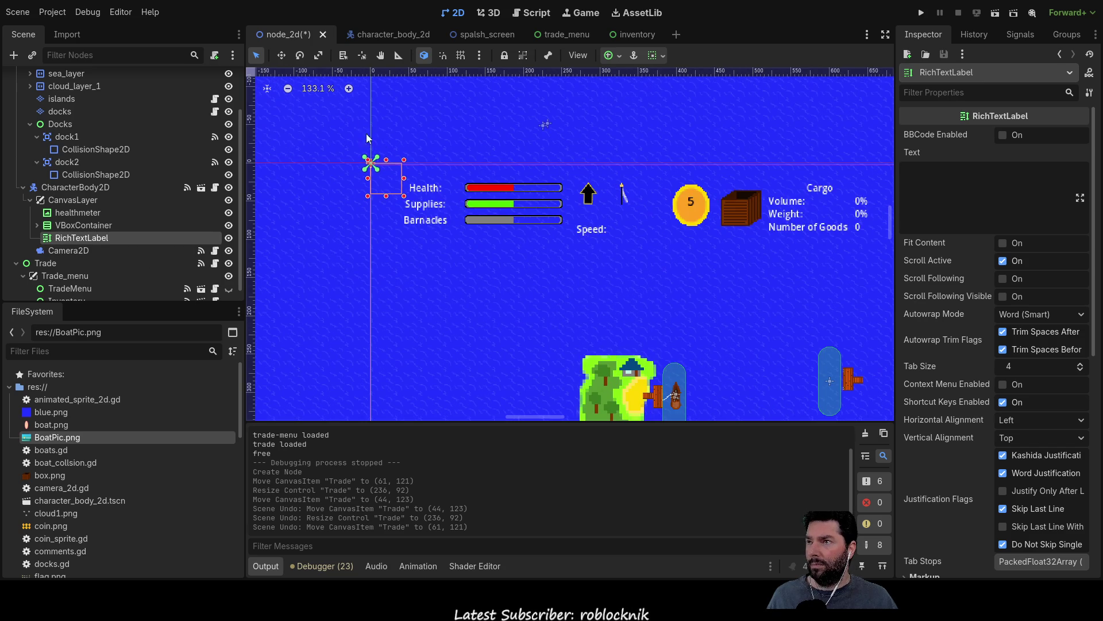
pyautogui.press('w')
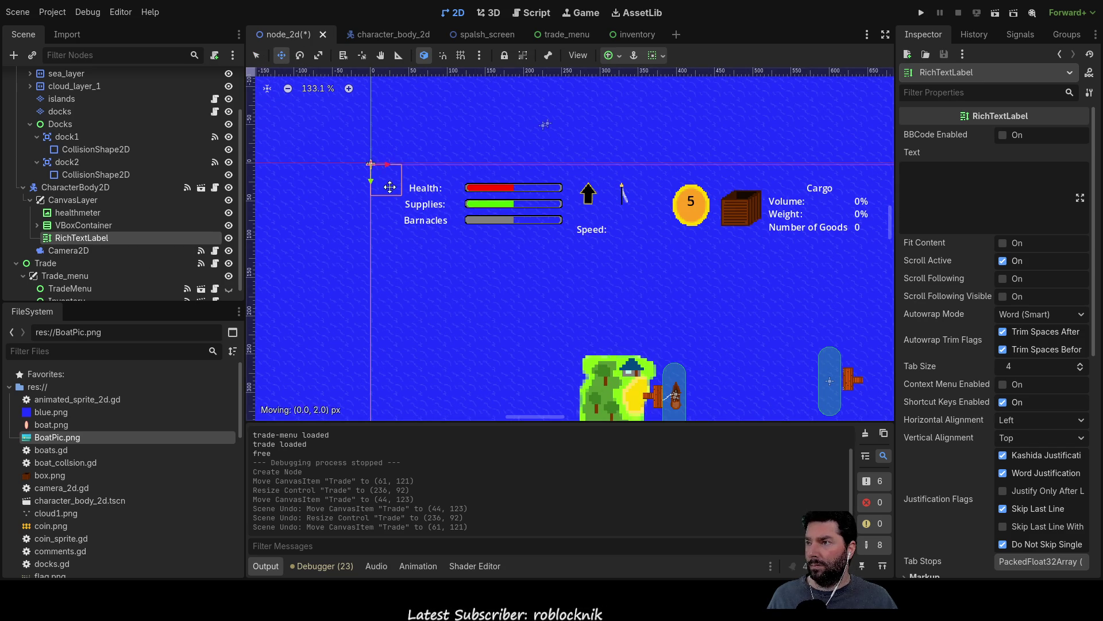
pyautogui.moveTo(385, 178)
pyautogui.mouseDown()
pyautogui.moveTo(452, 269)
pyautogui.moveTo(648, 362)
pyautogui.moveTo(728, 343)
pyautogui.mouseUp()
pyautogui.press('q')
pyautogui.moveTo(589, 312); pyautogui.dragTo(546, 307)
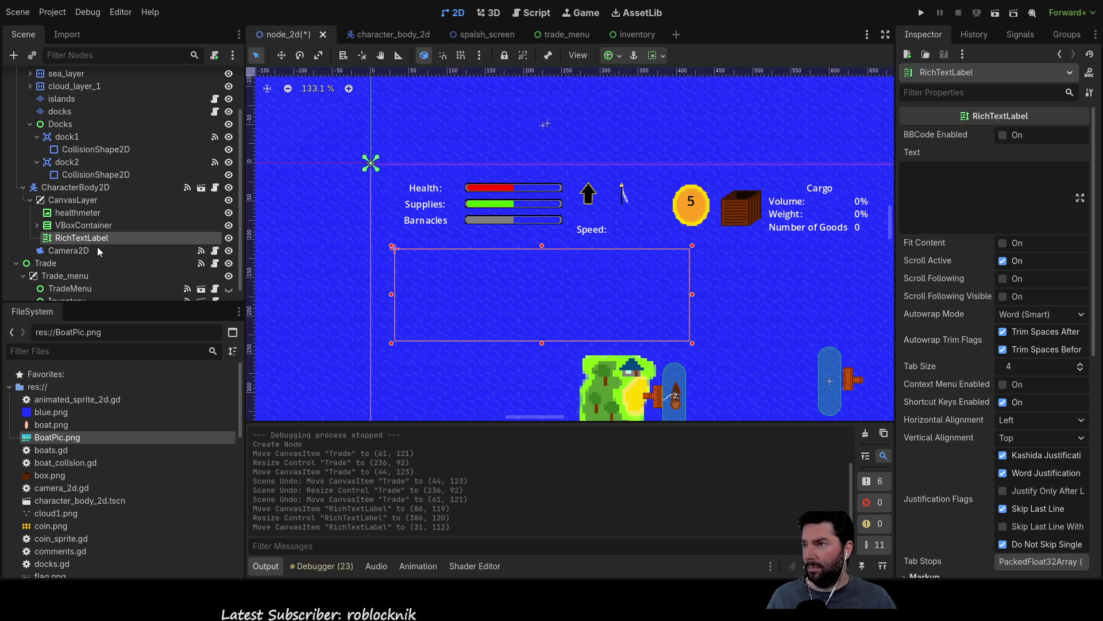
# Step: Rename the RichTextLabel node to debug
pyautogui.press('F2')
pyautogui.write('debug')
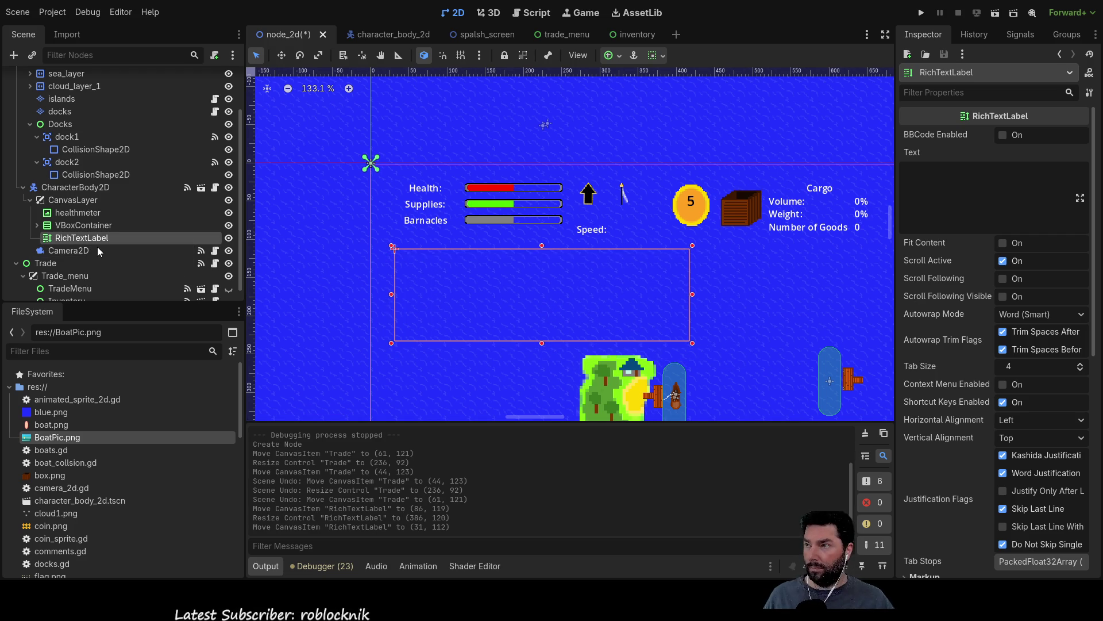
pyautogui.press('Return')
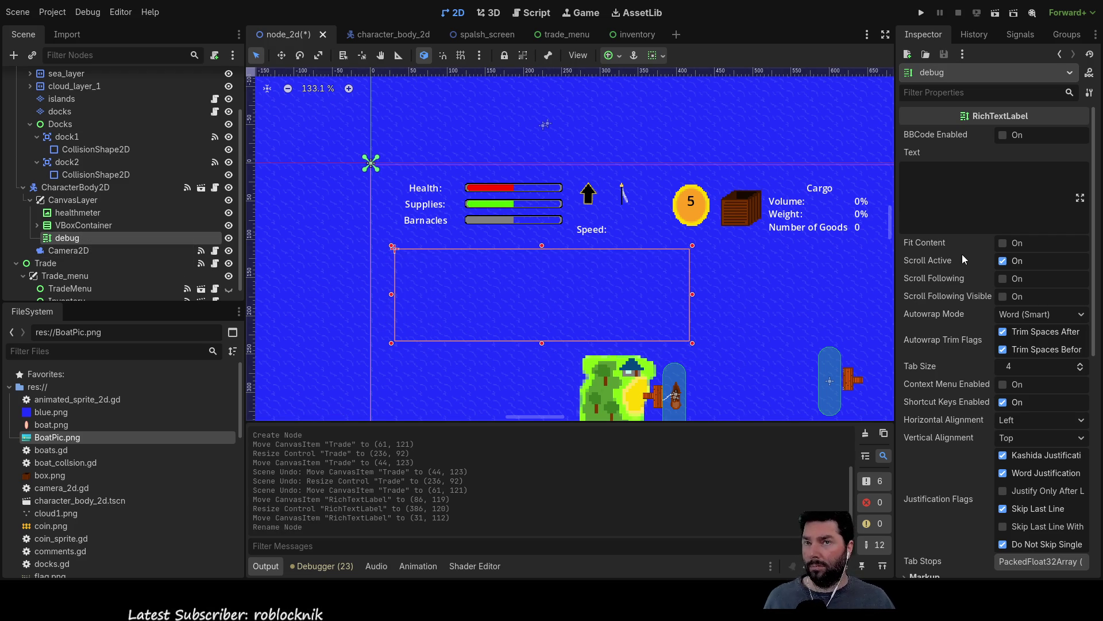
pyautogui.click(946, 196)
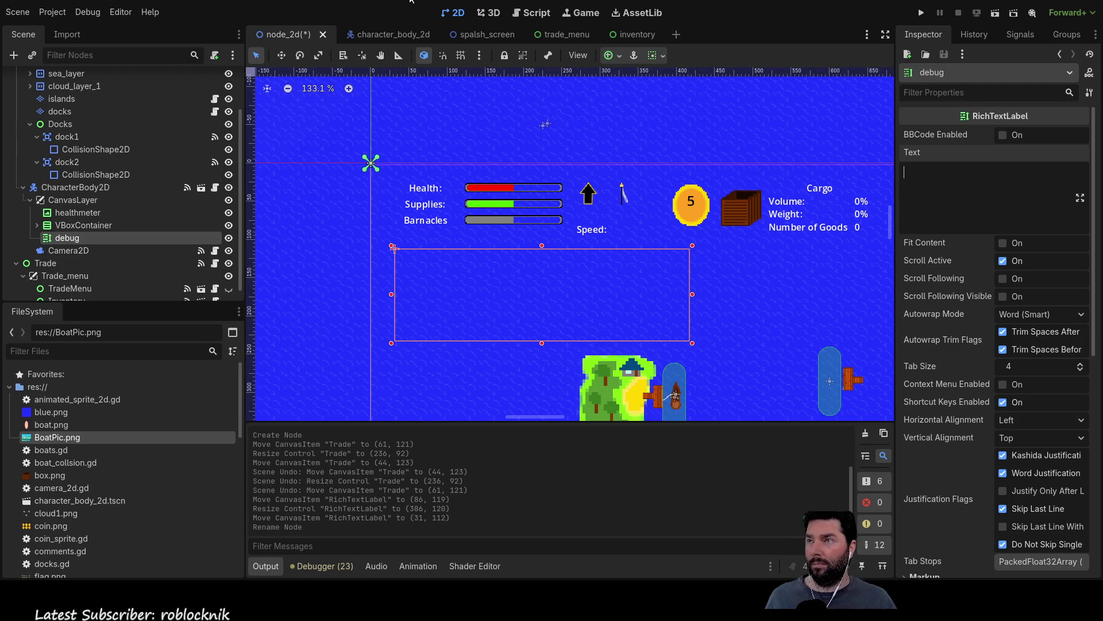
# Step: In movement.gd, add blank lines after the collision-timer block
pyautogui.click(526, 14)
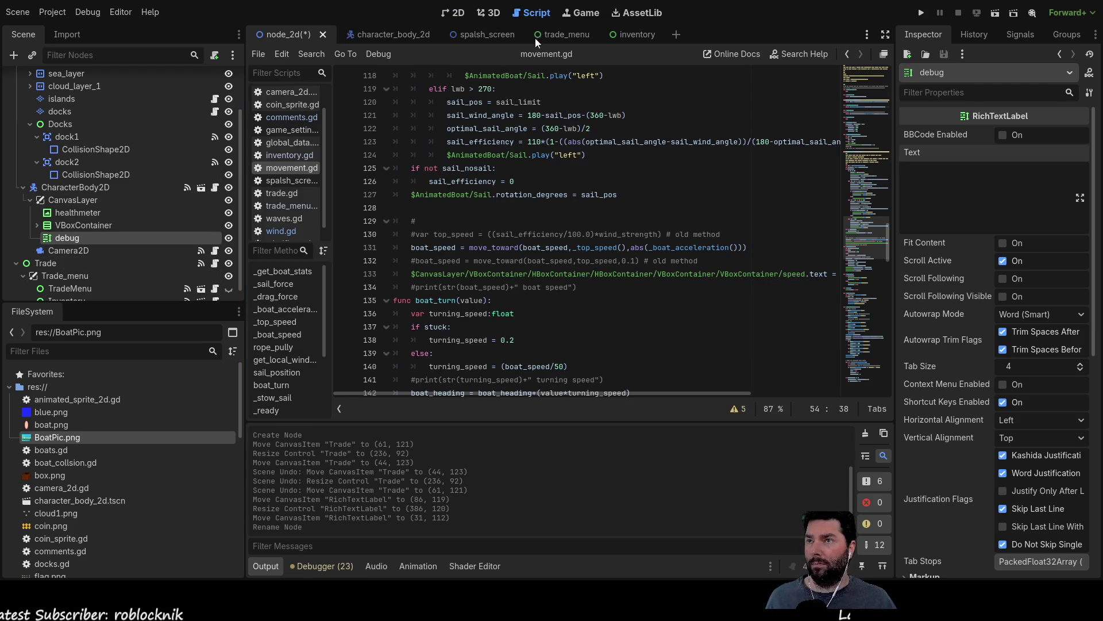
pyautogui.scroll(-10, 580, 255)
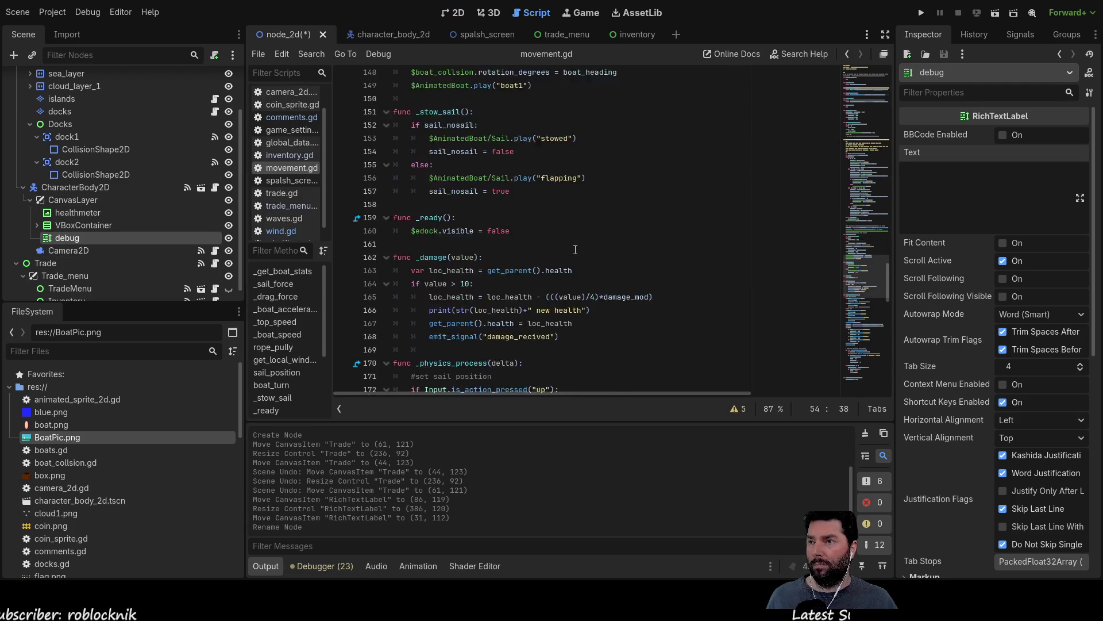
pyautogui.scroll(-1, 575, 248)
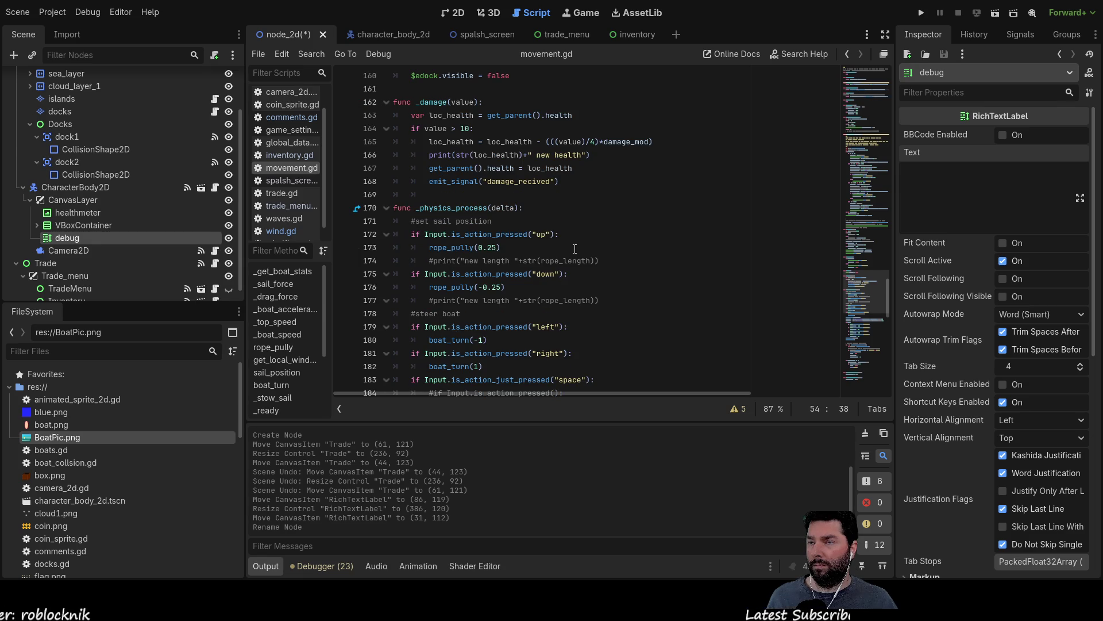
pyautogui.scroll(-12, 575, 248)
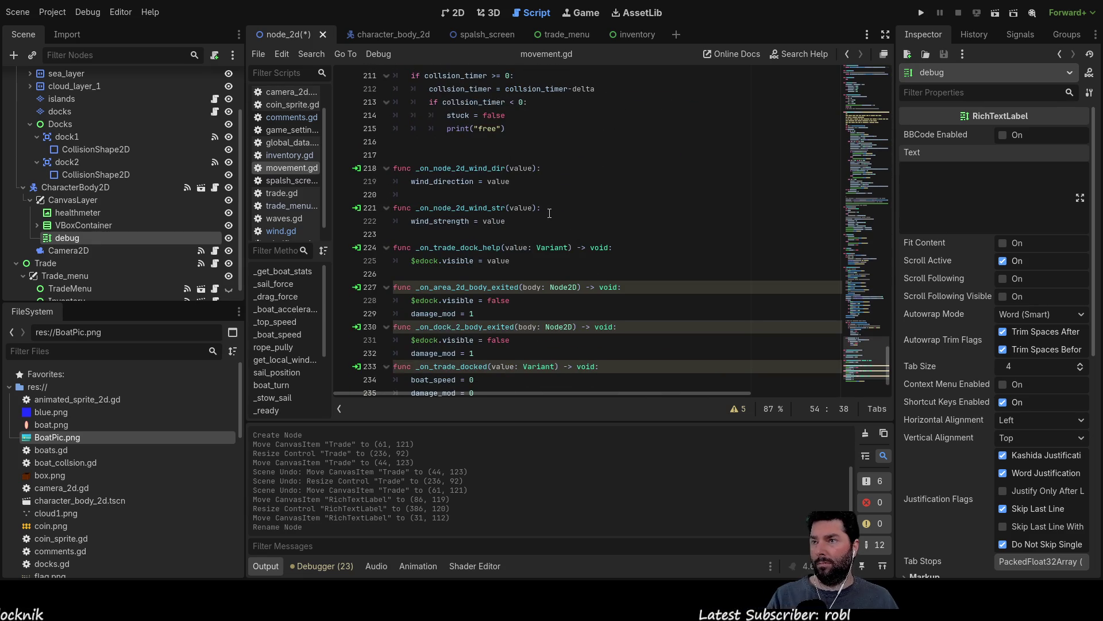
pyautogui.scroll(4, 549, 214)
pyautogui.click(419, 315)
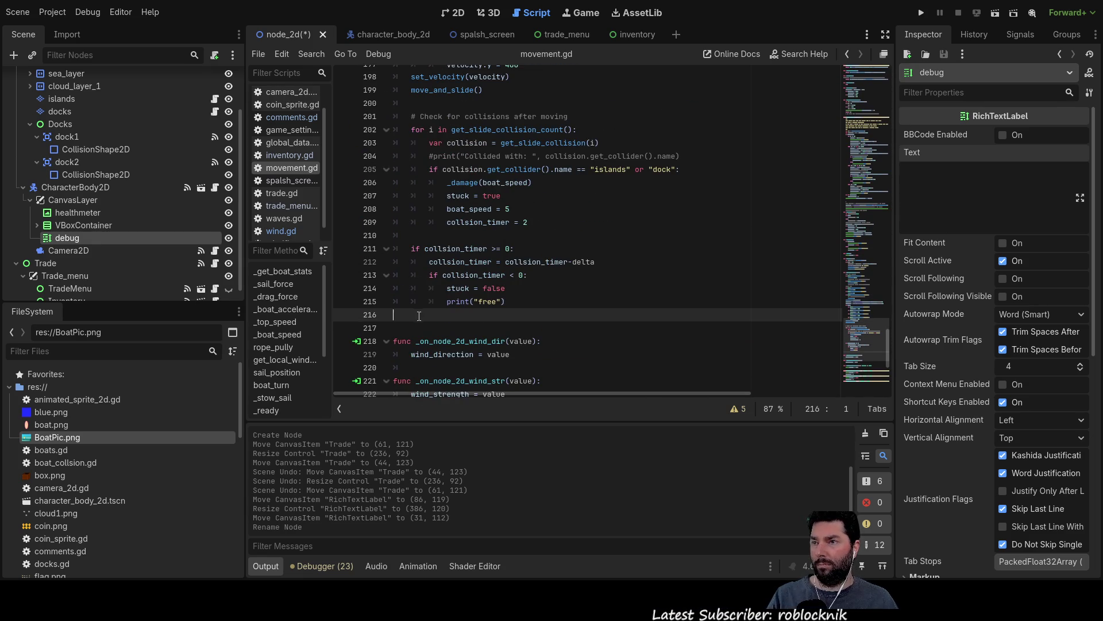
pyautogui.press('Return')
pyautogui.press('Return')
pyautogui.press('Return')
pyautogui.press('Up')
pyautogui.press('Up')
pyautogui.press('Up')
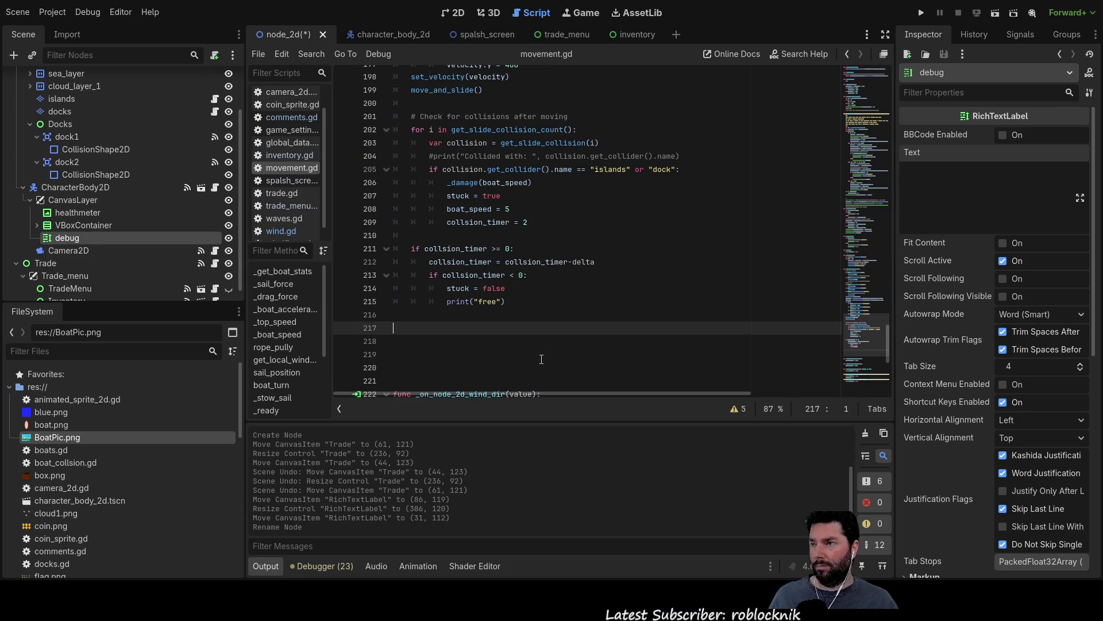
# Step: Drag in the debug node path to write $CanvasLayer/debug.text and push it down with blank lines
pyautogui.moveTo(67, 238)
pyautogui.mouseDown()
pyautogui.moveTo(72, 261)
pyautogui.moveTo(427, 334)
pyautogui.mouseUp()
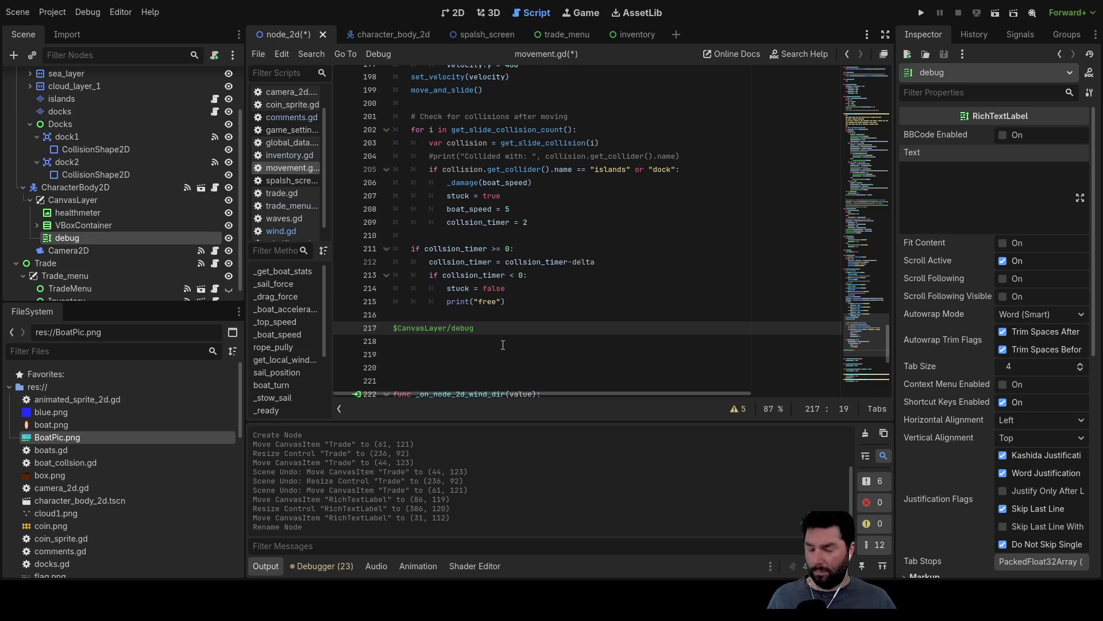
pyautogui.write('.text')
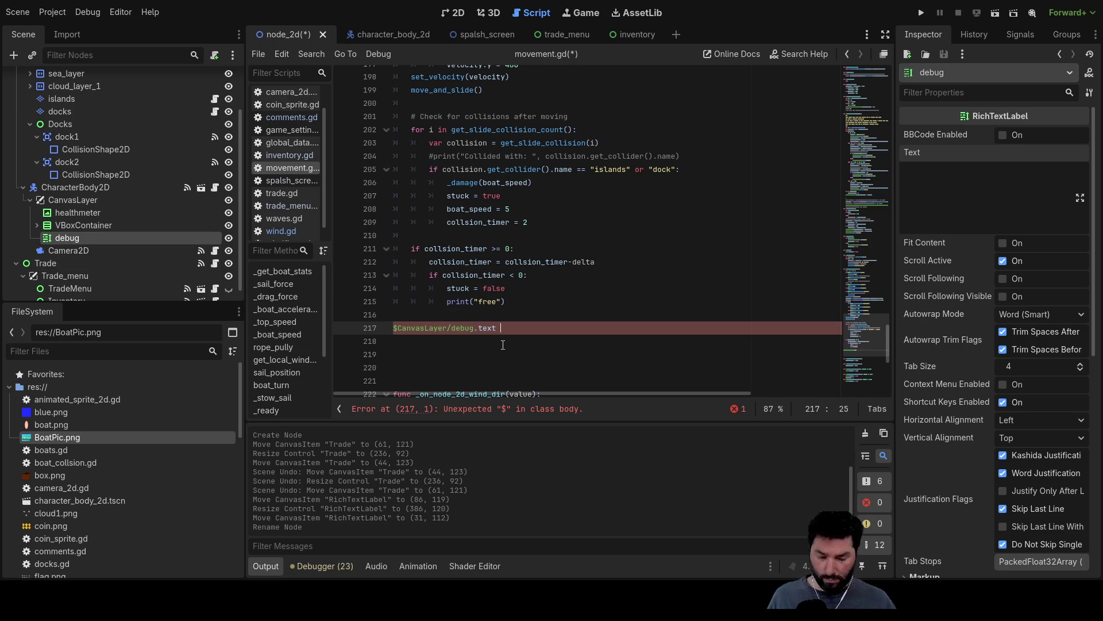
pyautogui.press('Up')
pyautogui.press('Return')
pyautogui.press('Return')
pyautogui.press('Return')
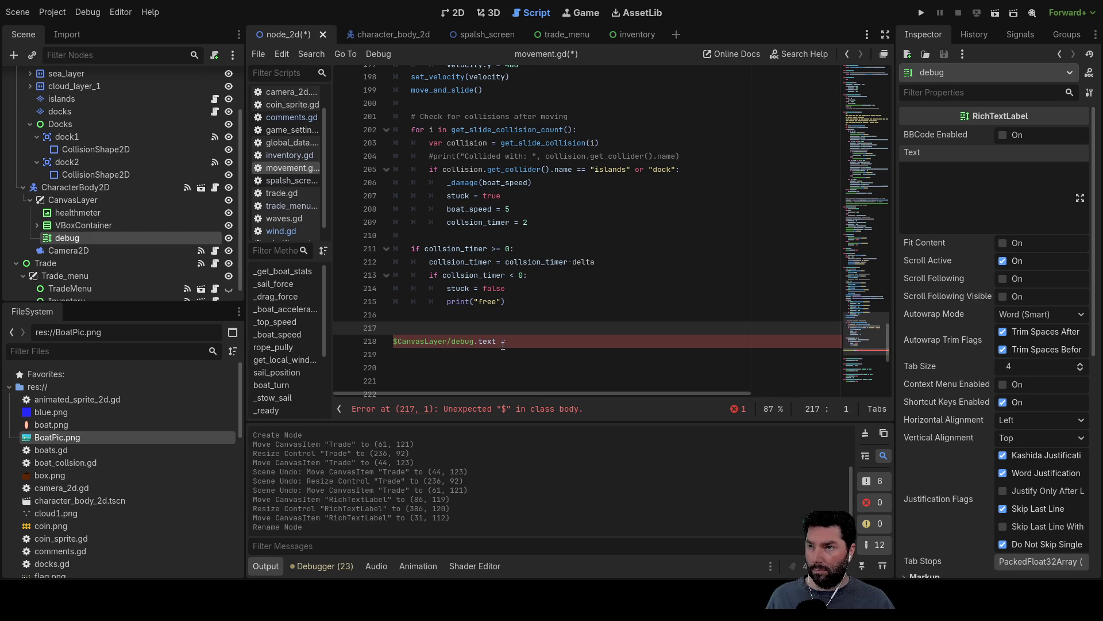
pyautogui.press('Up')
pyautogui.press('Up')
pyautogui.press('Up')
pyautogui.press('Down')
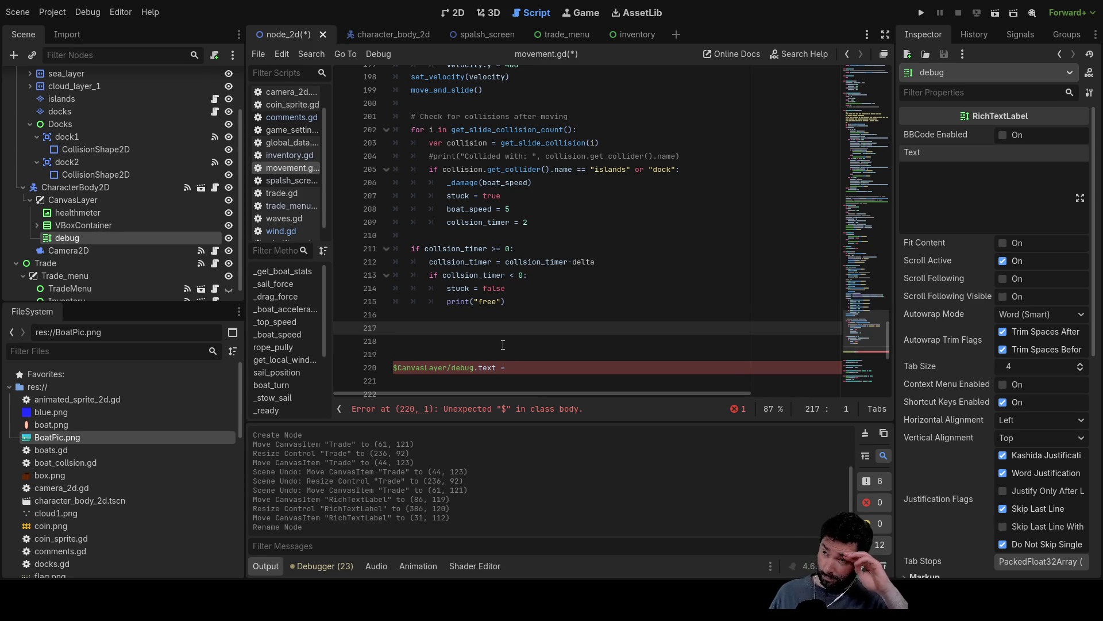
pyautogui.press('Down')
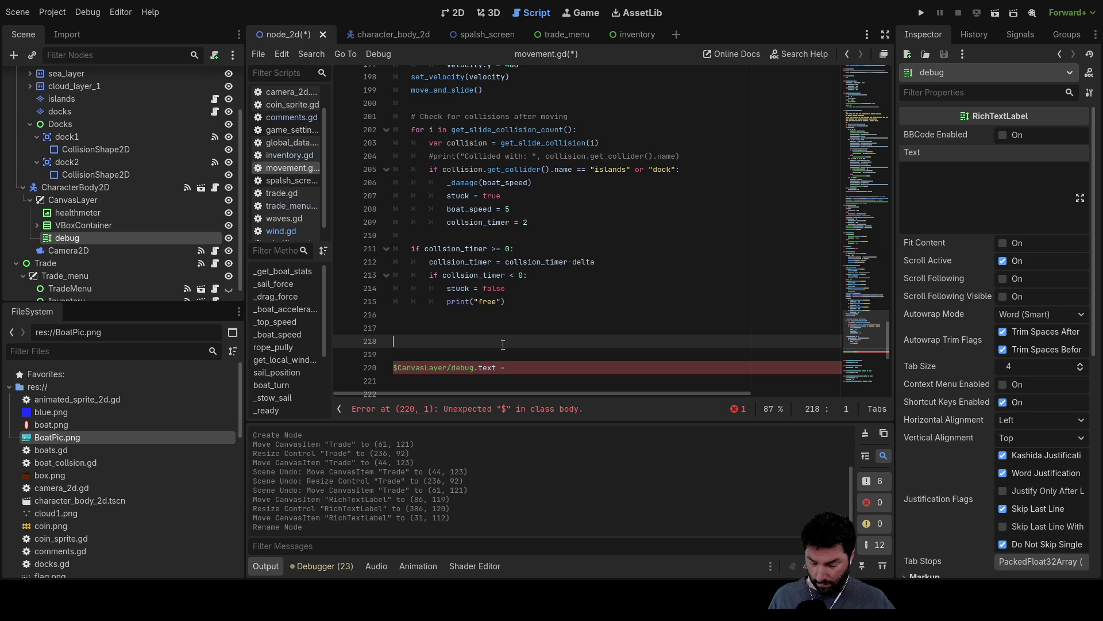
# Step: Type debug_text = on line 219 with a blank line above it
pyautogui.write('debug_')
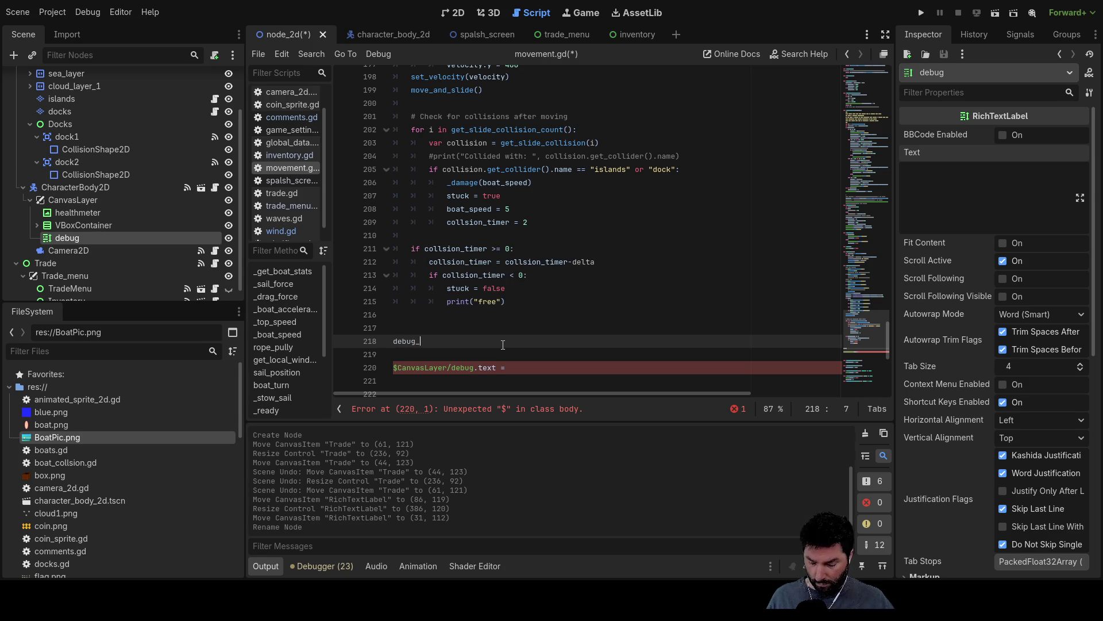
pyautogui.write('text =')
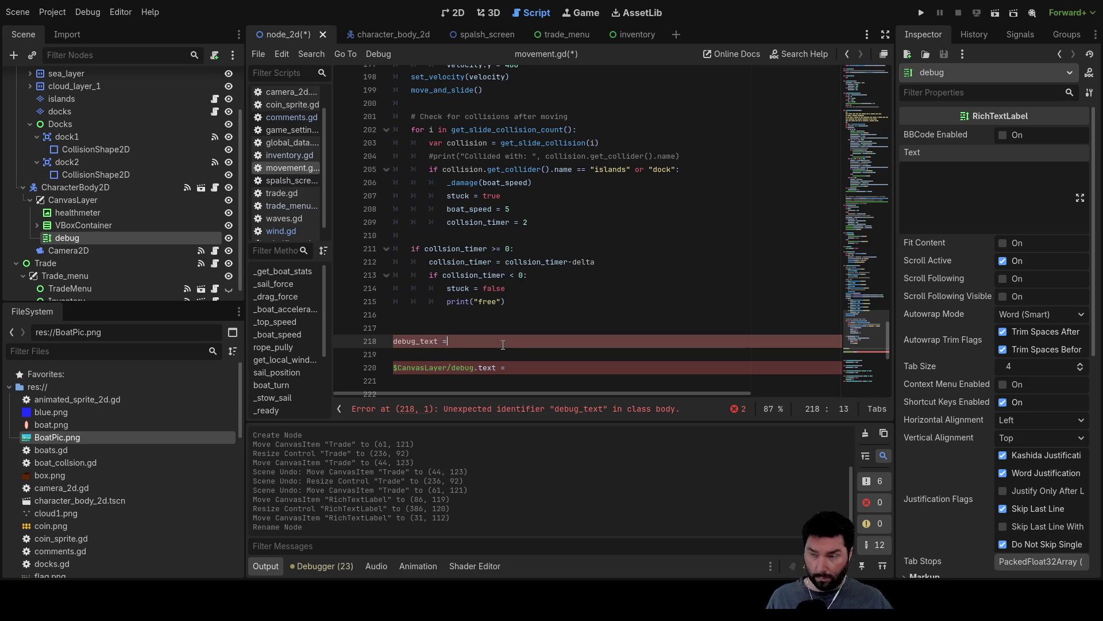
pyautogui.press('Up')
pyautogui.press('Up')
pyautogui.press('Return')
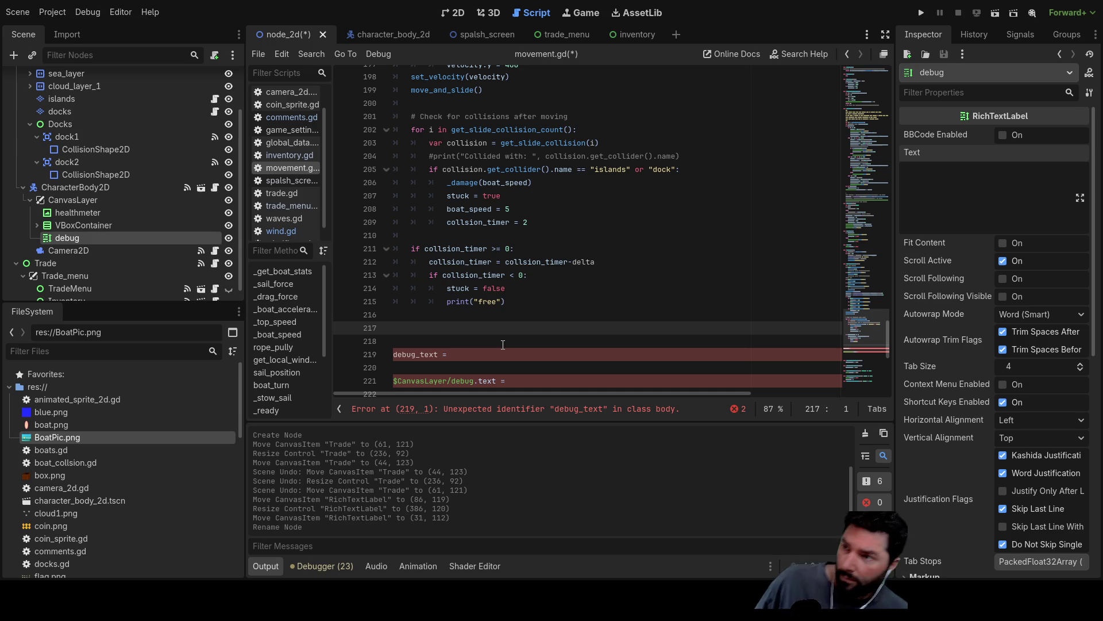
pyautogui.press('Down')
pyautogui.press('Down')
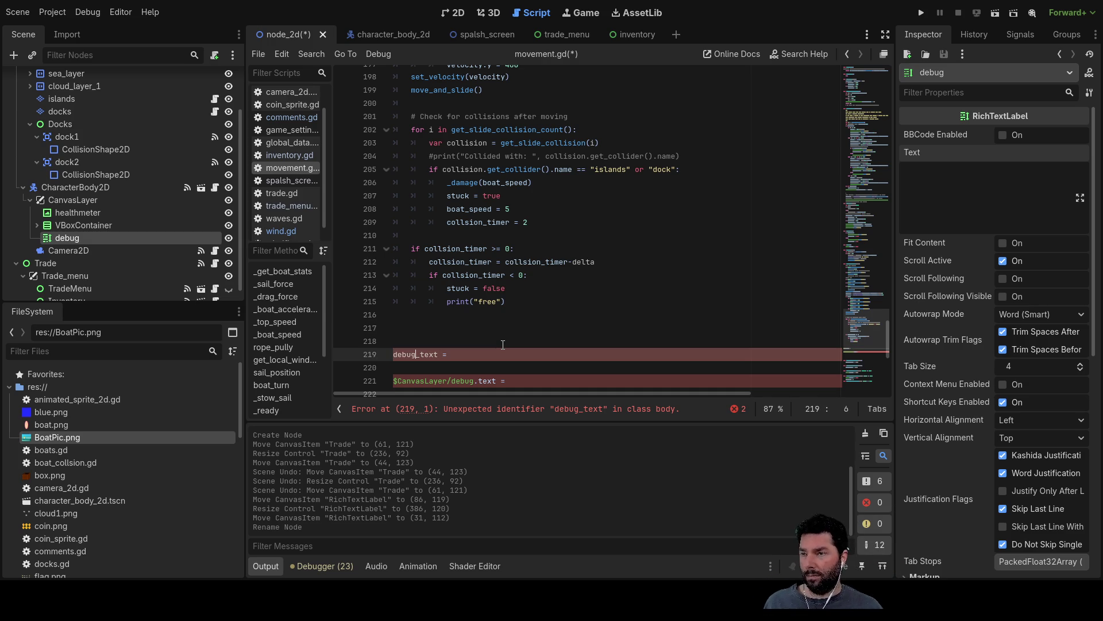
pyautogui.press('End')
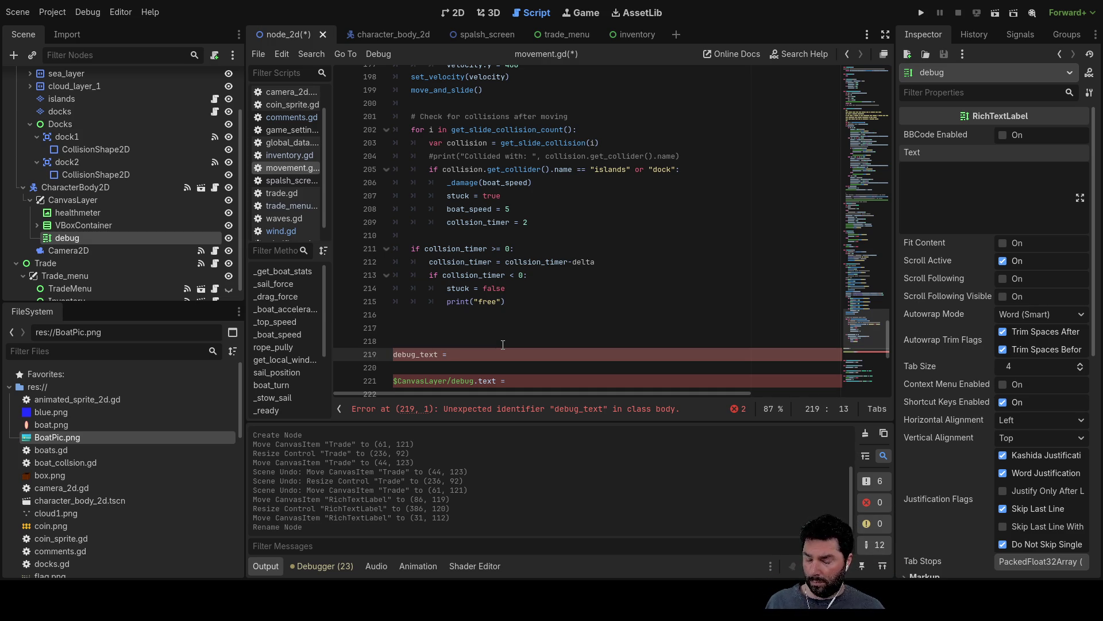
pyautogui.write('"sp')
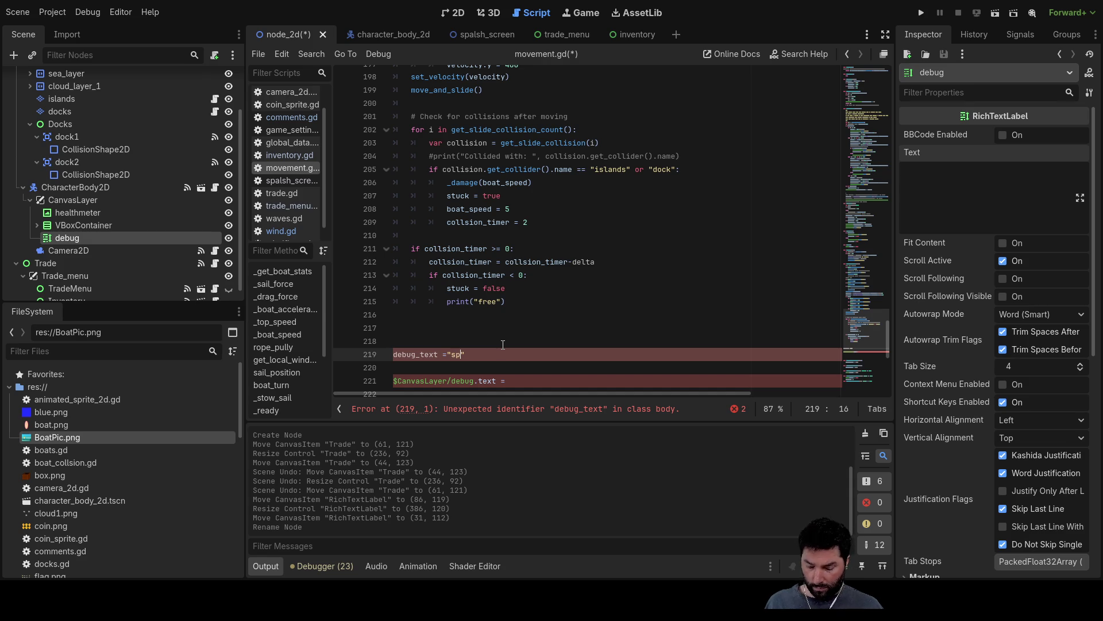
pyautogui.press('BackSpace')
pyautogui.press('BackSpace')
pyautogui.press('BackSpace')
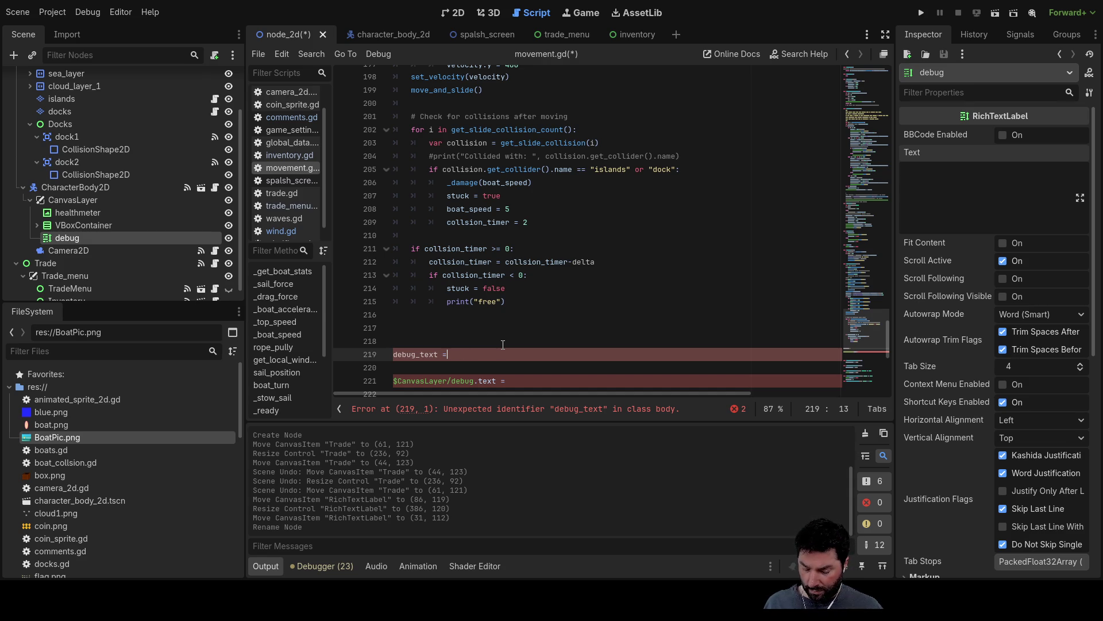
# Step: Copy the debug_text name and paste it as the value of $CanvasLayer/debug.text
pyautogui.write('dr')
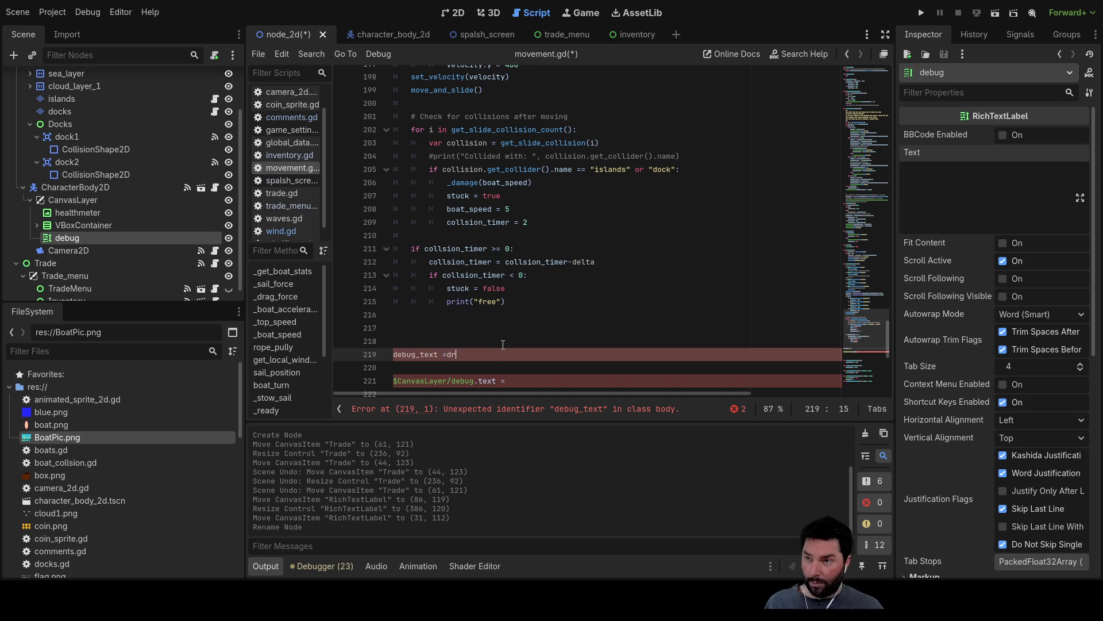
pyautogui.write(' dra')
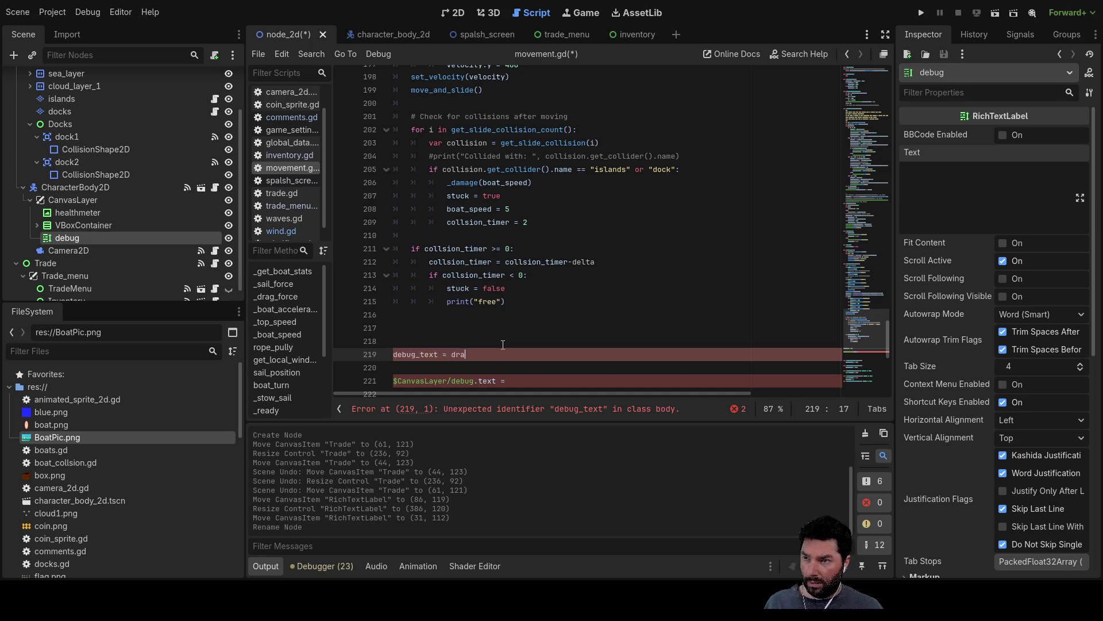
pyautogui.press('BackSpace')
pyautogui.press('BackSpace')
pyautogui.press('BackSpace')
pyautogui.write('_')
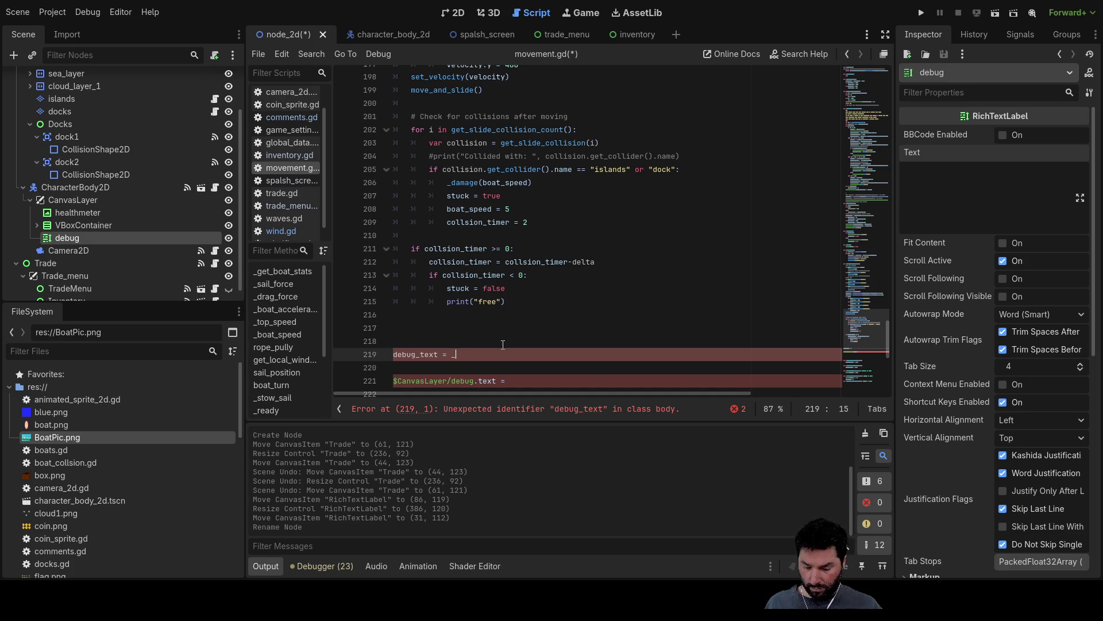
pyautogui.write('dra')
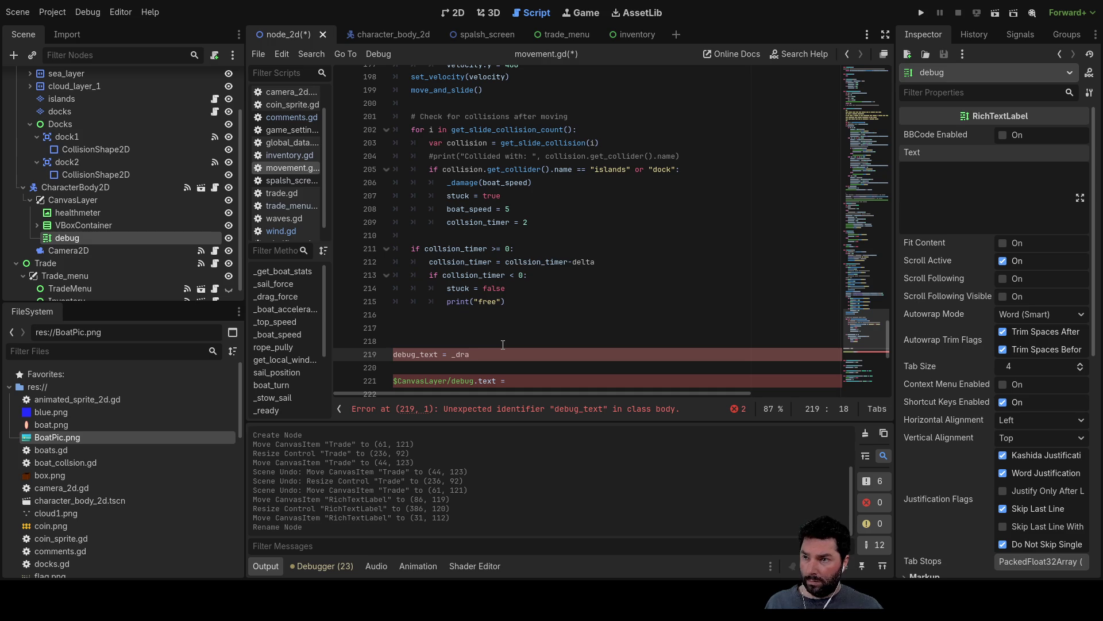
pyautogui.press('BackSpace')
pyautogui.press('BackSpace')
pyautogui.press('BackSpace')
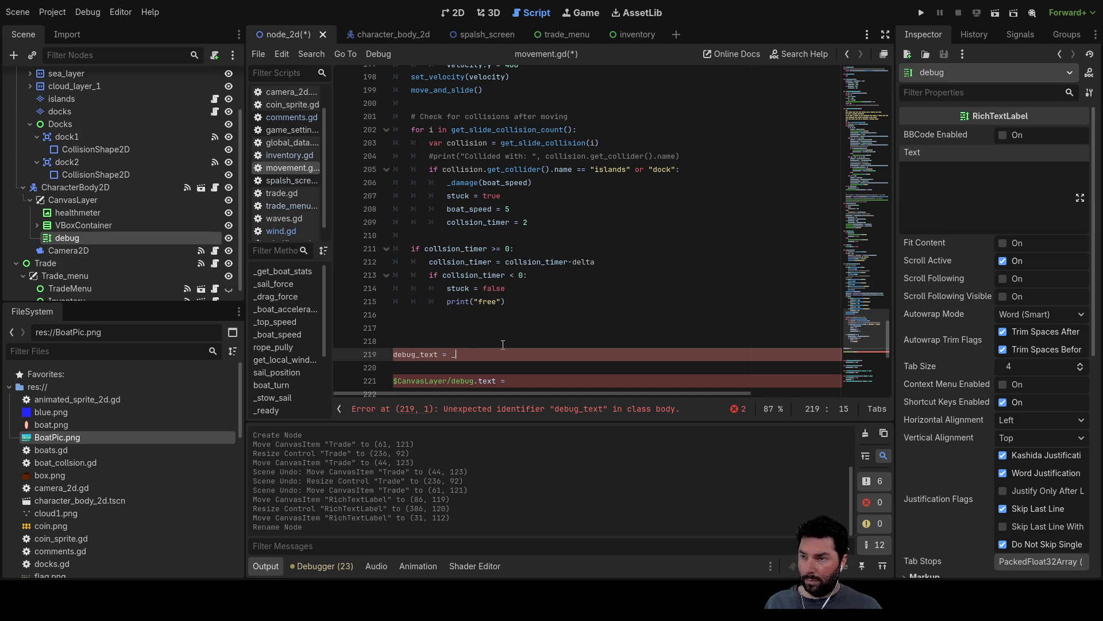
pyautogui.scroll(-2, 473, 319)
pyautogui.doubleClick(428, 274)
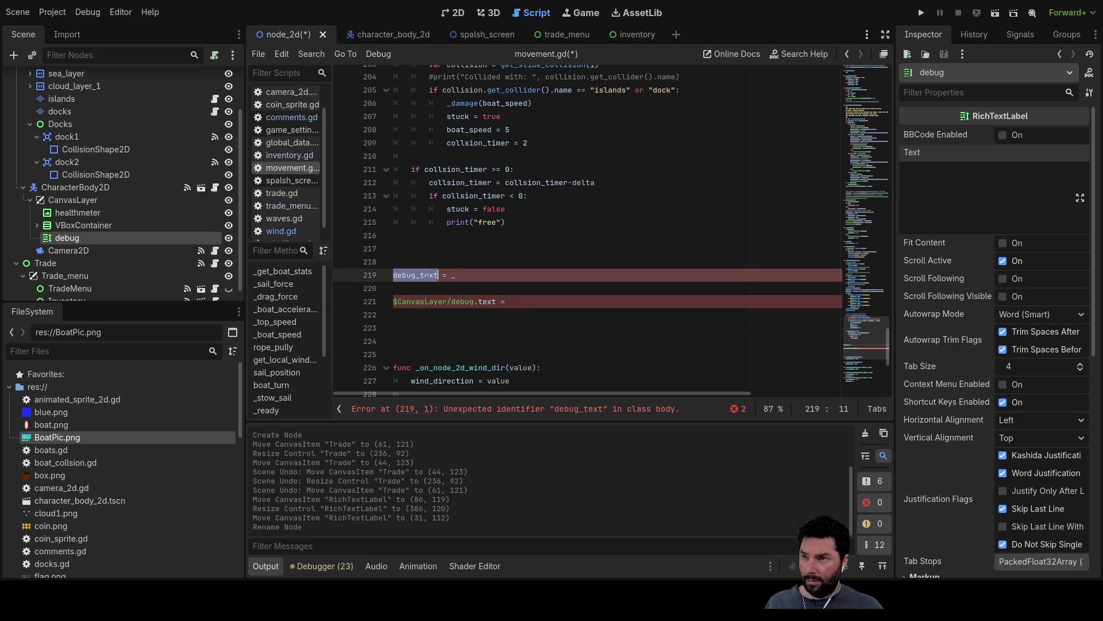
pyautogui.hotkey('ctrl', 'c')
pyautogui.press('Down')
pyautogui.press('Down')
pyautogui.press('End')
pyautogui.hotkey('ctrl', 'v')
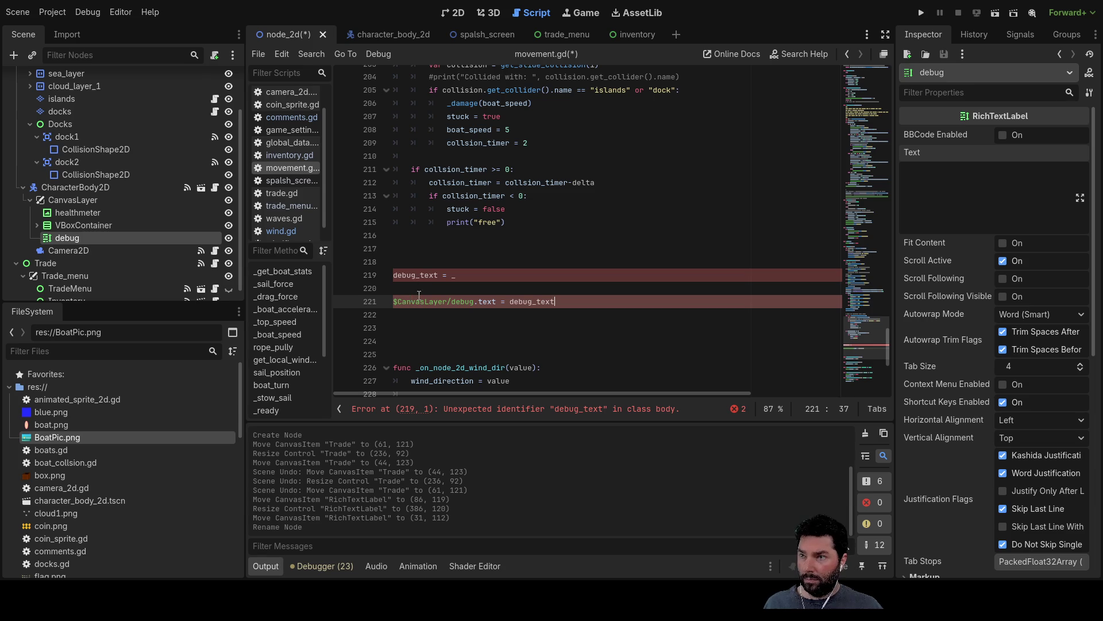
# Step: Indent the debug_text and label assignment lines
pyautogui.click(396, 298)
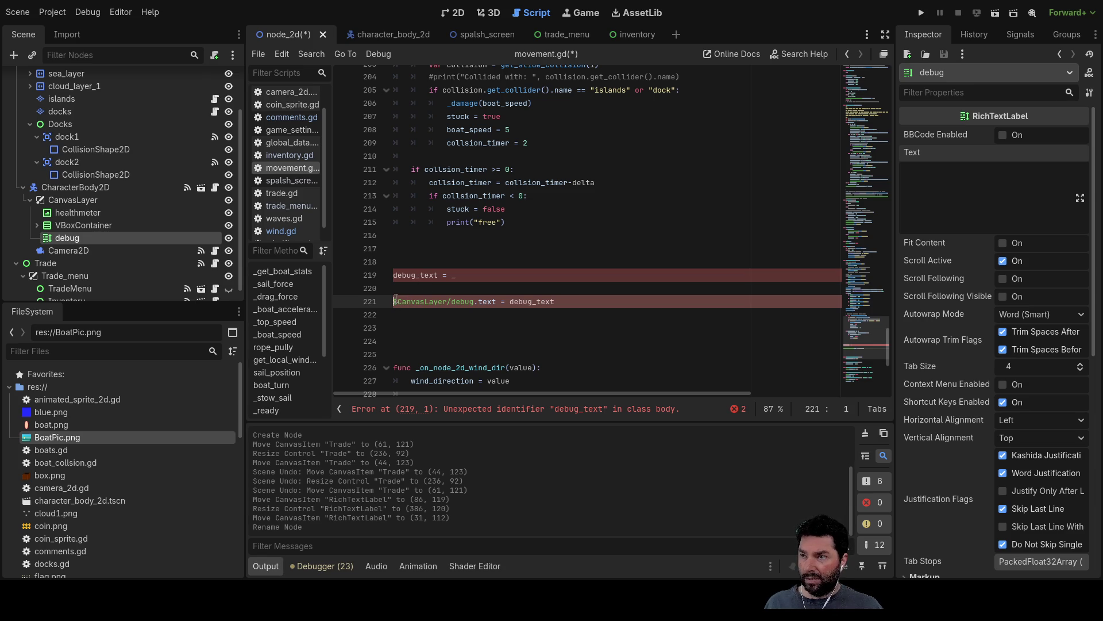
pyautogui.press('Tab')
pyautogui.press('Up')
pyautogui.press('Up')
pyautogui.press('Tab')
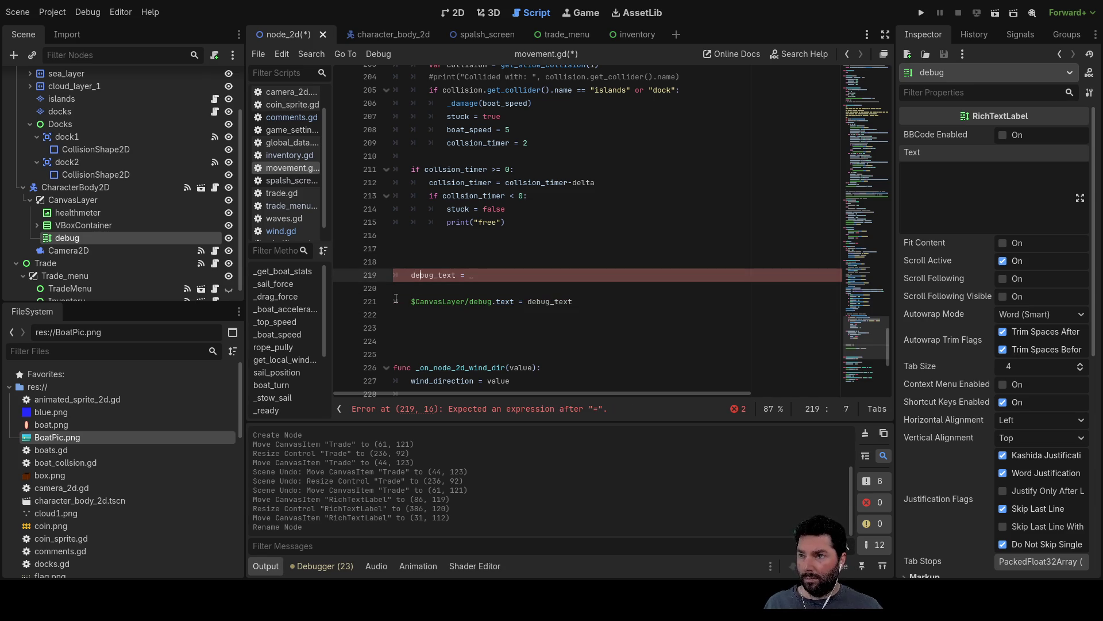
pyautogui.press('End')
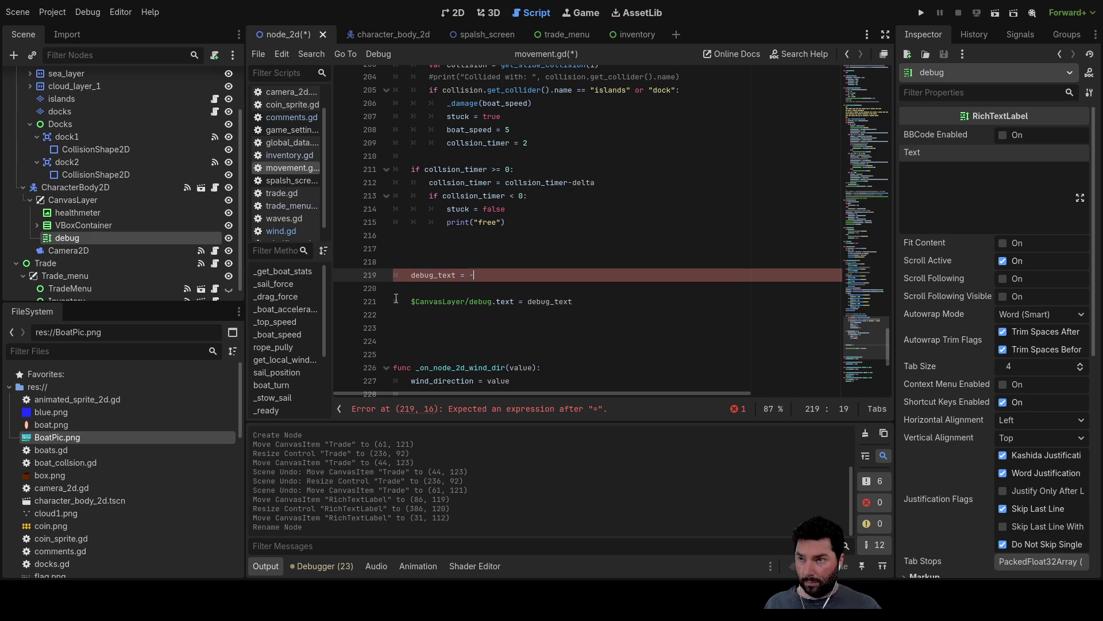
# Step: Set debug_text to _drag_force() via autocompletion, followed by a "/n" string
pyautogui.write('dra')
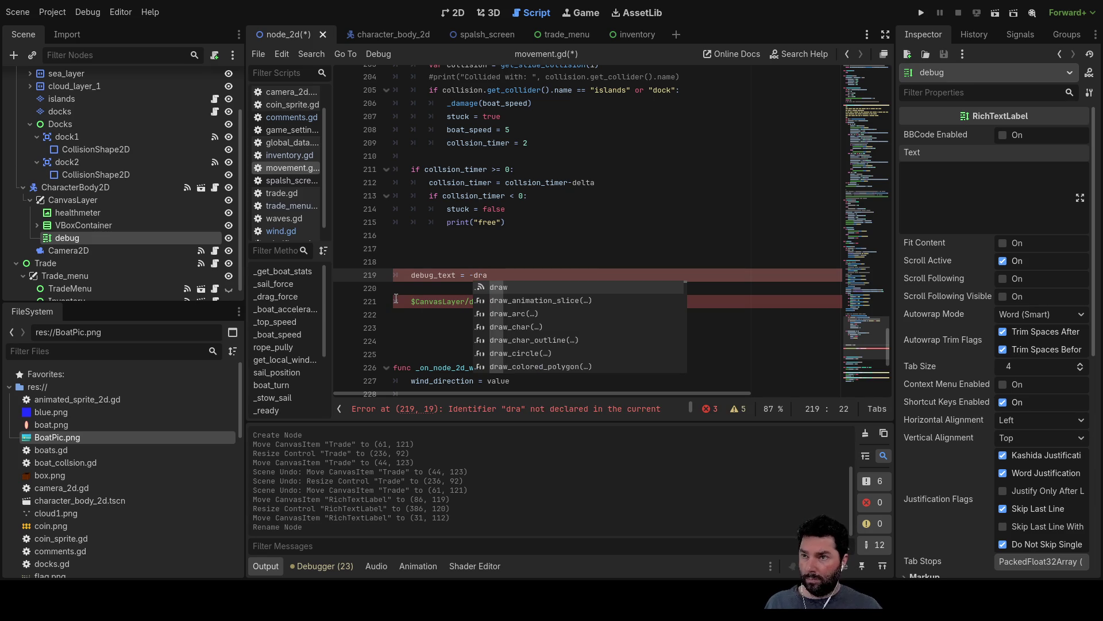
pyautogui.press('Left')
pyautogui.press('Left')
pyautogui.press('Left')
pyautogui.press('BackSpace')
pyautogui.write('_')
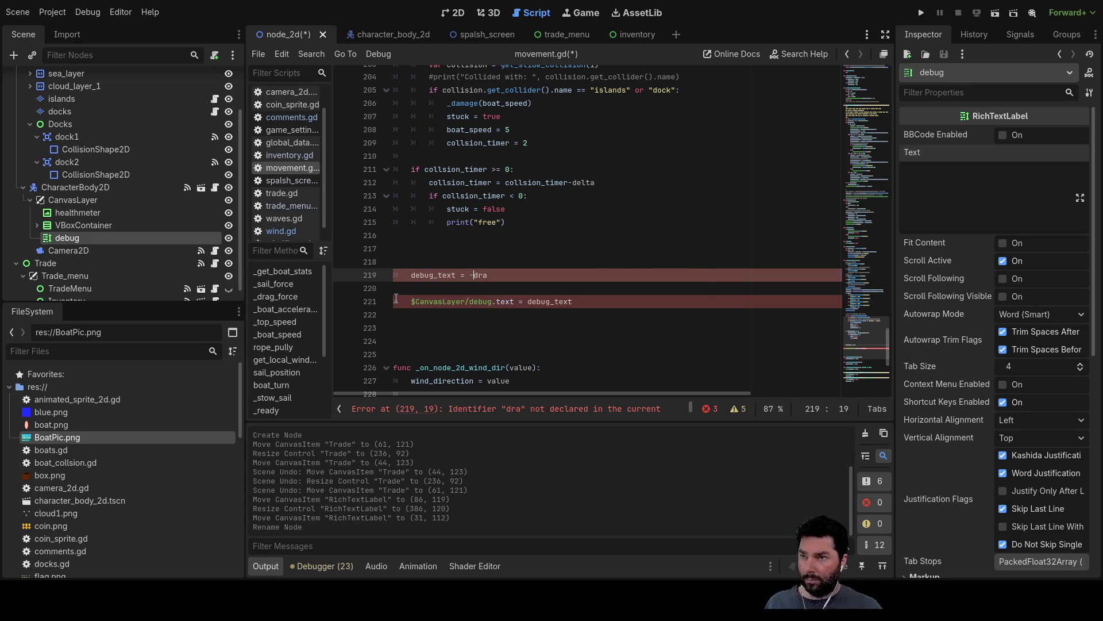
pyautogui.press('Right')
pyautogui.press('Right')
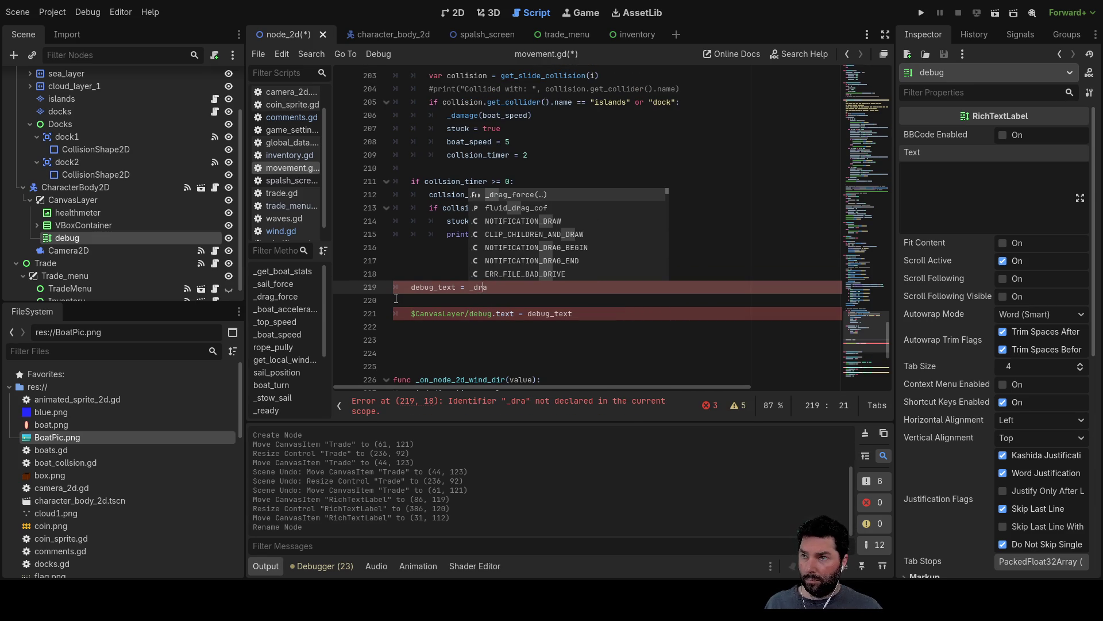
pyautogui.press('Return')
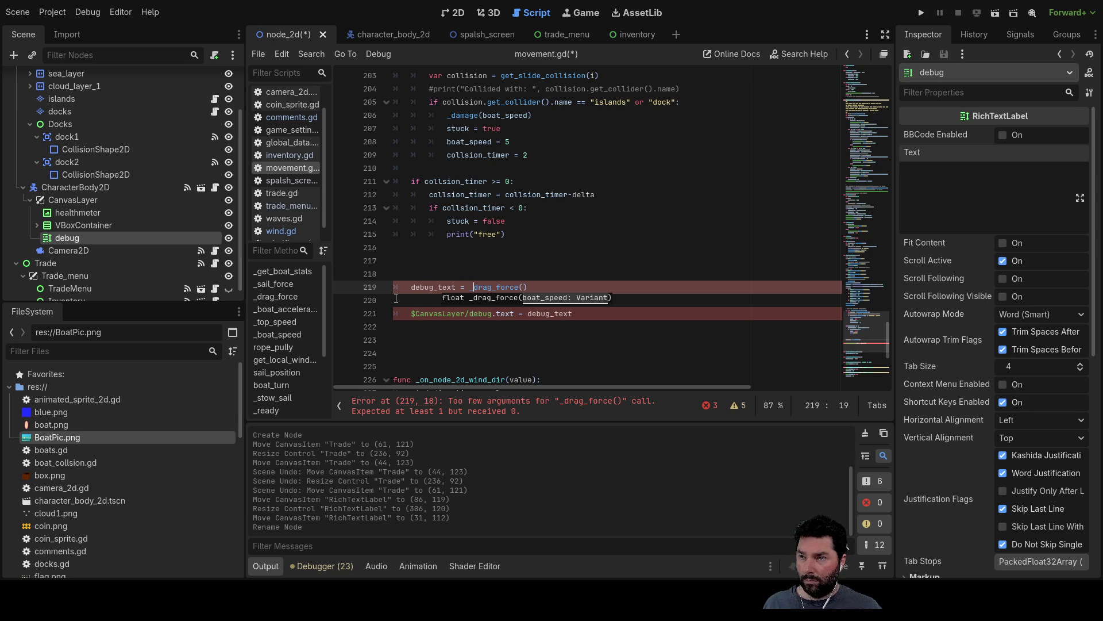
pyautogui.press('End')
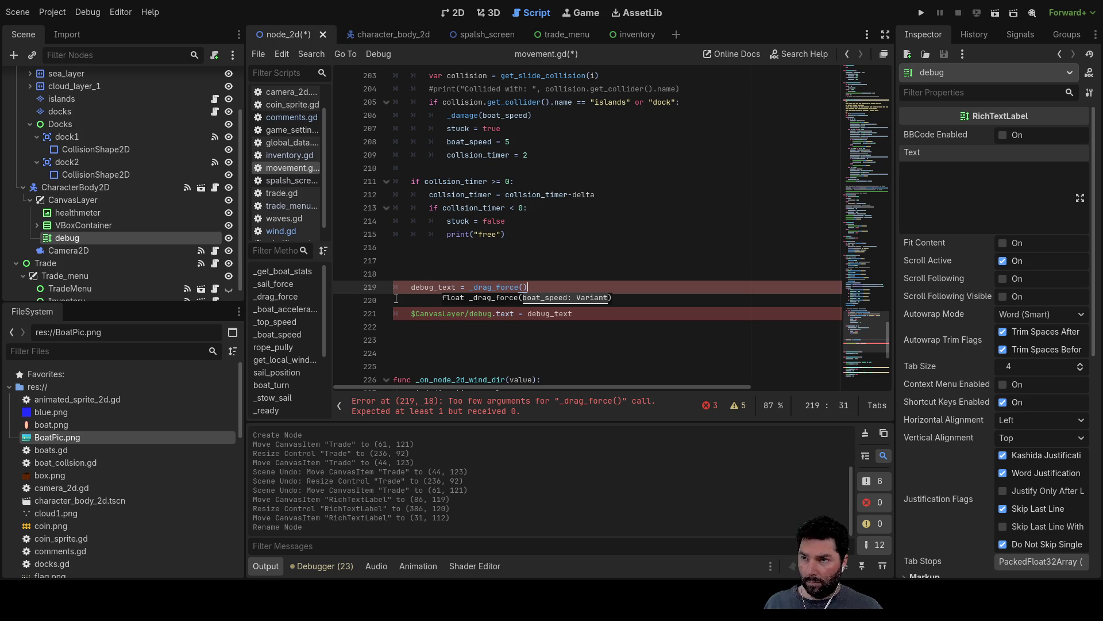
pyautogui.write('"')
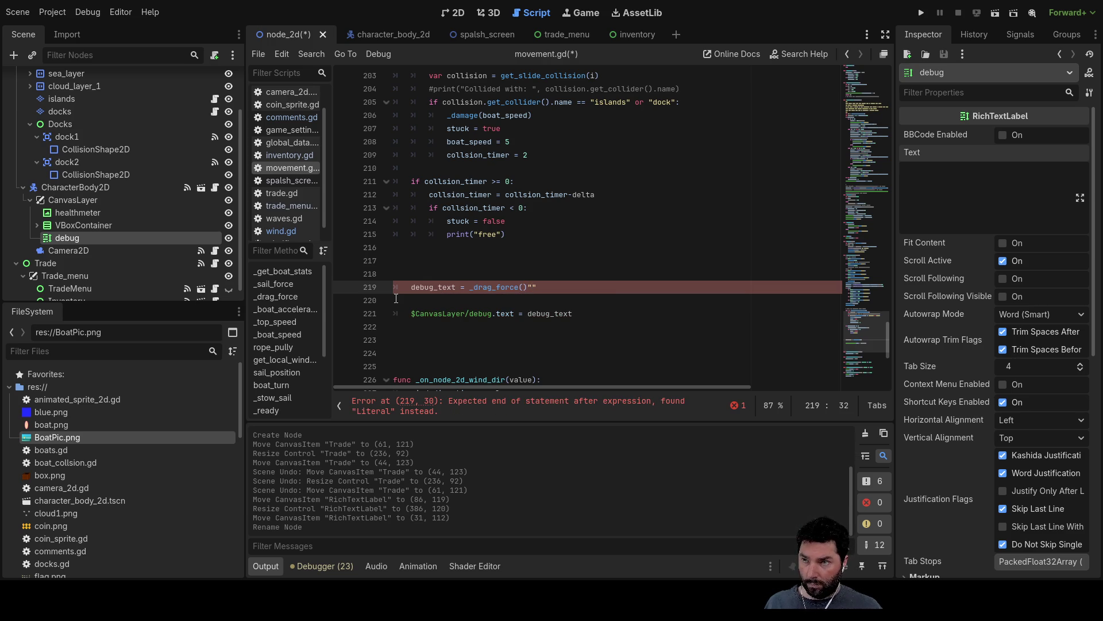
pyautogui.write('/n')
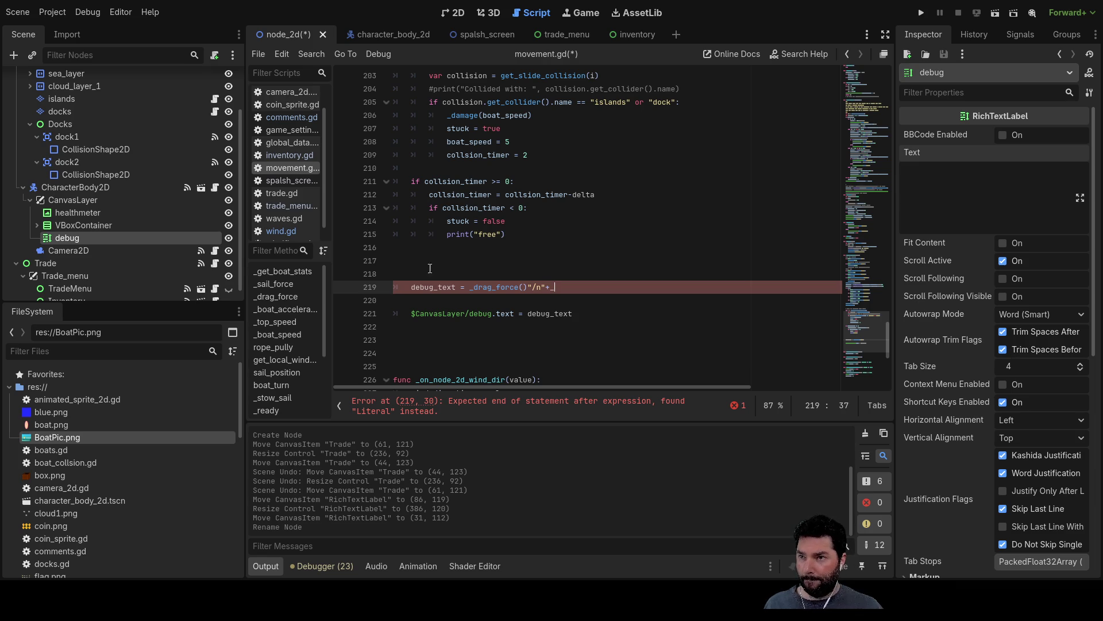
pyautogui.scroll(10, 459, 276)
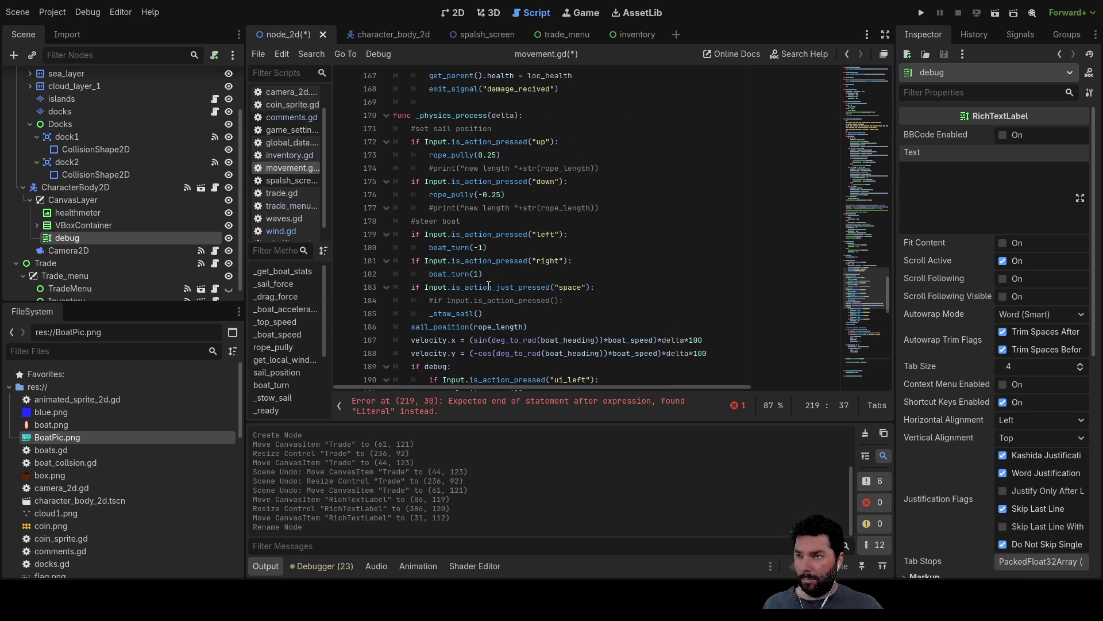
pyautogui.scroll(20, 489, 285)
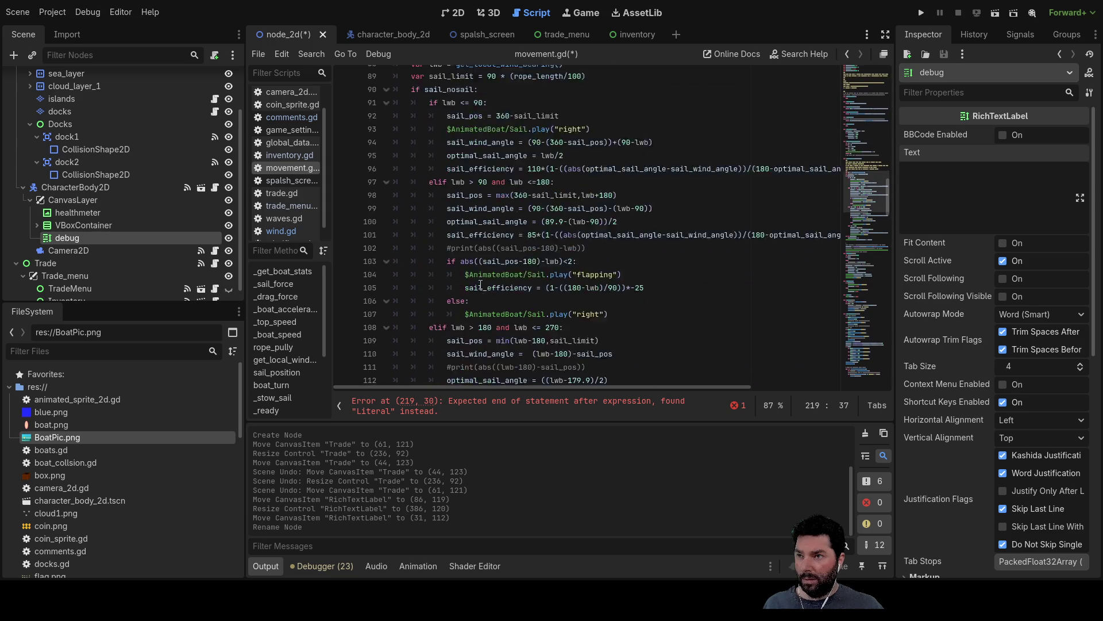
pyautogui.scroll(13, 480, 286)
pyautogui.scroll(5, 480, 285)
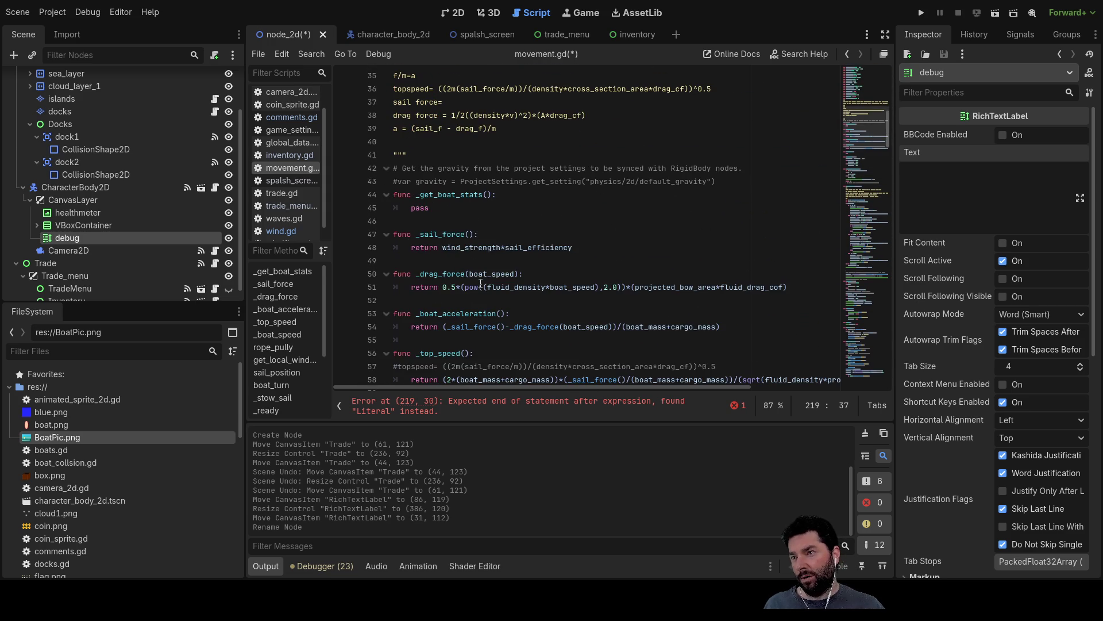
pyautogui.doubleClick(450, 235)
pyautogui.scroll(-20, 505, 310)
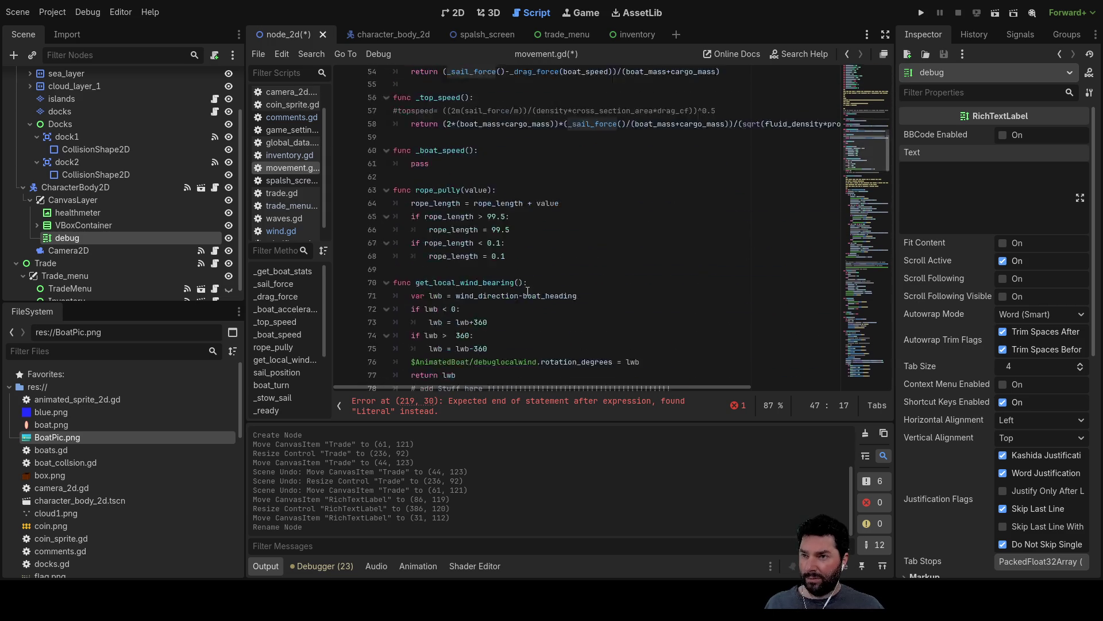
pyautogui.scroll(-14, 551, 280)
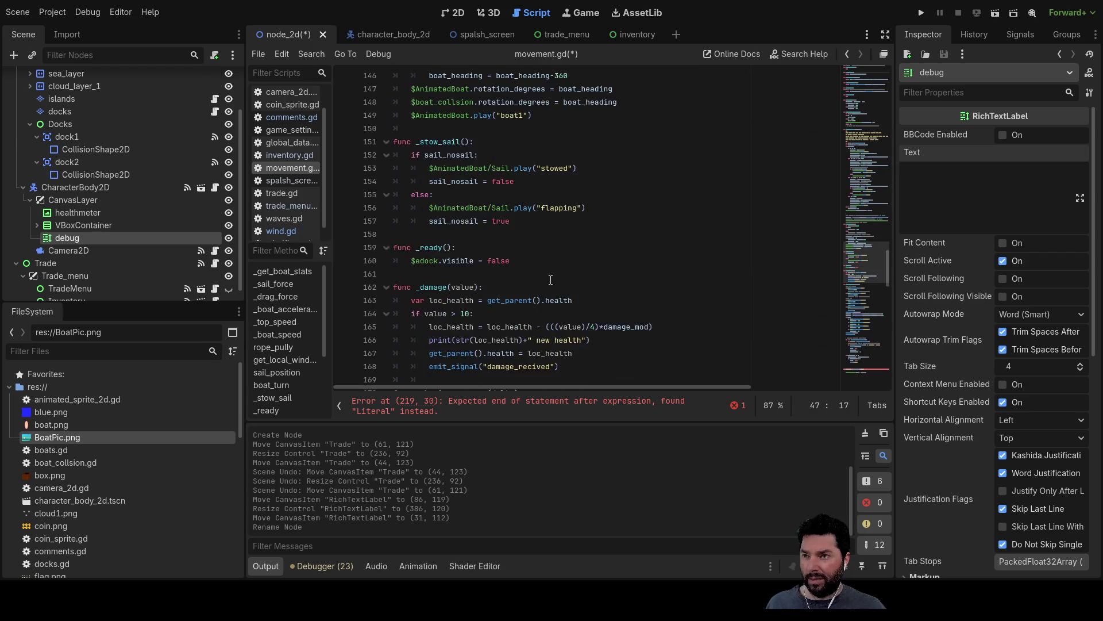
pyautogui.scroll(-13, 553, 286)
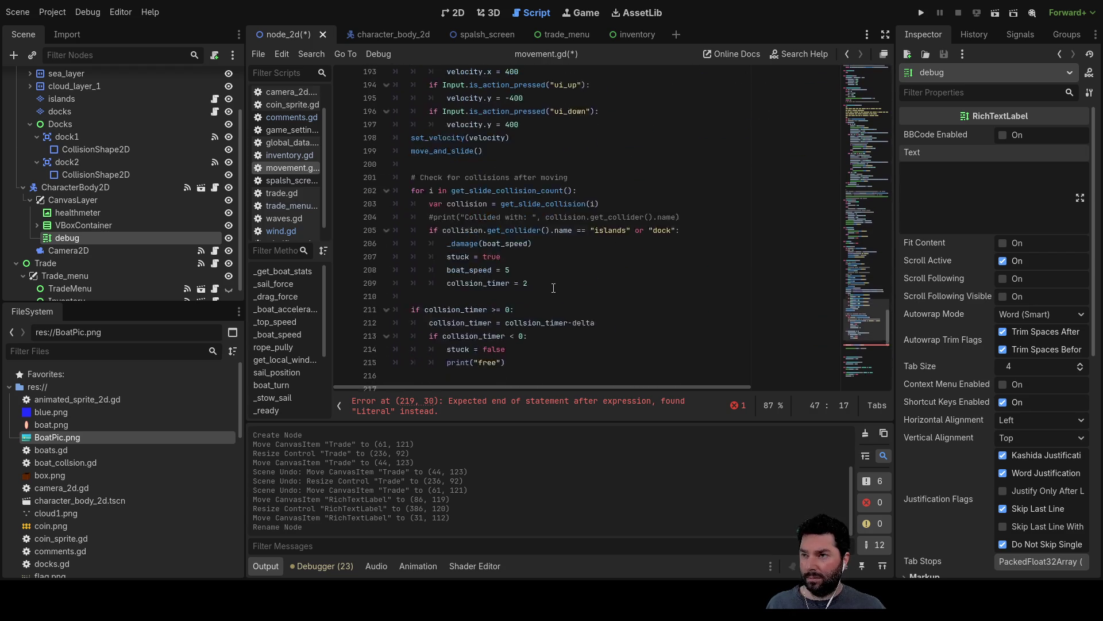
pyautogui.click(580, 208)
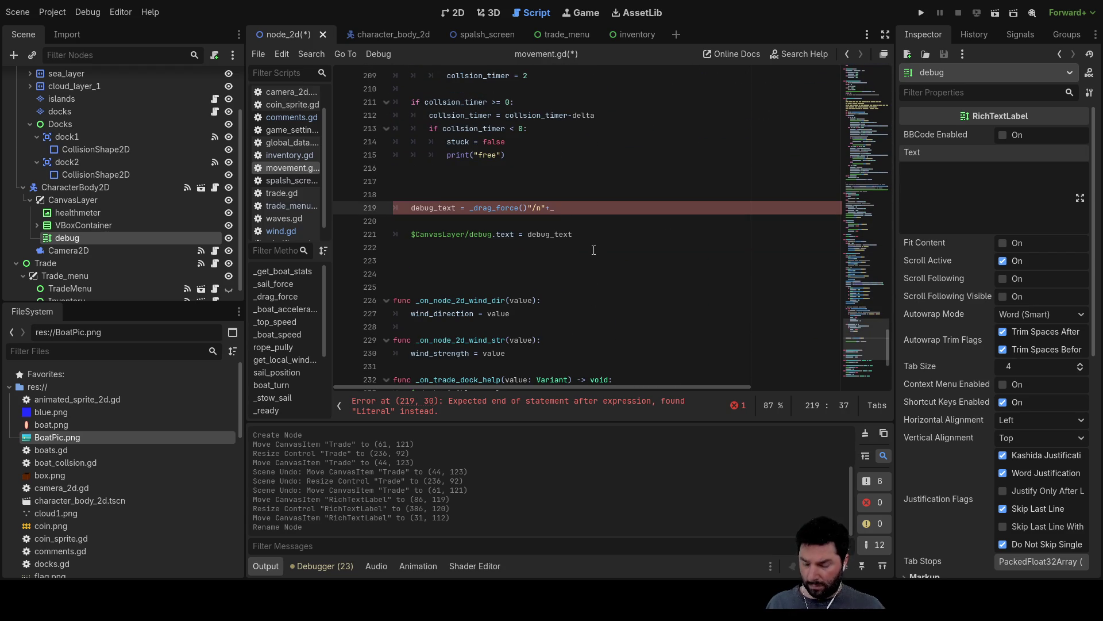
# Step: Append _sail_force() to line 219 and remove the doubled underscore before it
pyautogui.write('_sail_force()')
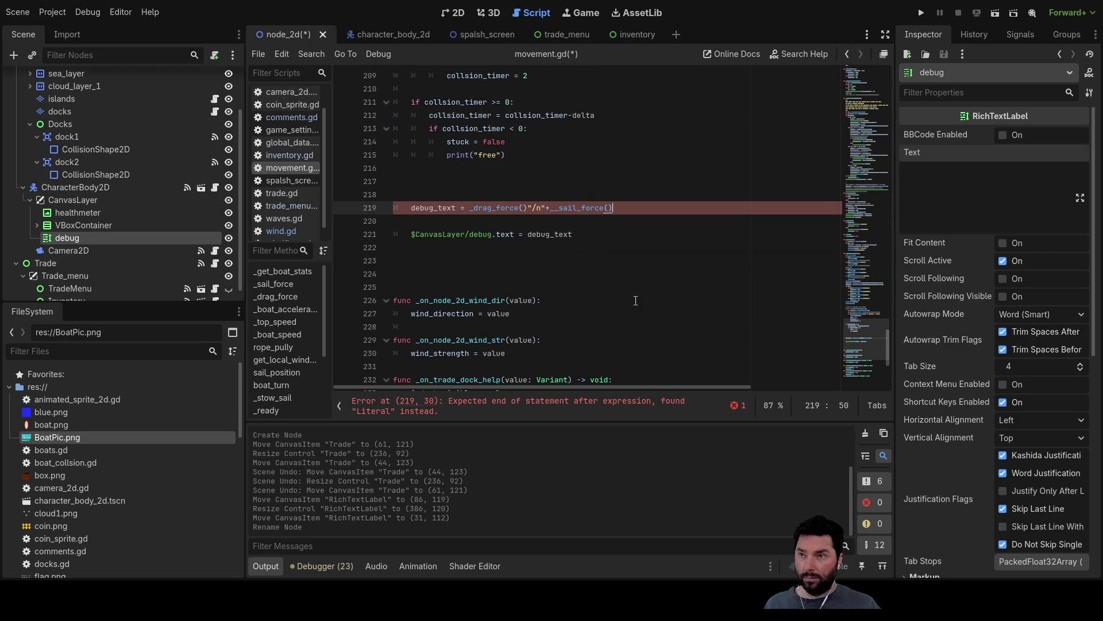
pyautogui.press('Left')
pyautogui.hotkey('ctrl', 'Left')
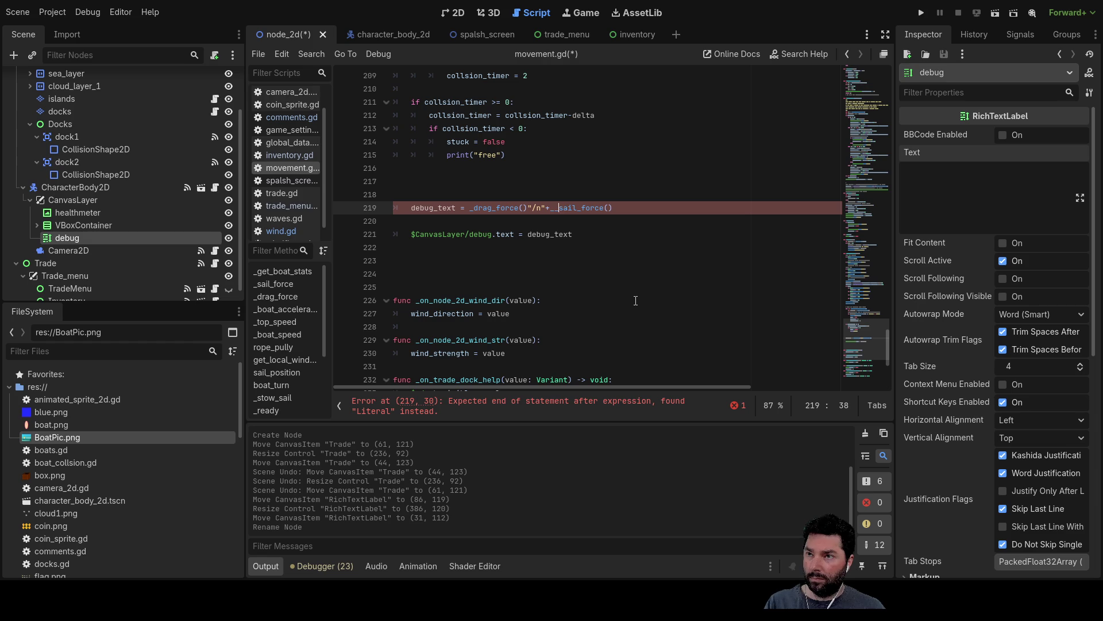
pyautogui.press('Delete')
pyautogui.press('Left')
pyautogui.press('Left')
pyautogui.press('Left')
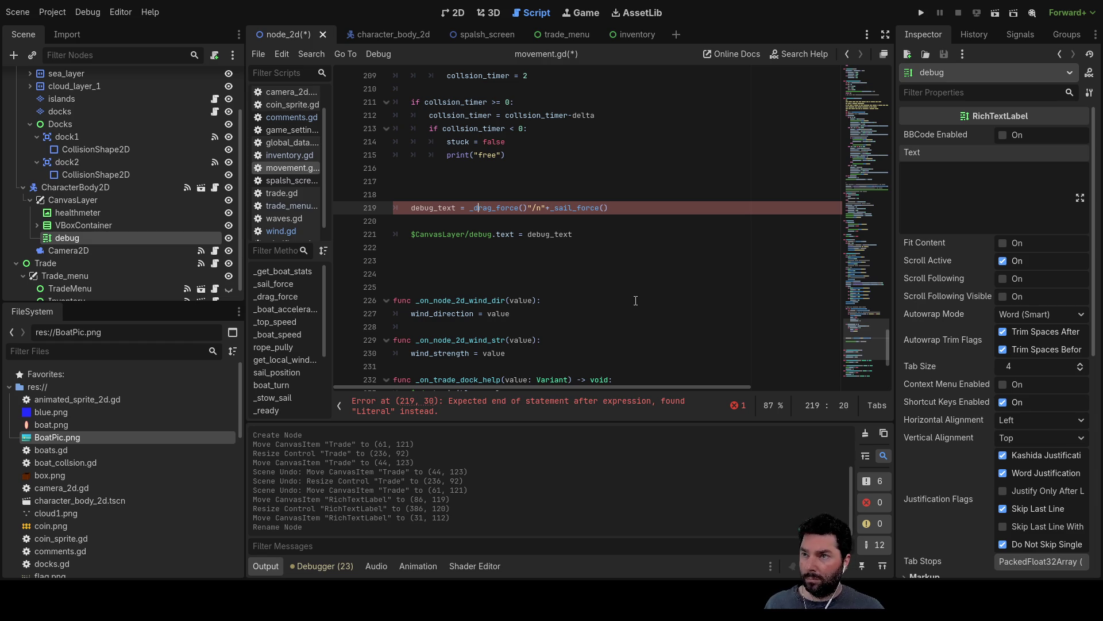
# Step: Wrap the _drag_force() call in str()
pyautogui.write('str(')
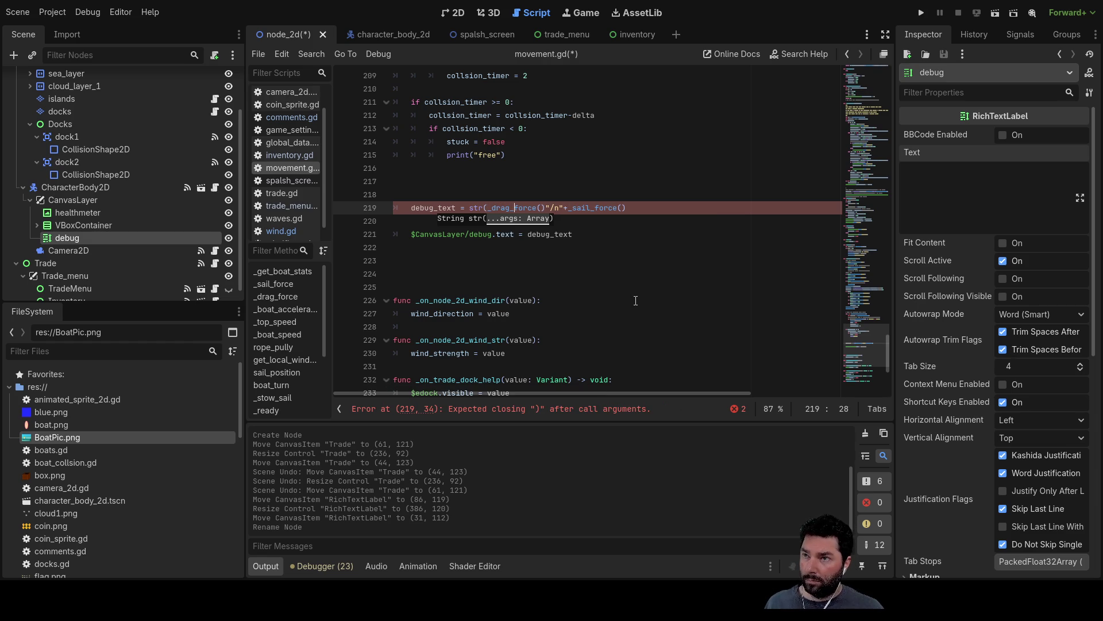
pyautogui.press('Right')
pyautogui.press('Right')
pyautogui.press('Right')
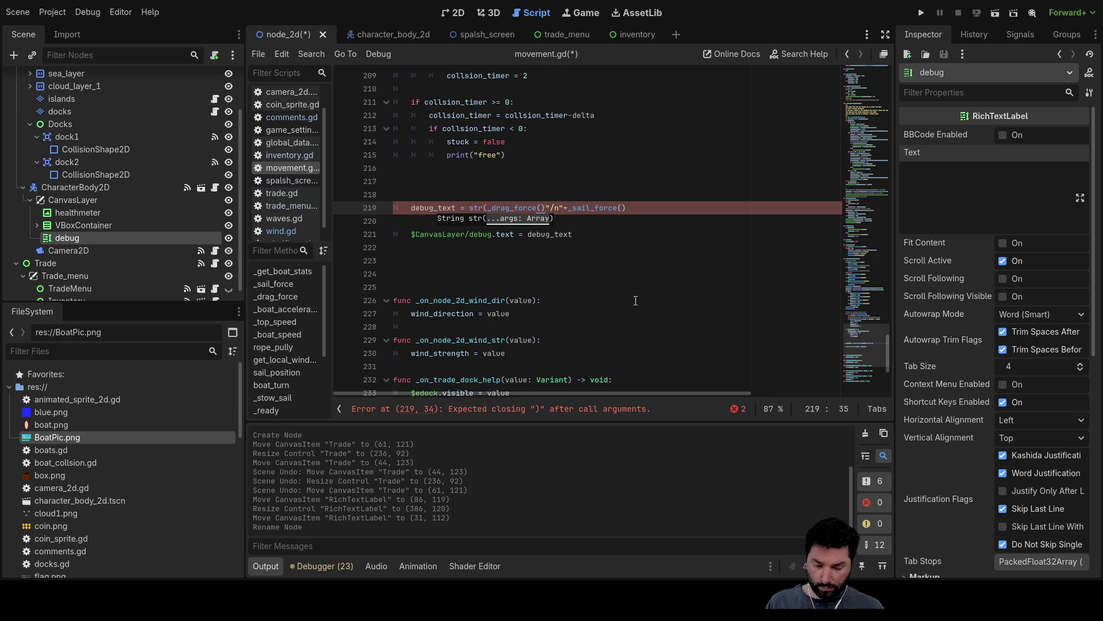
pyautogui.write(')')
pyautogui.press('Right')
# Step: Wrap the _sail_force() term in str() as well
pyautogui.press('Down')
pyautogui.press('Down')
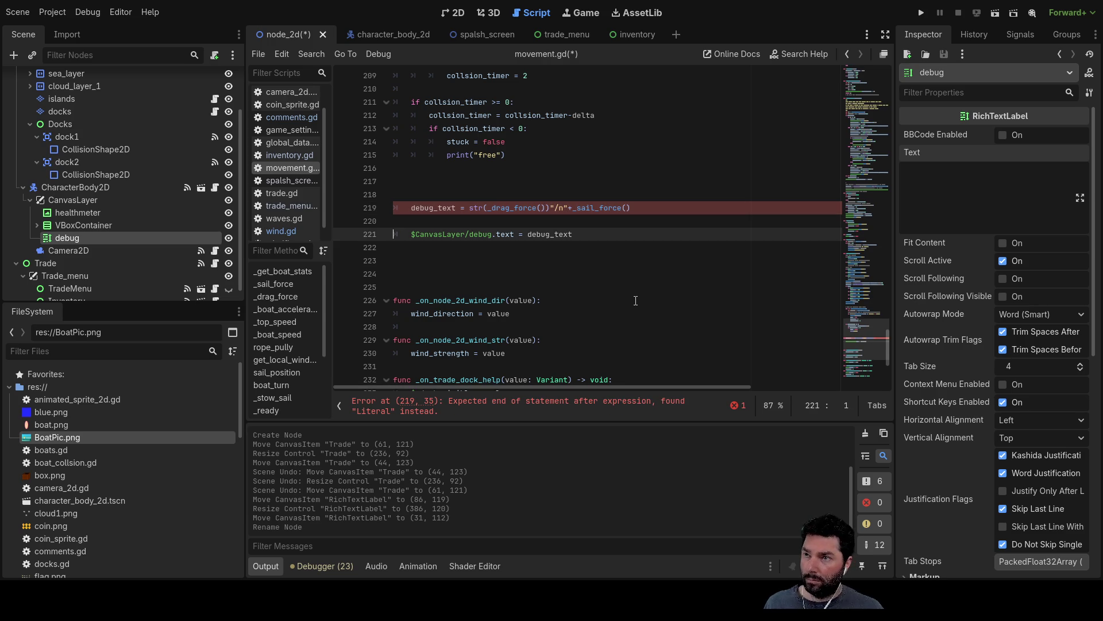
pyautogui.press('Up')
pyautogui.press('Up')
pyautogui.press('End')
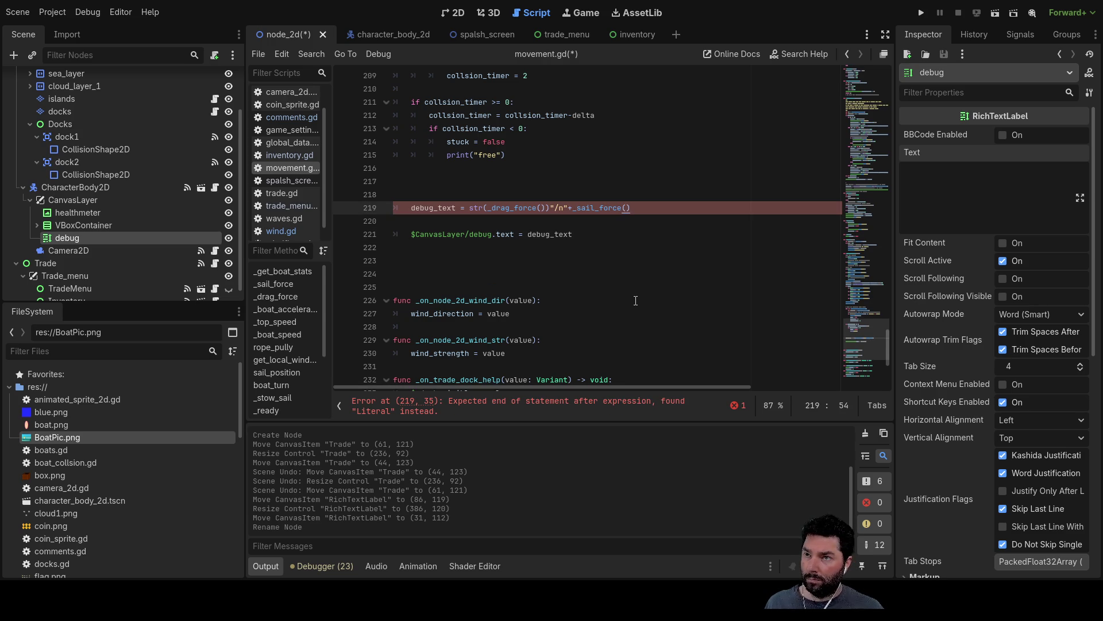
pyautogui.hotkey('ctrl', 'Left')
pyautogui.hotkey('ctrl', 'Left')
pyautogui.hotkey('ctrl', 'Left')
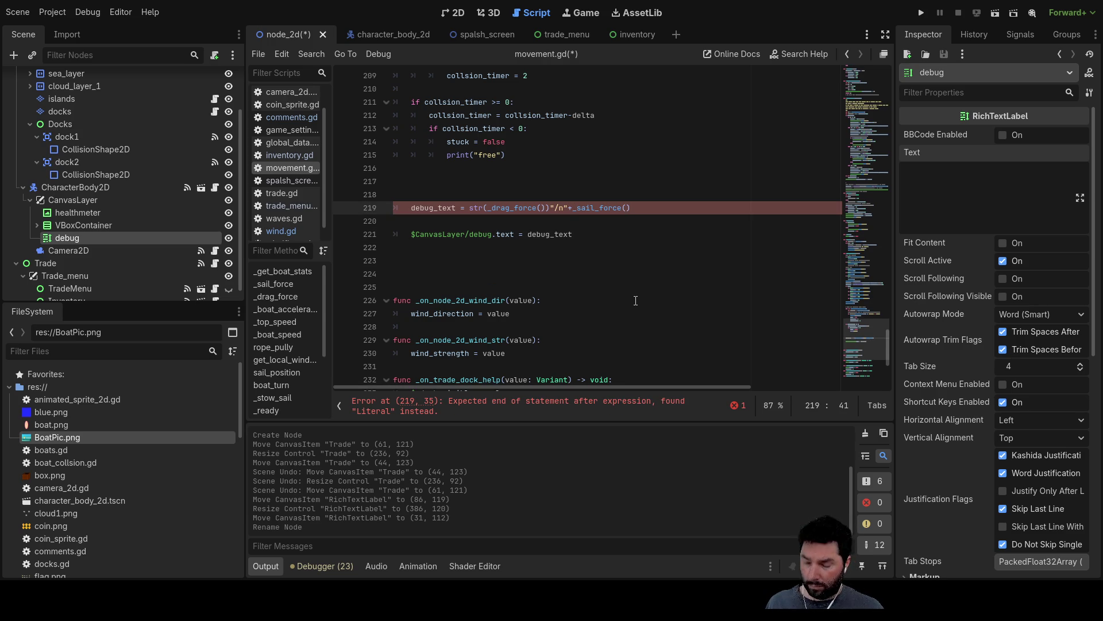
pyautogui.write('str')
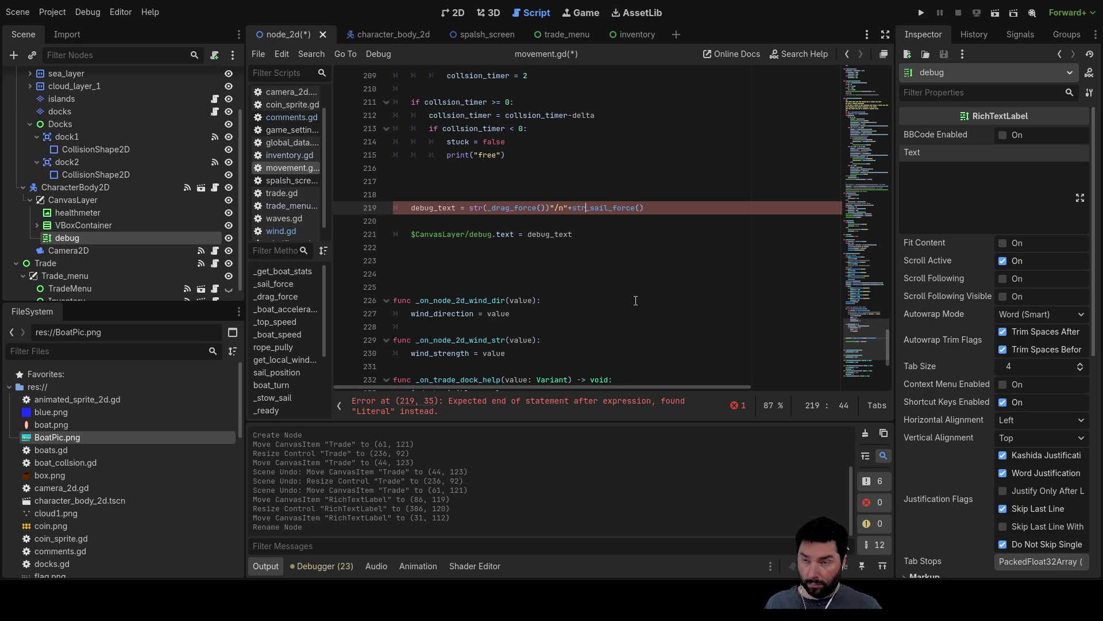
pyautogui.write('(')
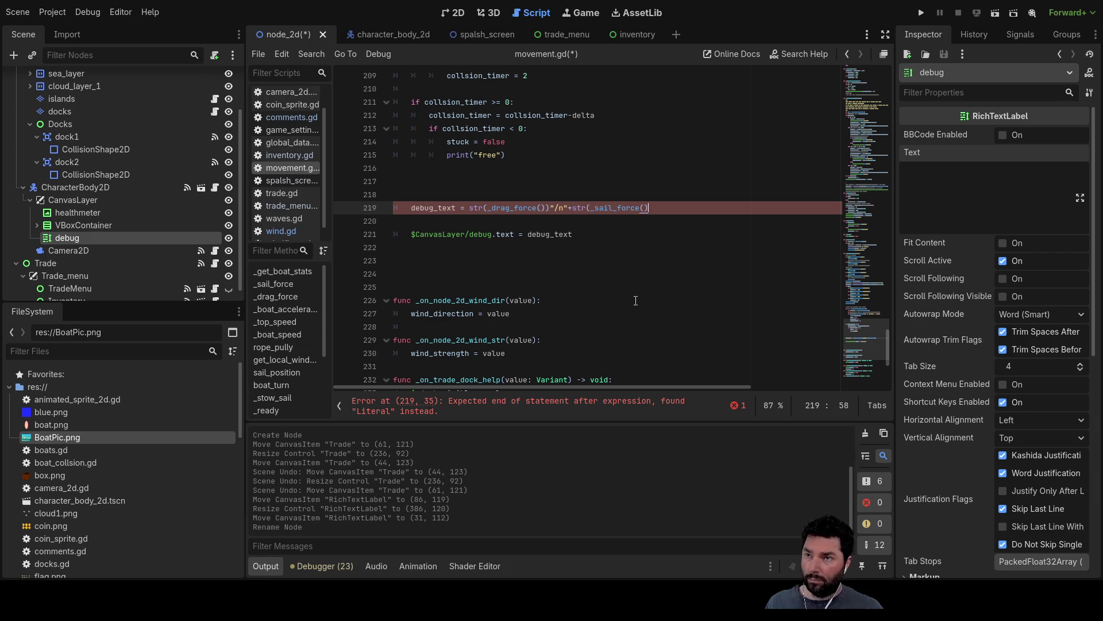
pyautogui.write(')')
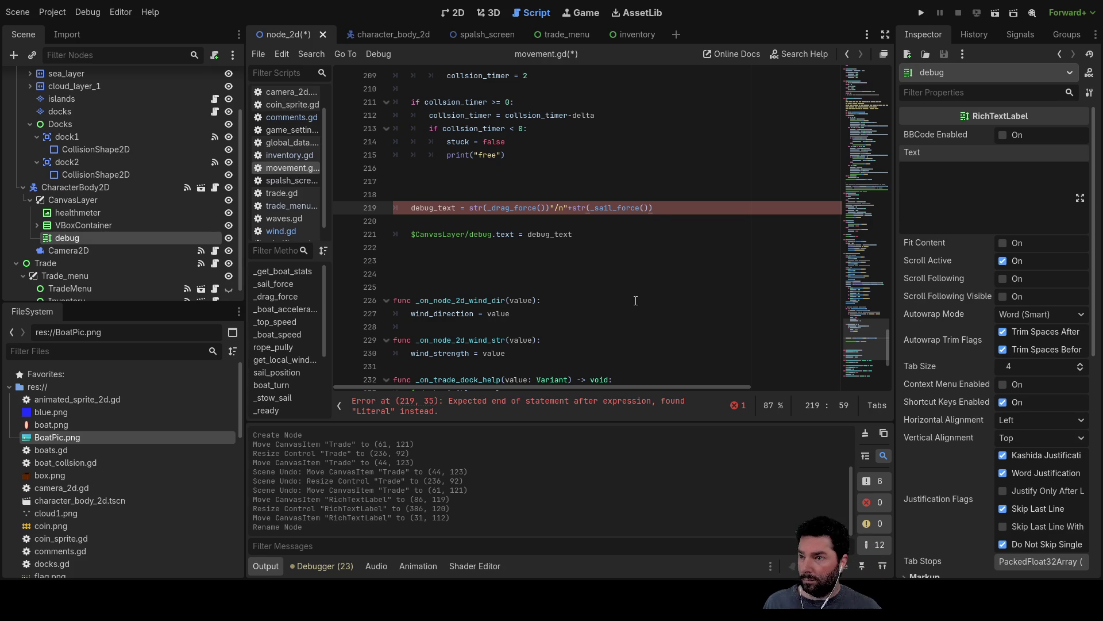
# Step: Insert a + between str(_drag_force()) and the "/n" string
pyautogui.press('Left')
pyautogui.press('Left')
pyautogui.press('Left')
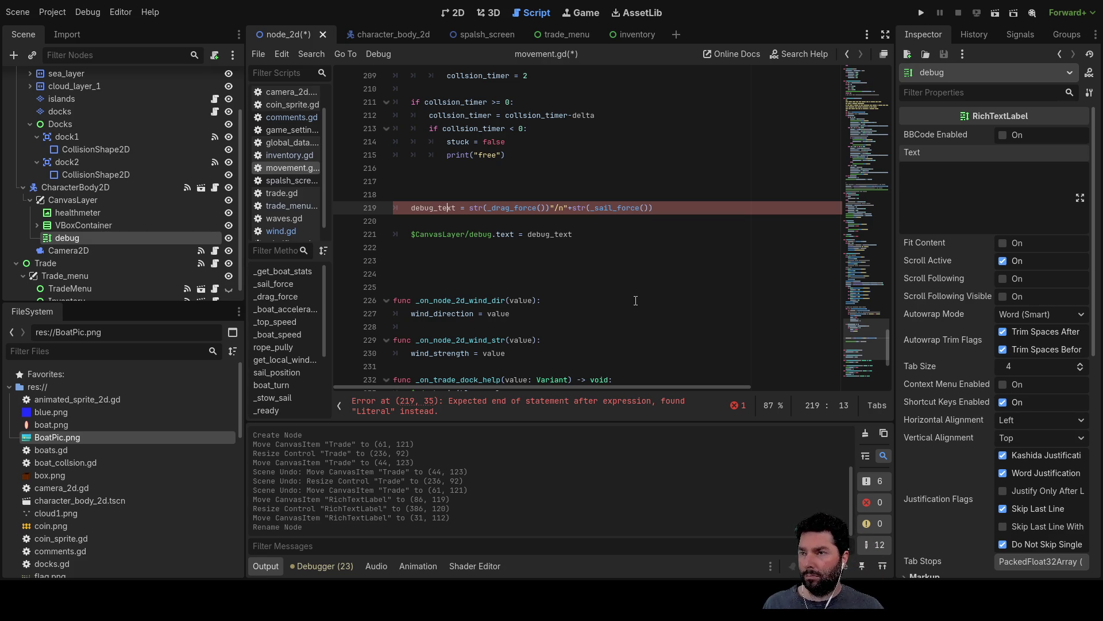
pyautogui.press('Right')
pyautogui.press('Right')
pyautogui.press('Right')
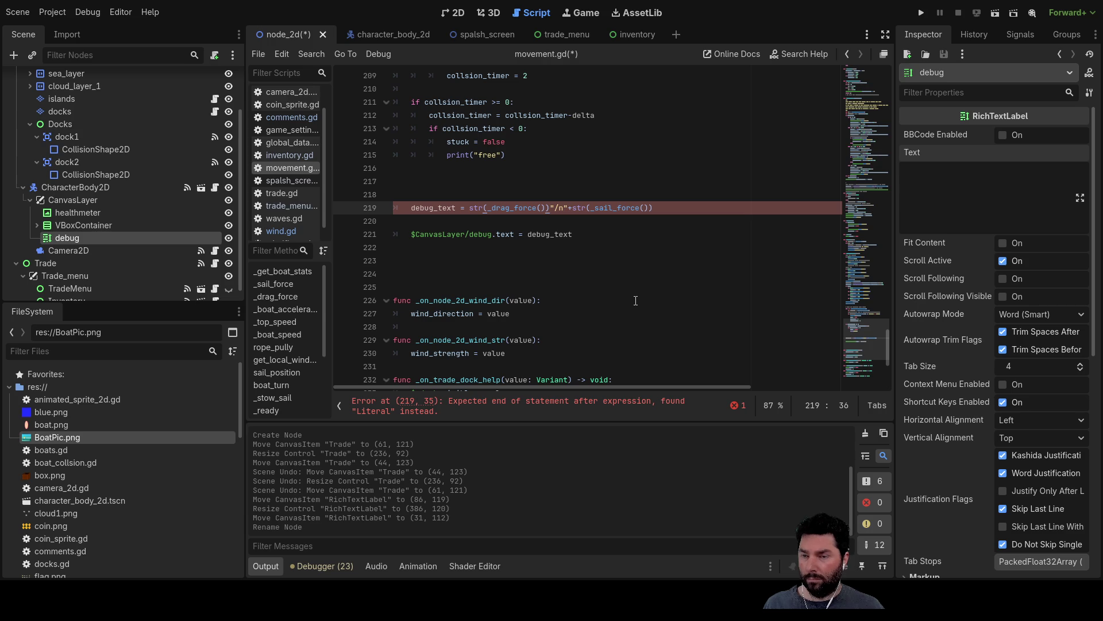
pyautogui.write('+')
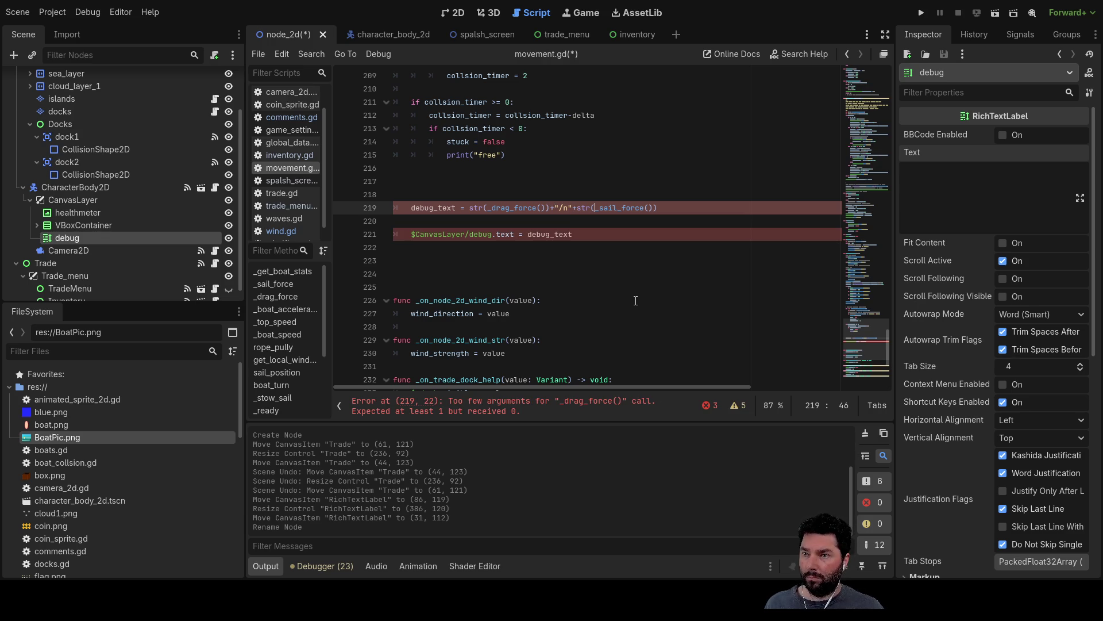
pyautogui.press('Down')
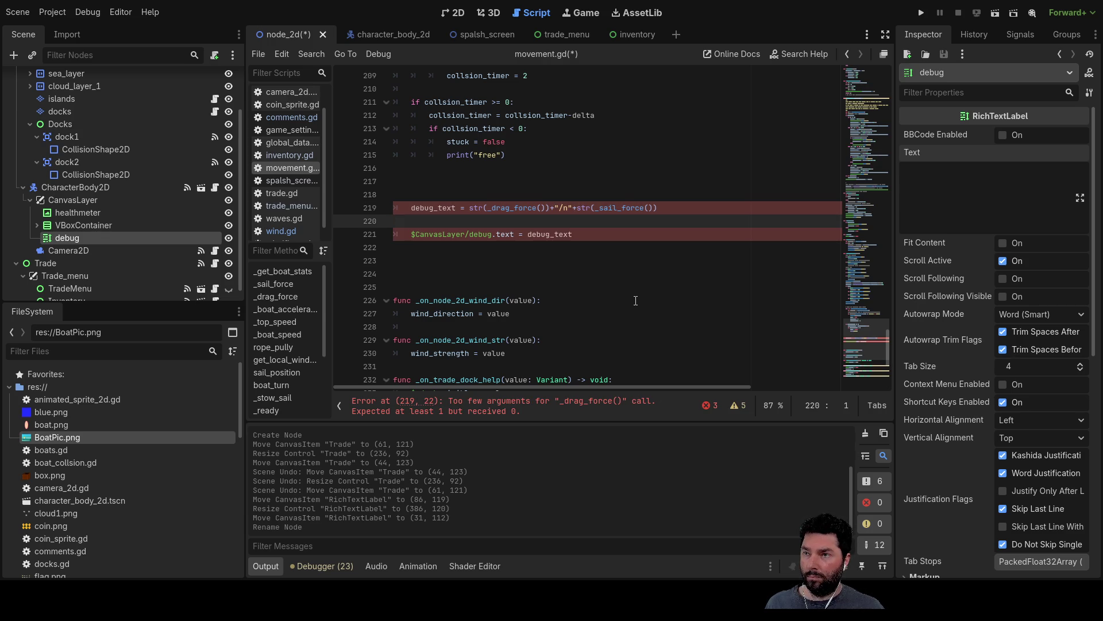
pyautogui.press('Up')
pyautogui.press('Down')
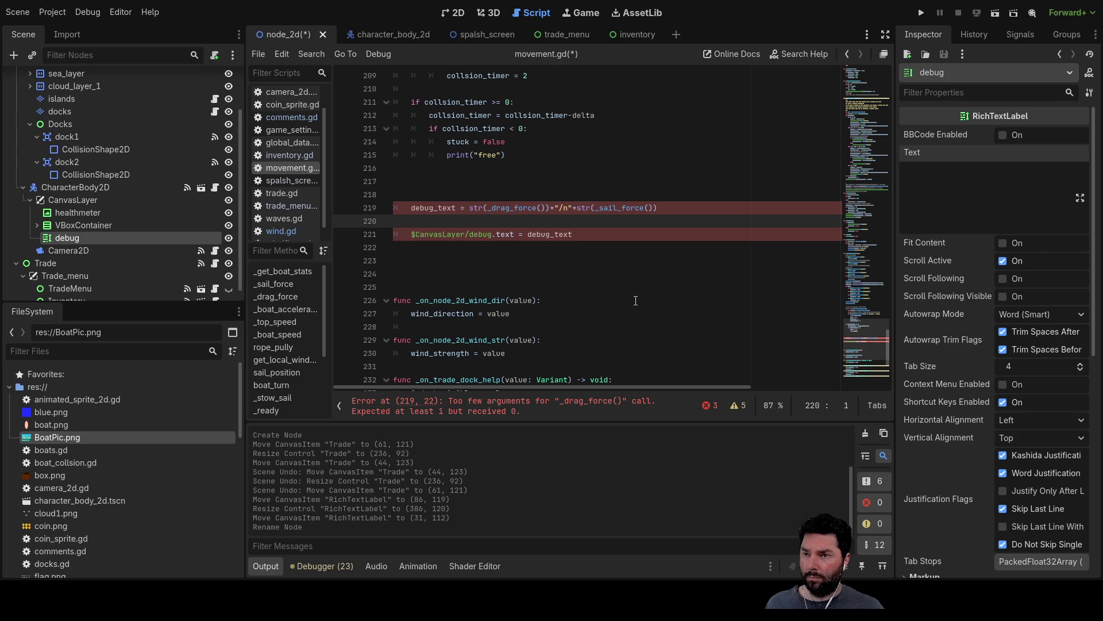
pyautogui.press('Up')
pyautogui.press('Left')
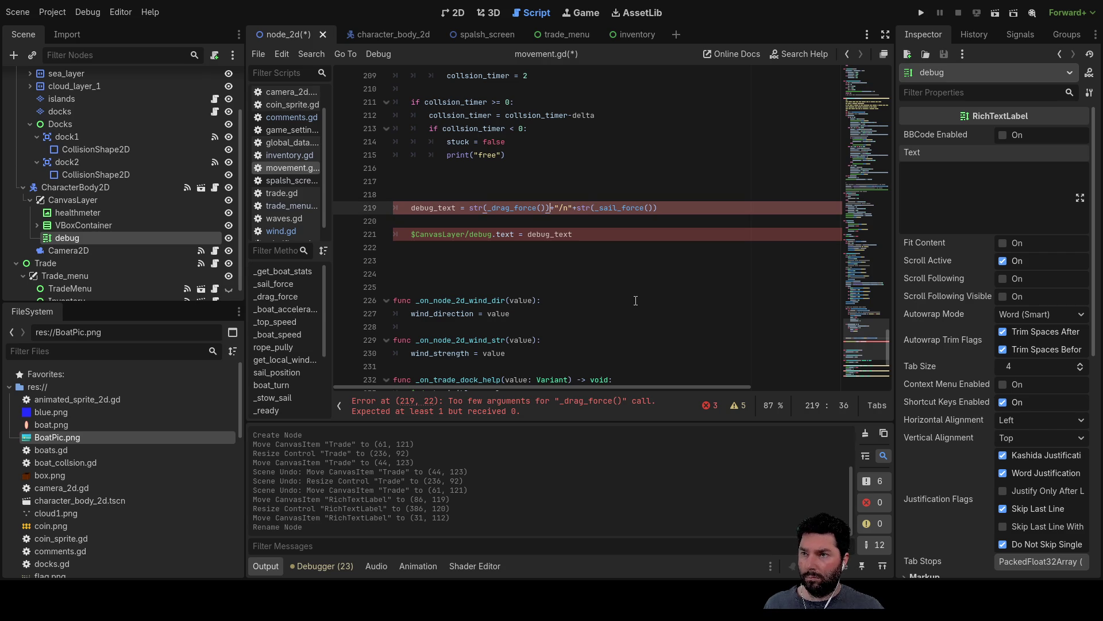
pyautogui.press('Left')
pyautogui.press('Left')
pyautogui.scroll(15, 635, 300)
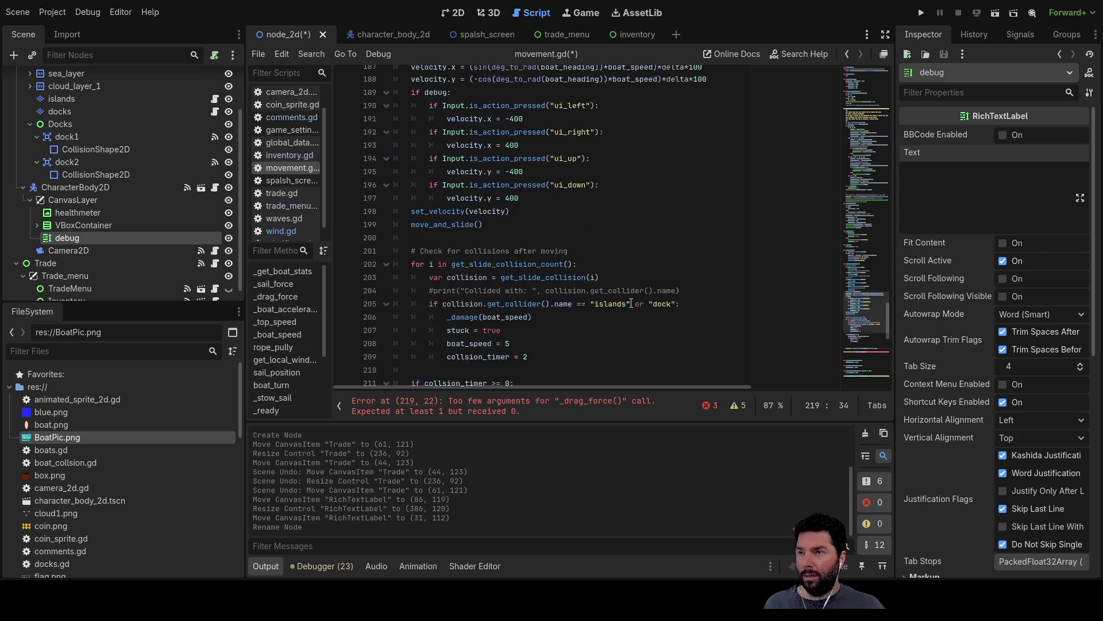
pyautogui.scroll(13, 537, 280)
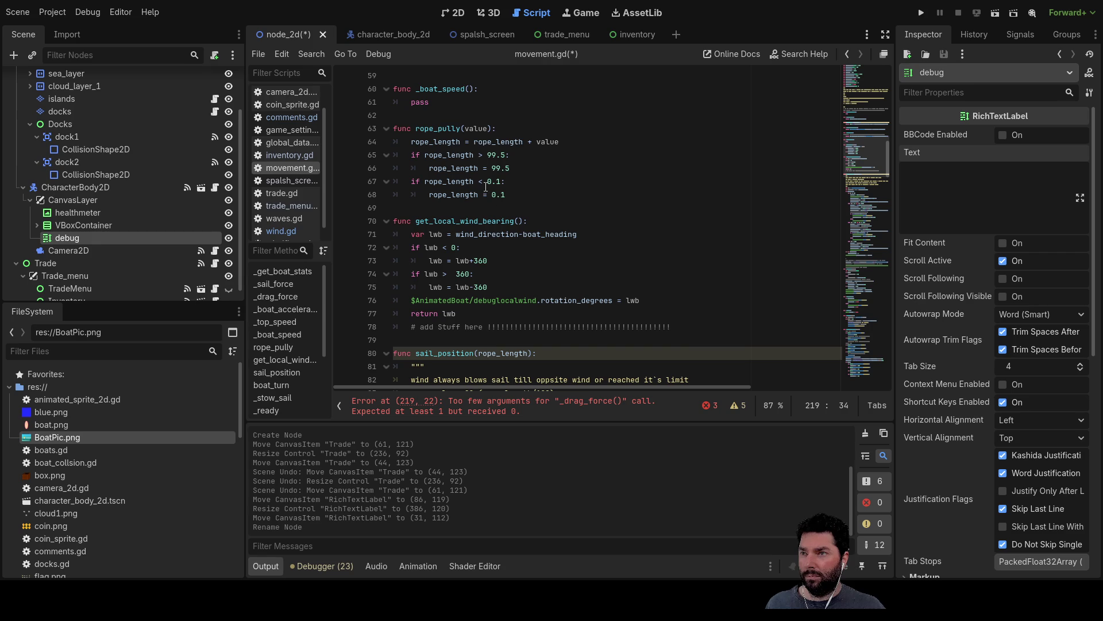
pyautogui.scroll(4, 530, 231)
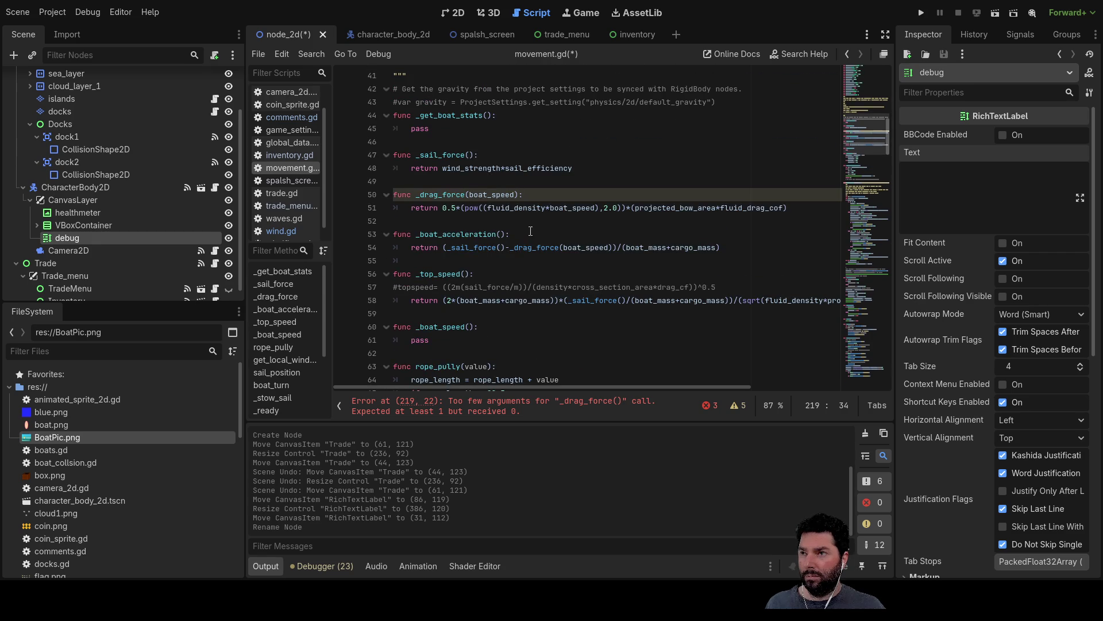
pyautogui.doubleClick(502, 194)
pyautogui.scroll(-15, 558, 270)
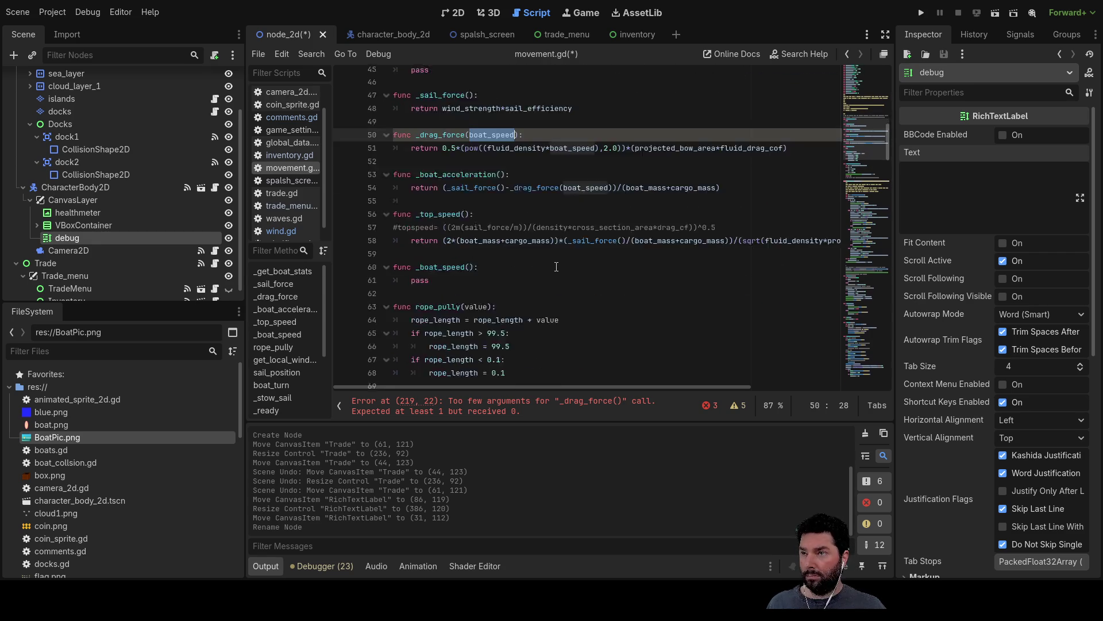
pyautogui.scroll(-20, 559, 280)
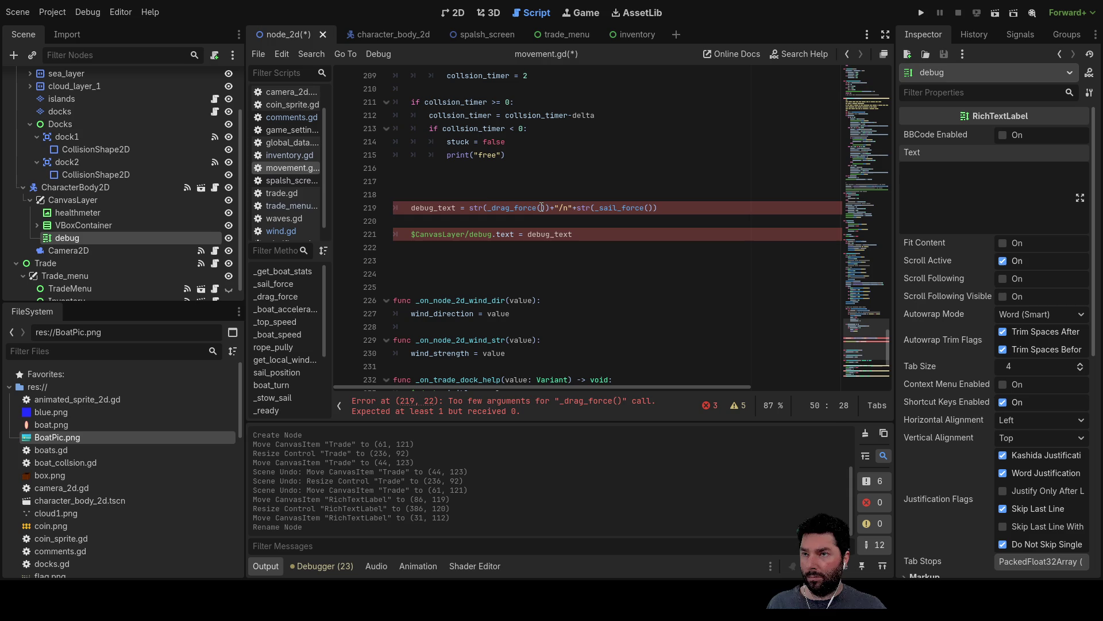
# Step: Pass boat_speed into _drag_force() and declare debug_text with var on line 219
pyautogui.click(543, 208)
pyautogui.write('boat_speed')
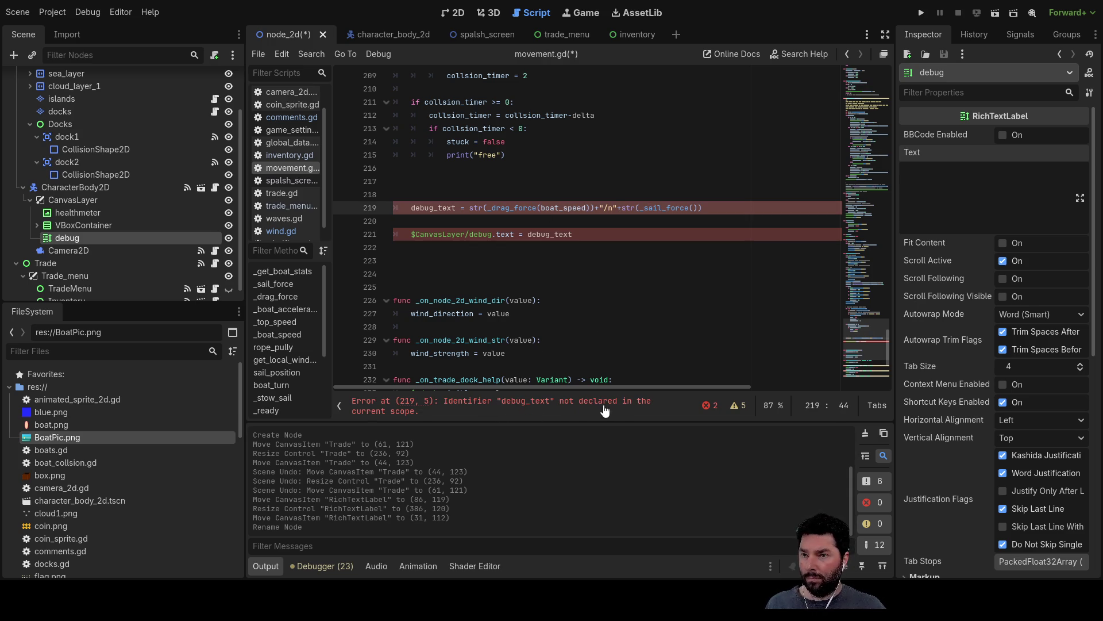
pyautogui.click(412, 207)
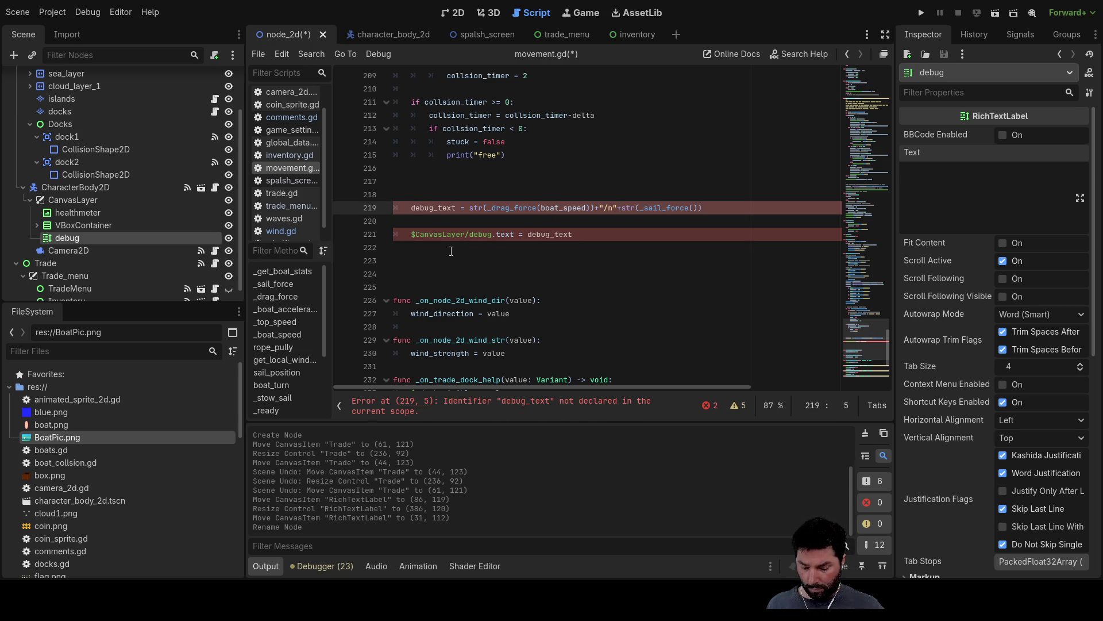
pyautogui.write('var')
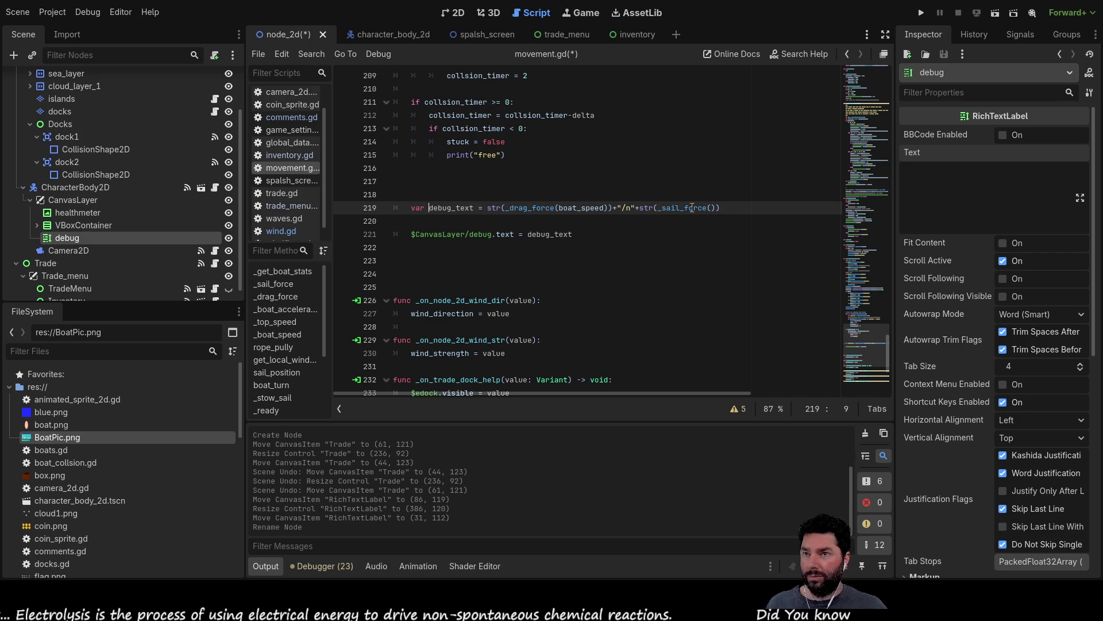
pyautogui.scroll(10, 550, 262)
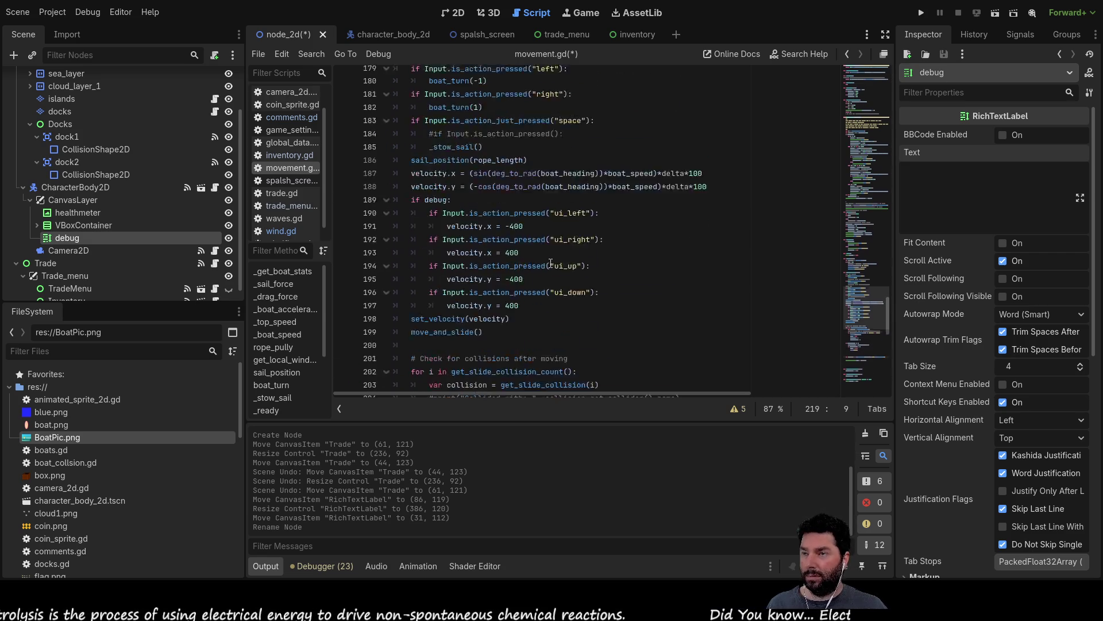
pyautogui.scroll(19, 550, 262)
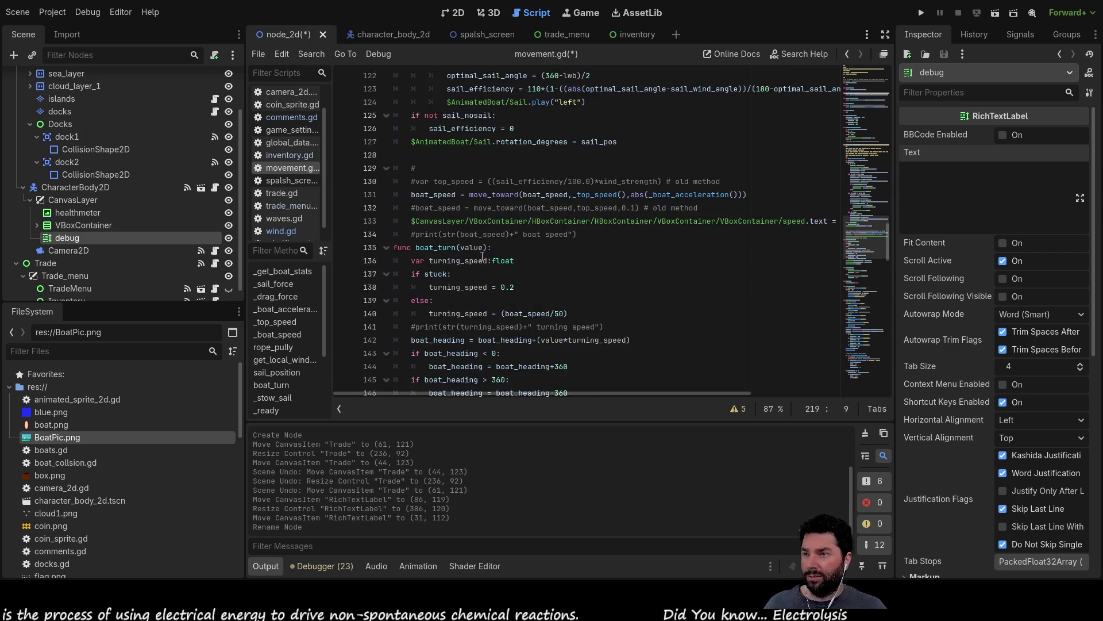
pyautogui.scroll(18, 482, 257)
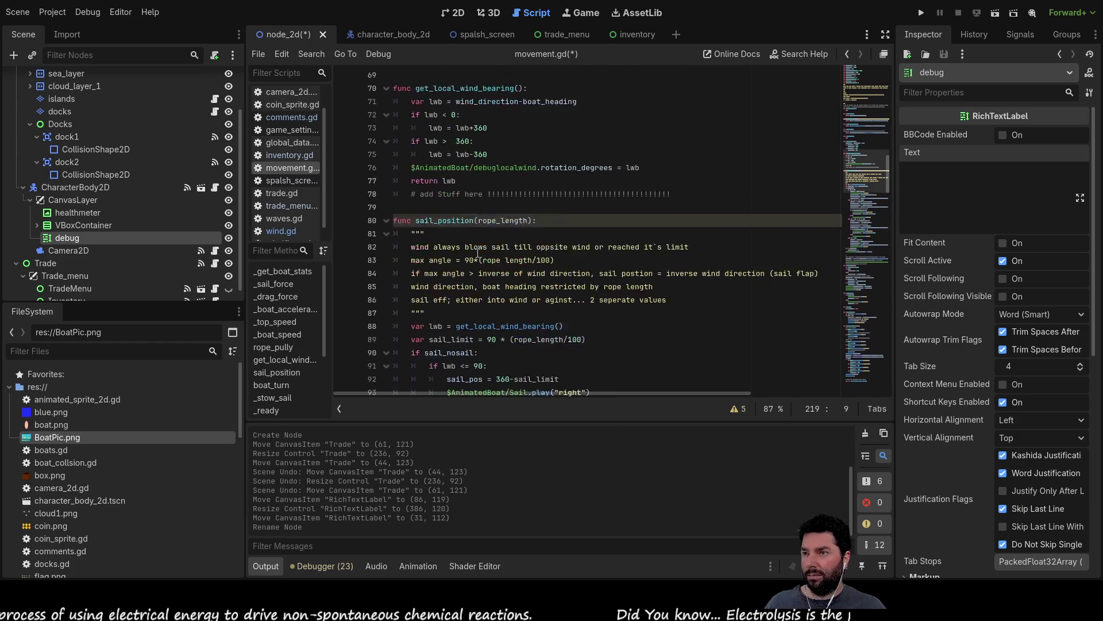
pyautogui.scroll(3, 477, 252)
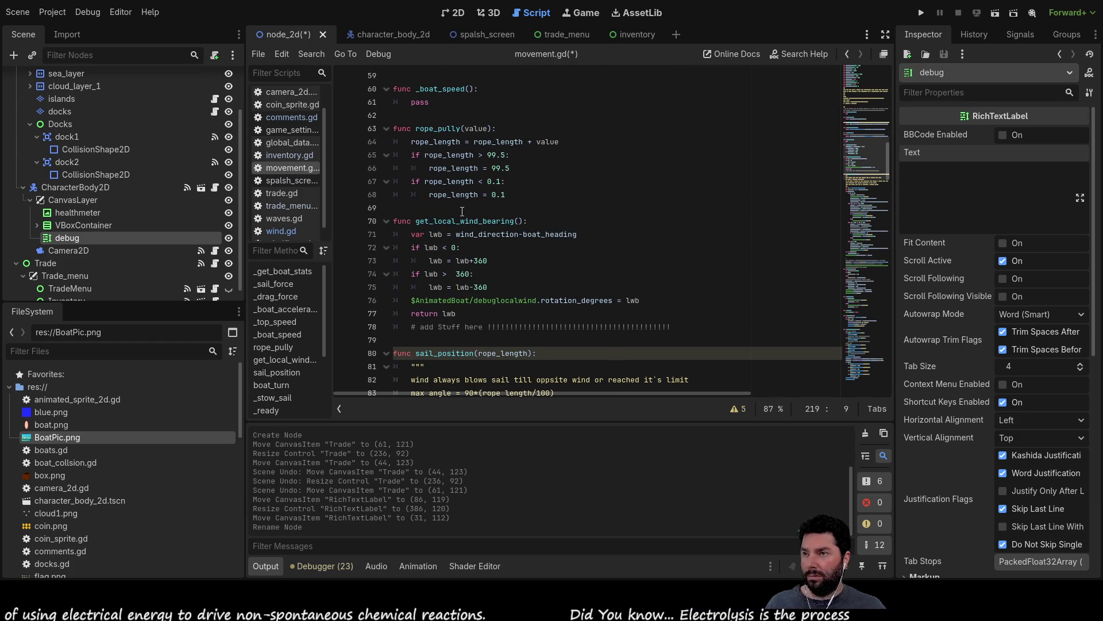
pyautogui.scroll(3, 462, 211)
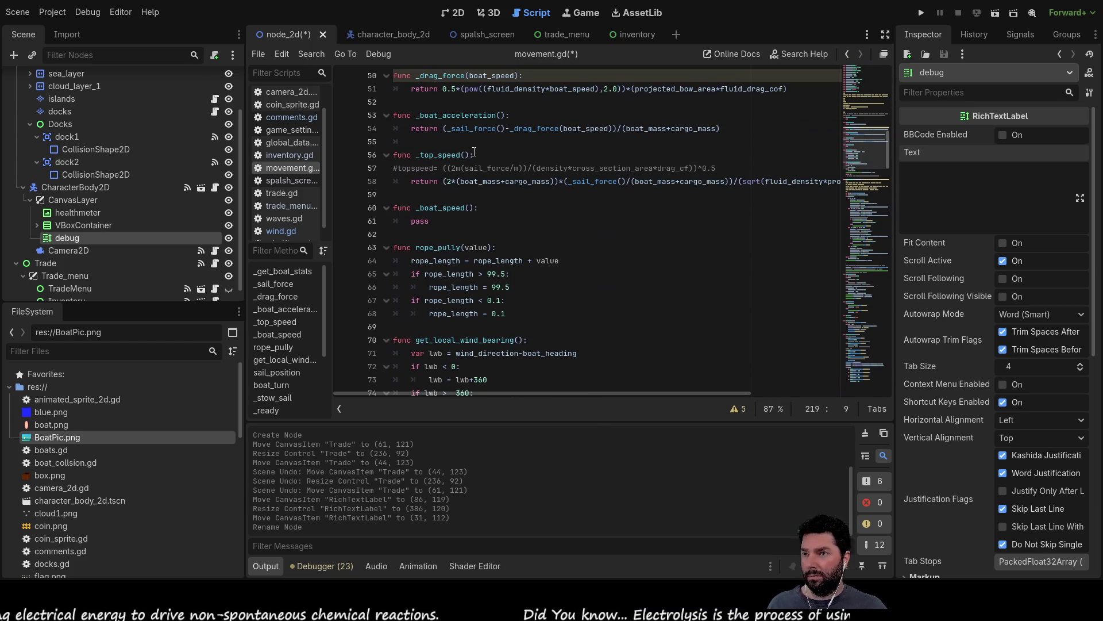
pyautogui.moveTo(470, 155); pyautogui.dragTo(416, 154)
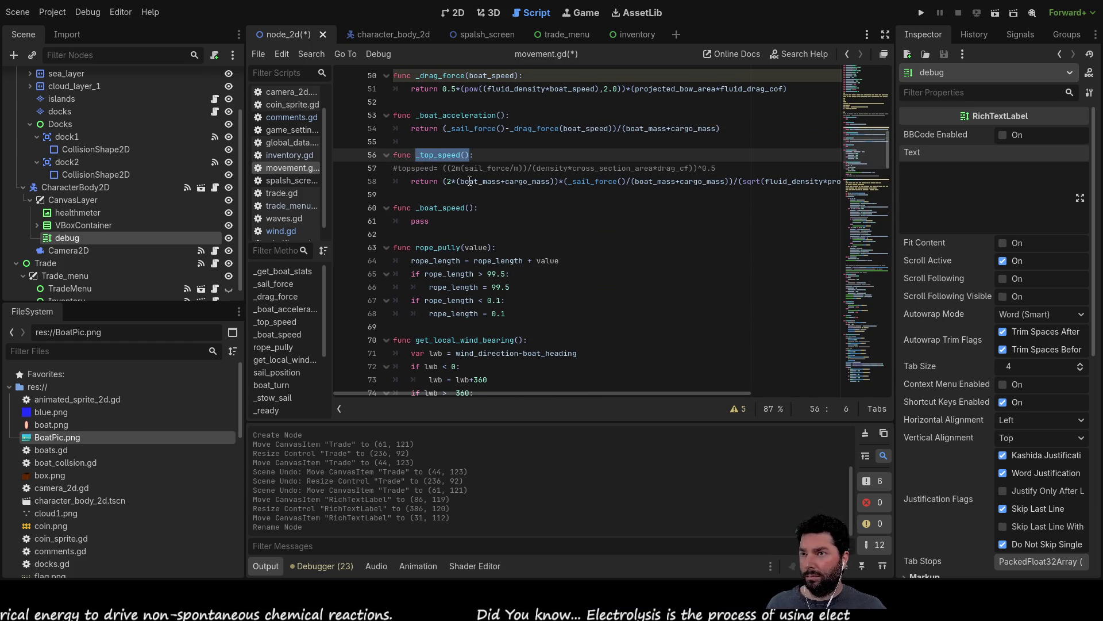
pyautogui.scroll(-20, 528, 202)
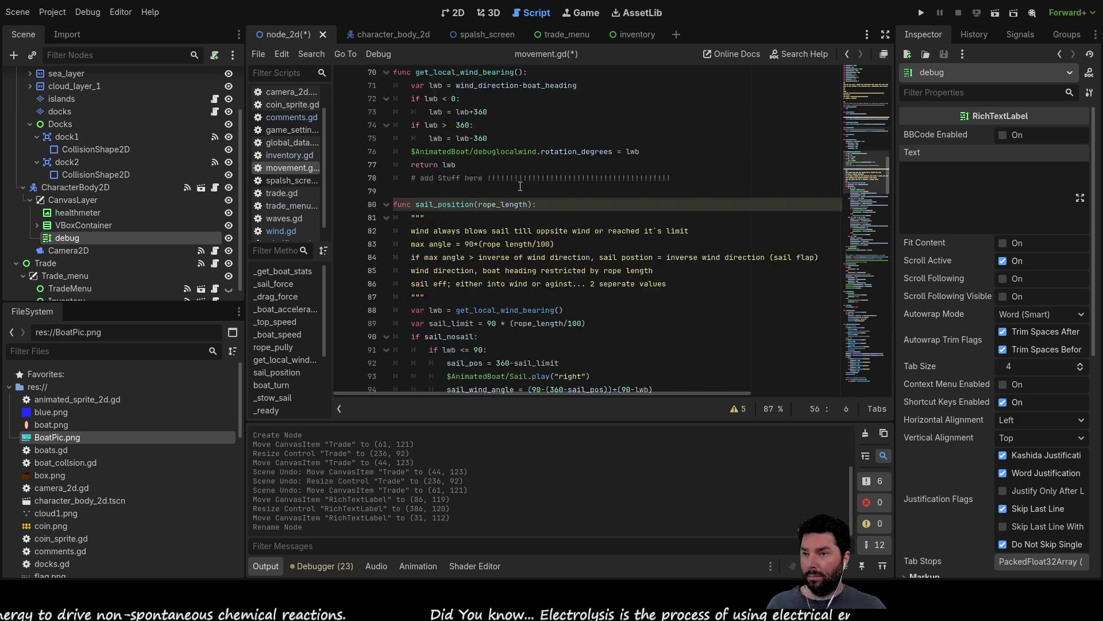
pyautogui.scroll(-10, 568, 216)
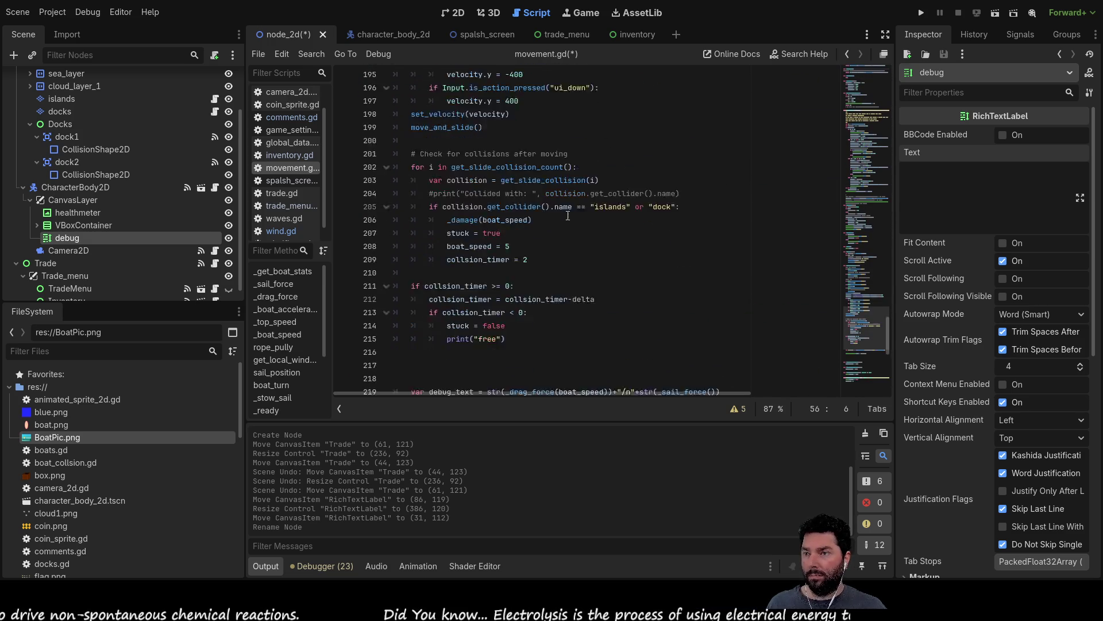
pyautogui.scroll(5, 569, 217)
# Step: Append +"/n"+str(_top_speed()) to line 219, fixing the stray parenthesis and plus
pyautogui.scroll(-7, 570, 217)
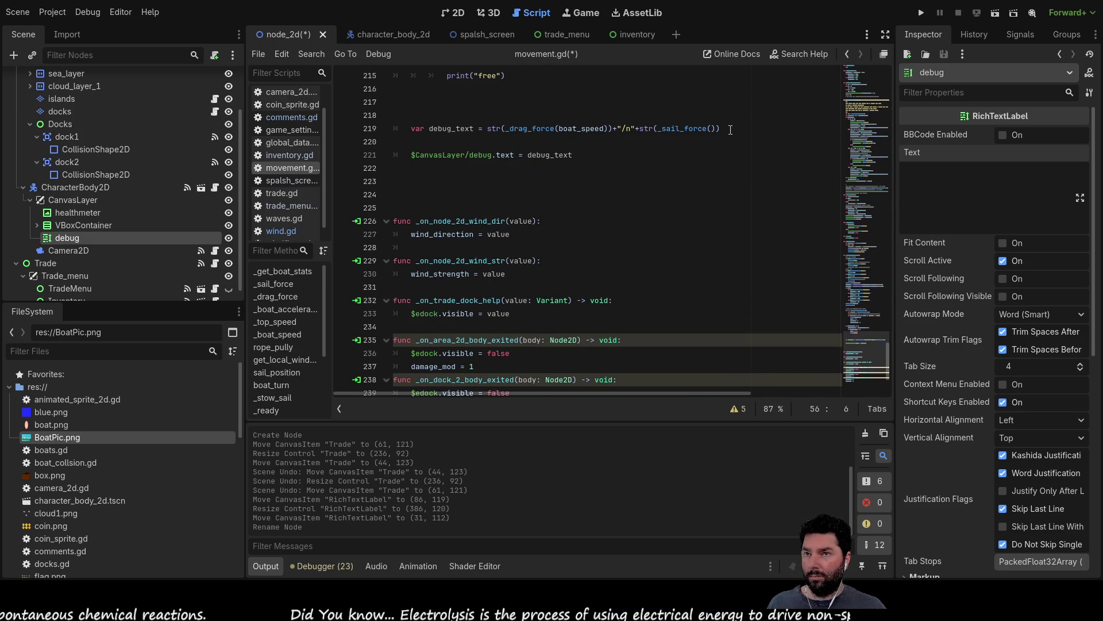
pyautogui.click(735, 131)
pyautogui.write('+"')
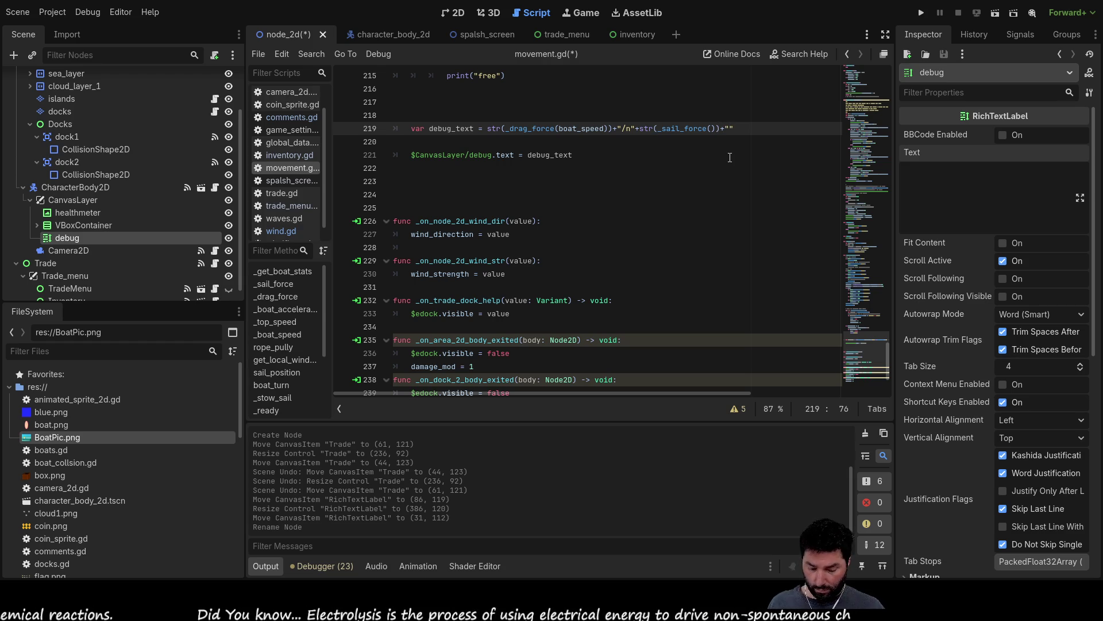
pyautogui.write('/n"+_top_speed()')
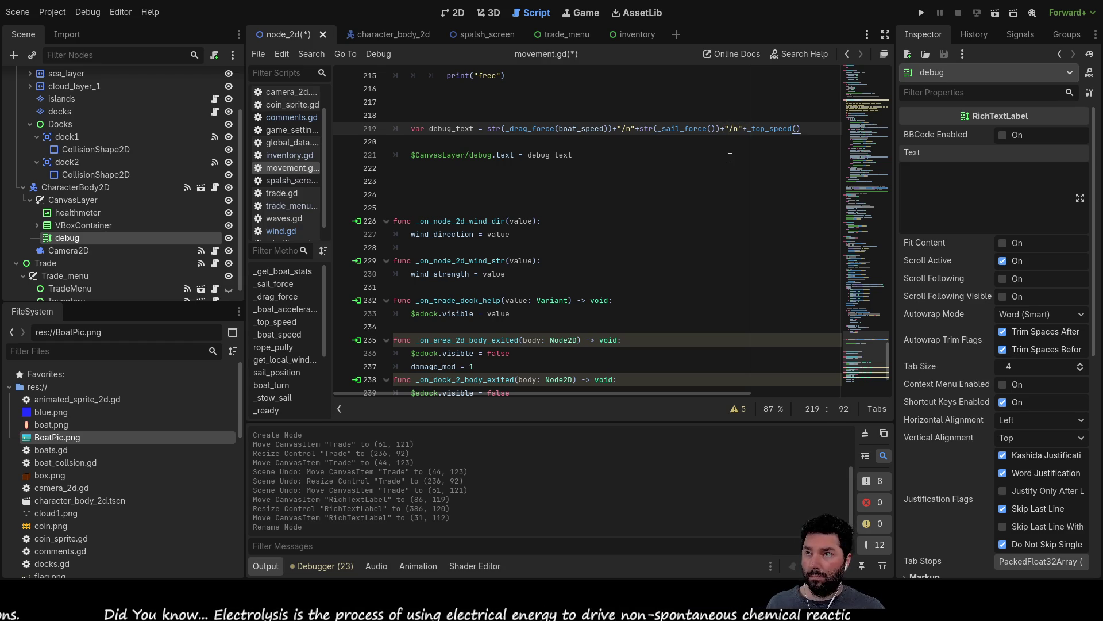
pyautogui.press('Left')
pyautogui.press('Left')
pyautogui.press('Left')
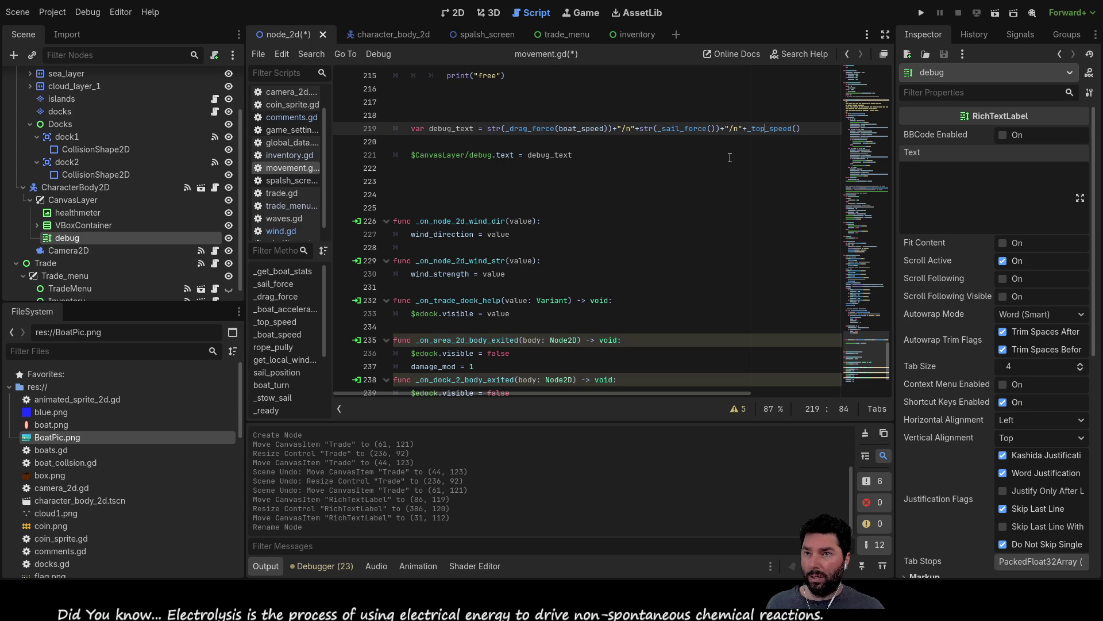
pyautogui.press('Left')
pyautogui.write('str(')
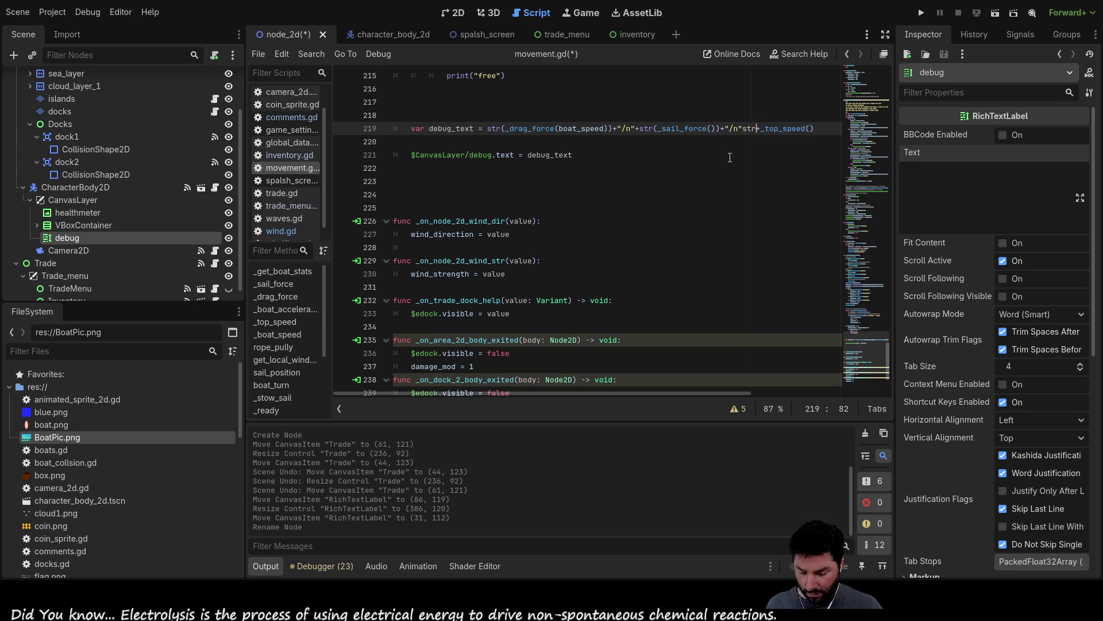
pyautogui.press('Delete')
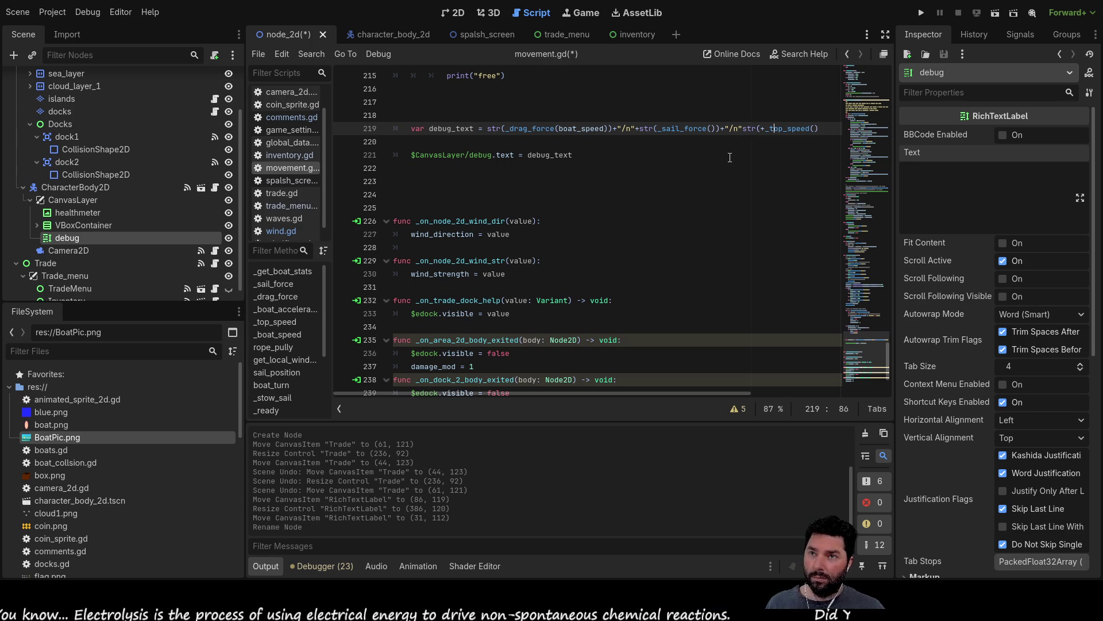
pyautogui.press('End')
pyautogui.write(')')
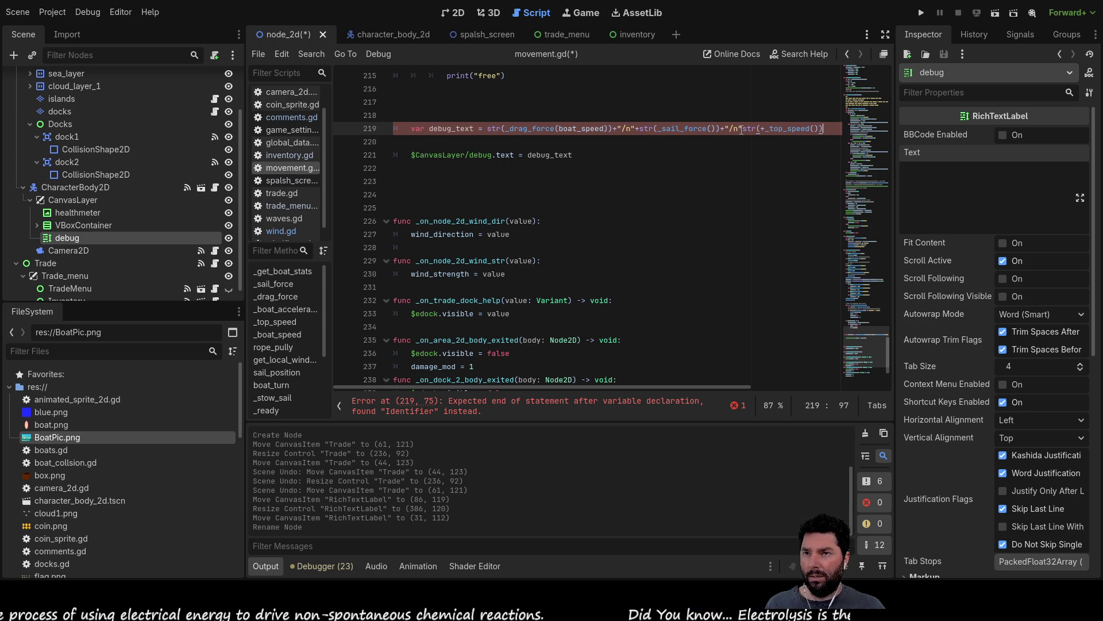
pyautogui.click(763, 129)
pyautogui.press('BackSpace')
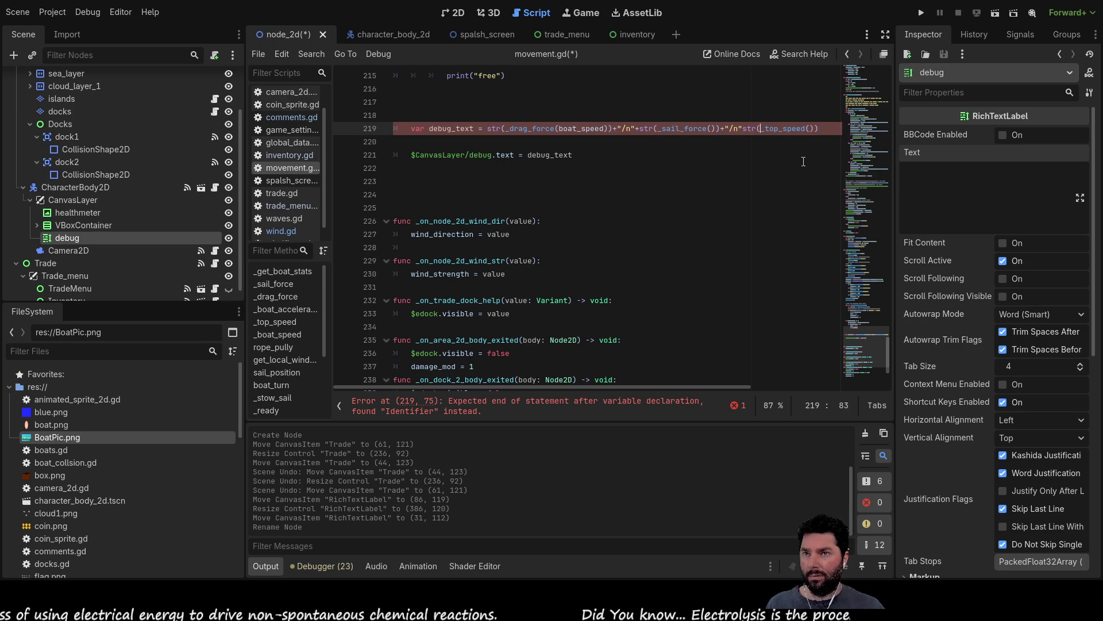
pyautogui.press('Left')
pyautogui.press('Left')
# Step: Restore the plus, run the game, check the 0.0/n0.0/n0.0 debug label, then stop
pyautogui.write('+')
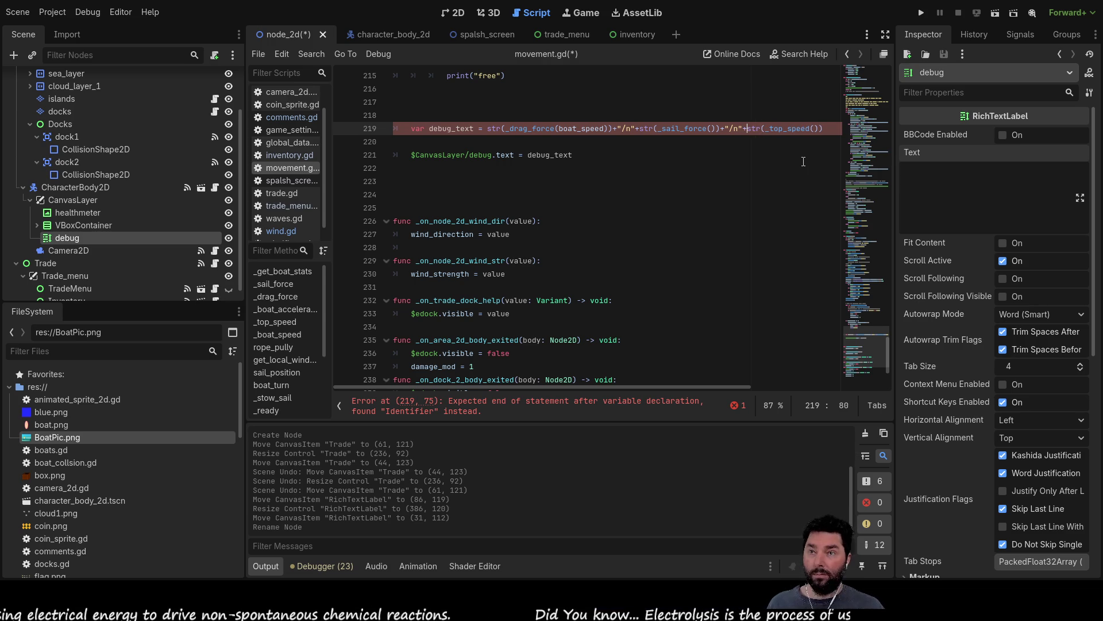
pyautogui.click(920, 16)
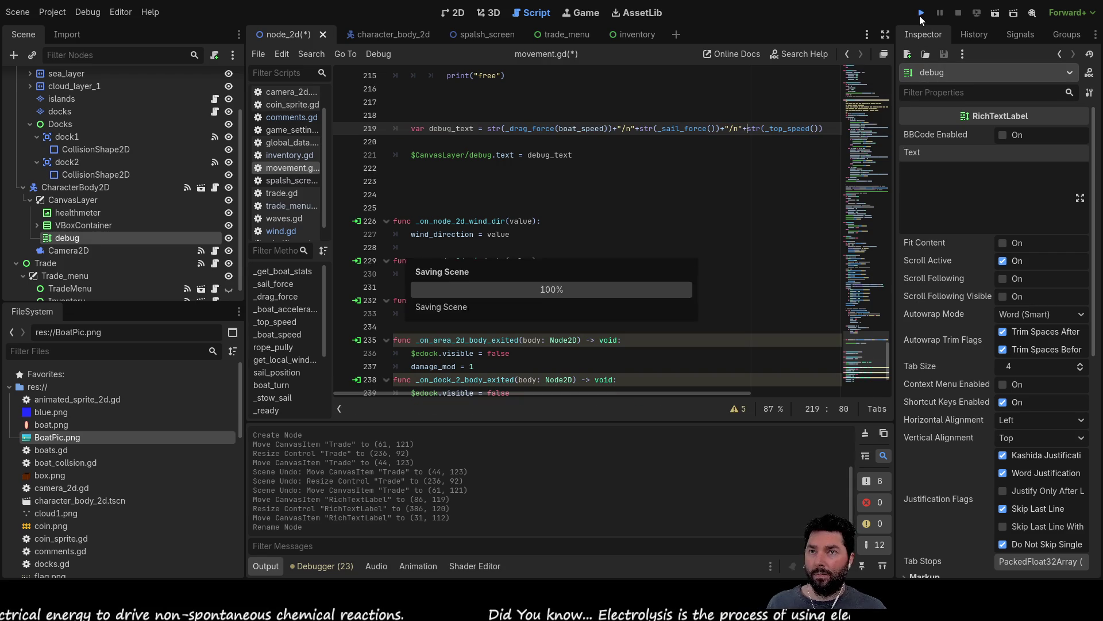
pyautogui.click(402, 91)
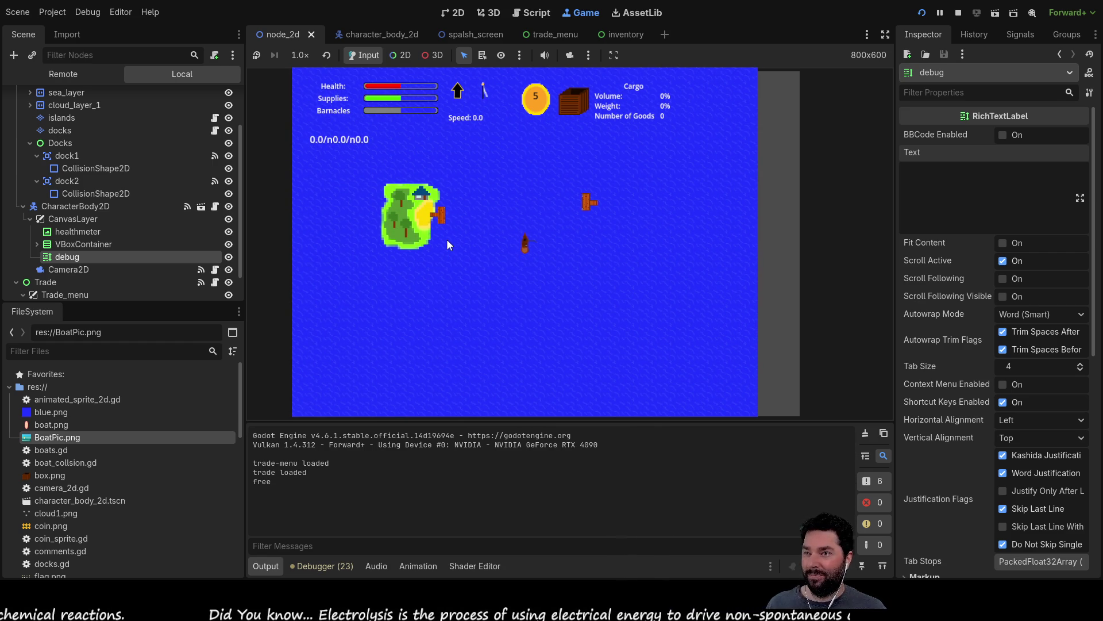
pyautogui.click(958, 12)
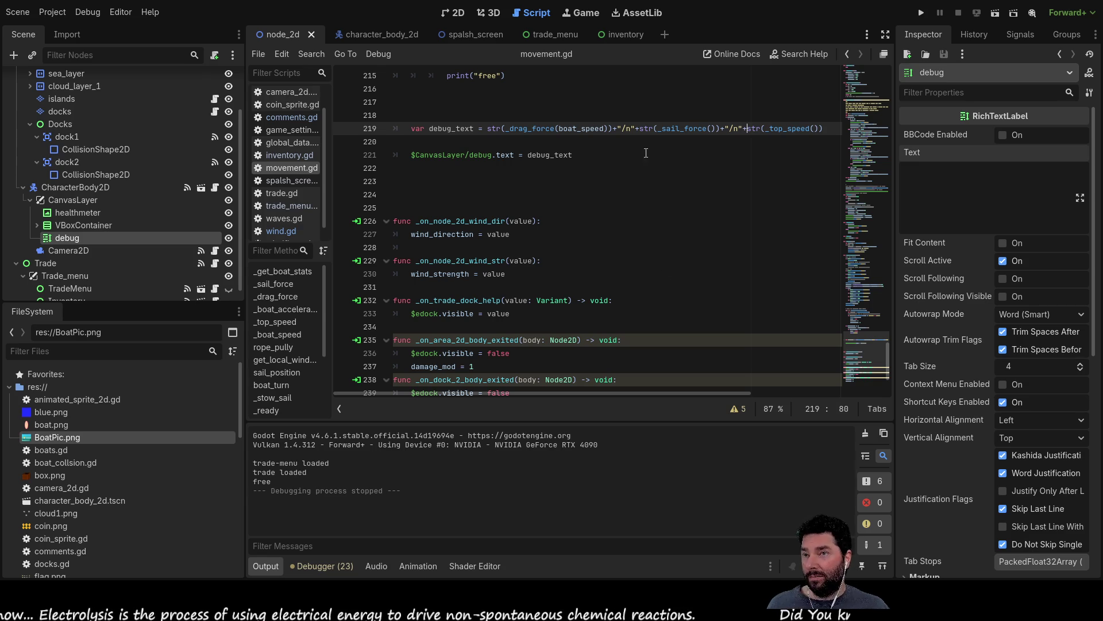
# Step: Strip the quotes from both /n strings on line 219 and rerun the project with F5
pyautogui.press('Left')
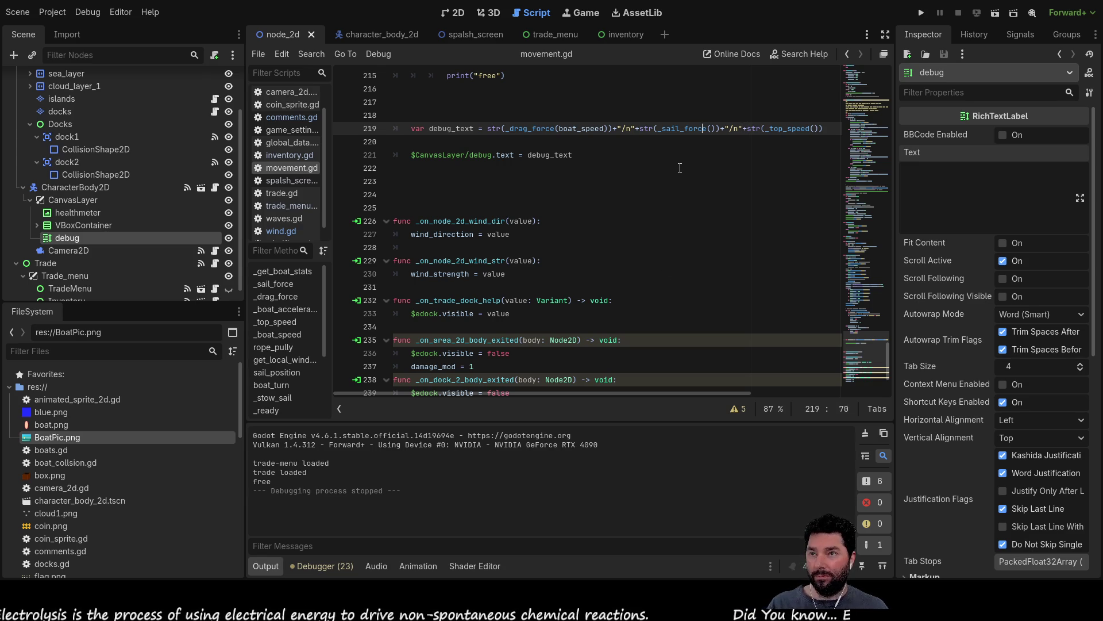
pyautogui.press('Delete')
pyautogui.press('Right')
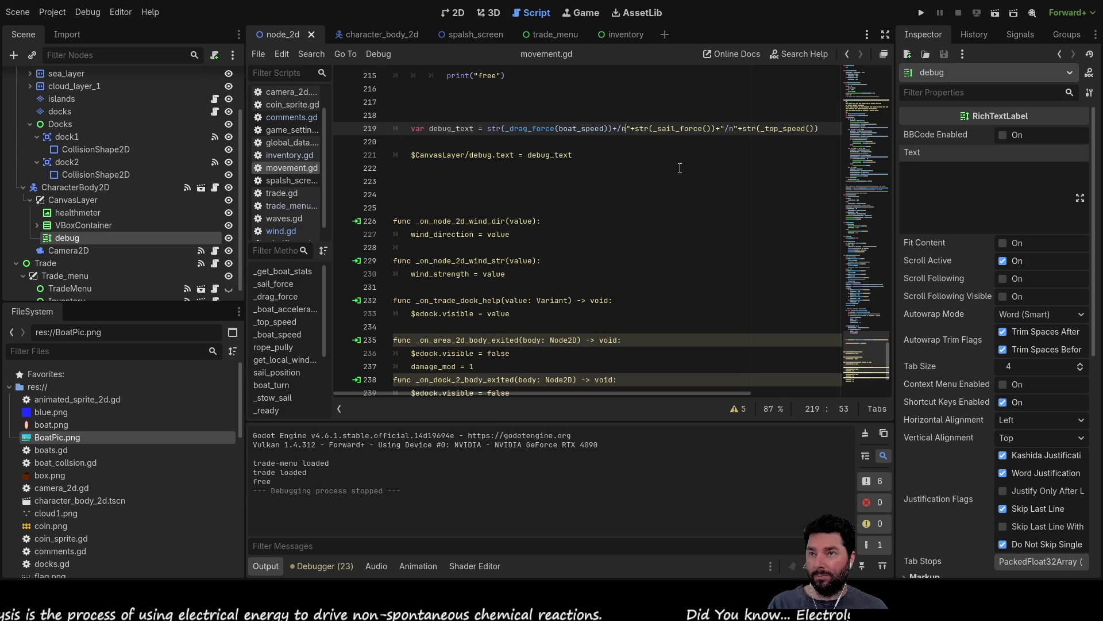
pyautogui.press('Delete')
pyautogui.press('Right')
pyautogui.press('Right')
pyautogui.press('Right')
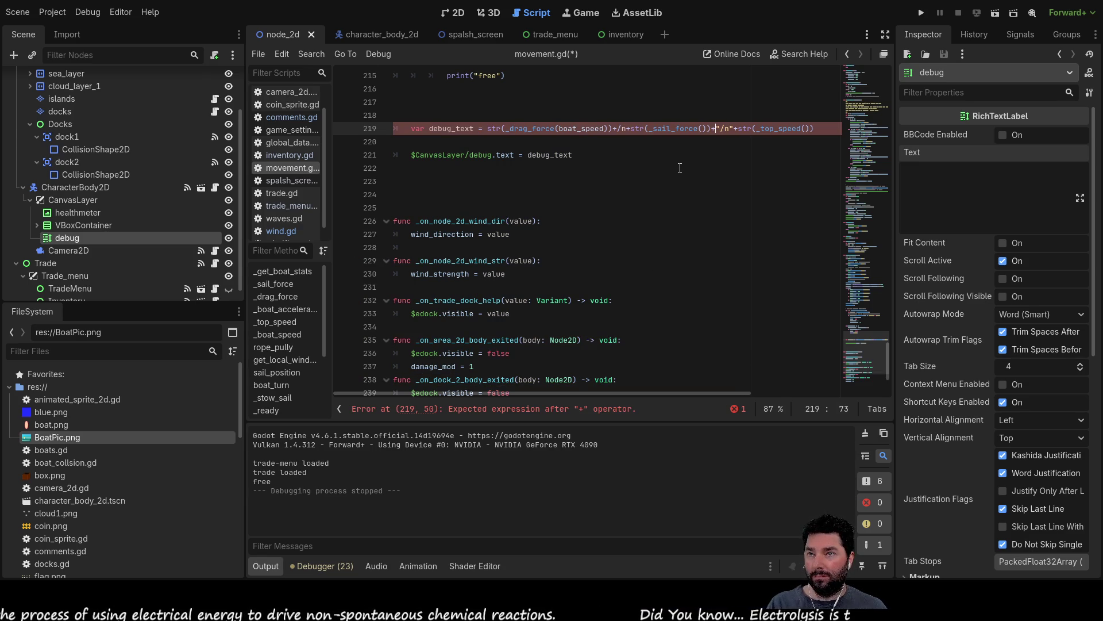
pyautogui.press('Delete')
pyautogui.press('Right')
pyautogui.press('Right')
pyautogui.press('Delete')
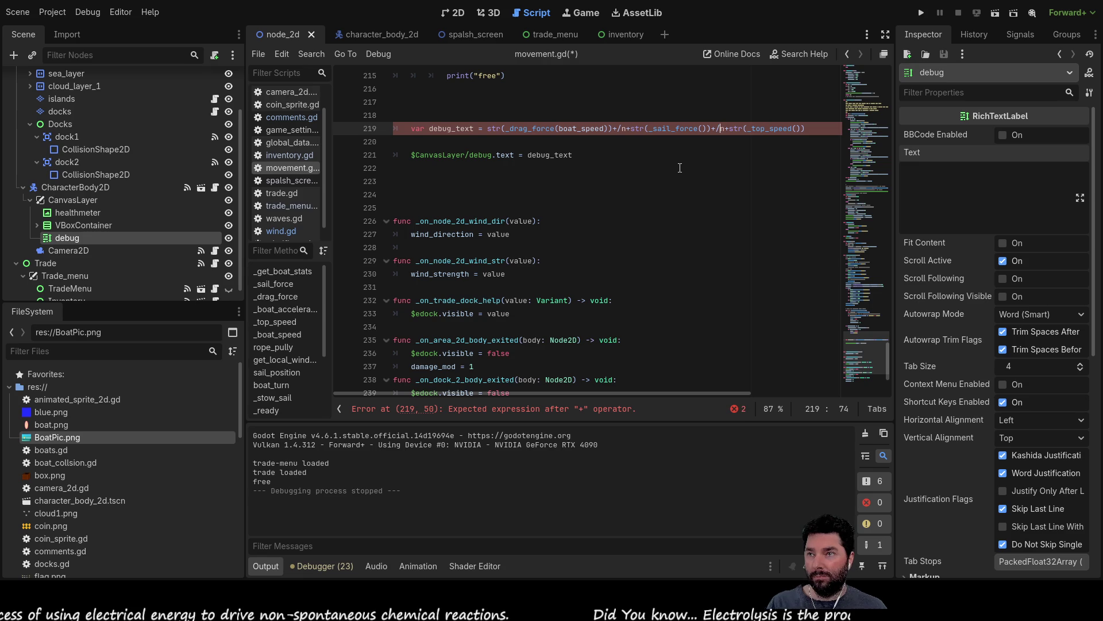
pyautogui.press('Left')
pyautogui.press('Left')
pyautogui.press('Left')
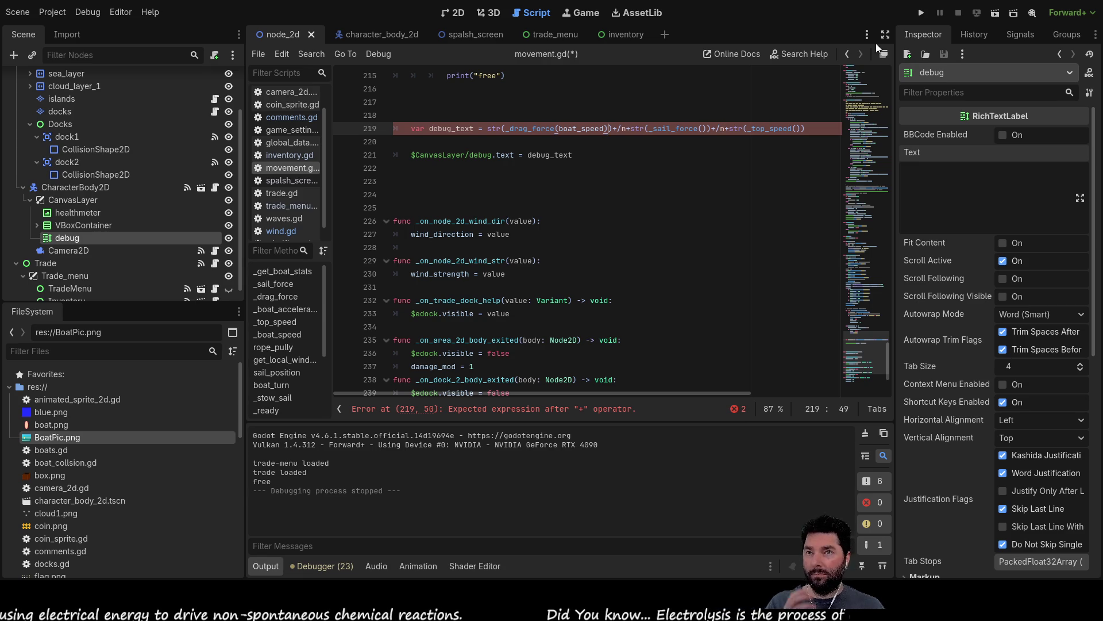
pyautogui.press('F5')
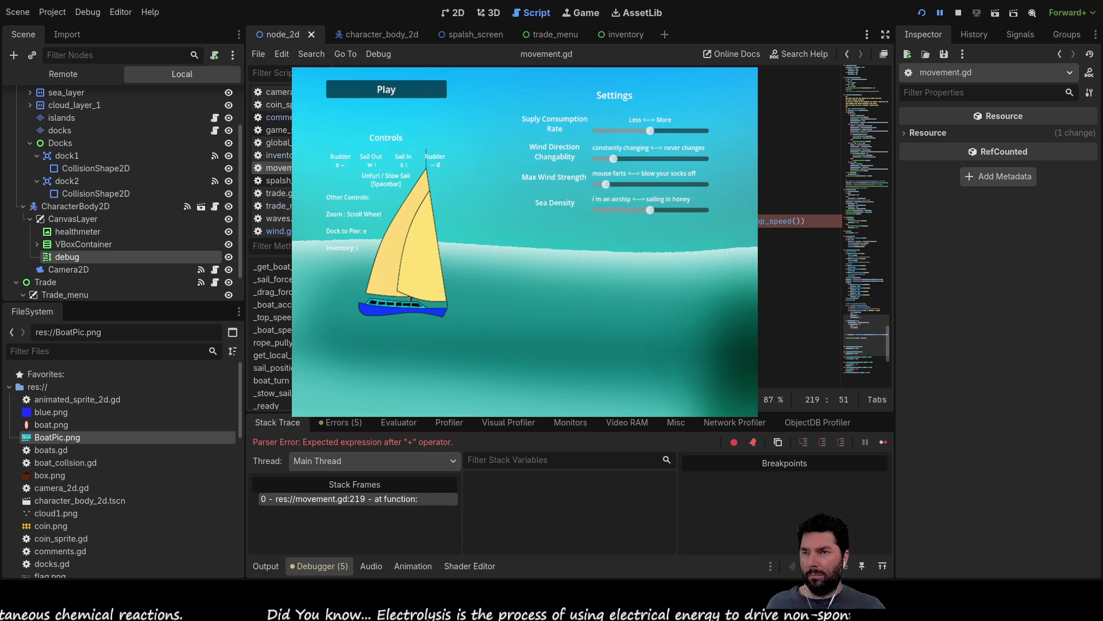
# Step: Add the missing () on line 219, then inspect the Cargo label in the 2D scene
pyautogui.press('BackSpace')
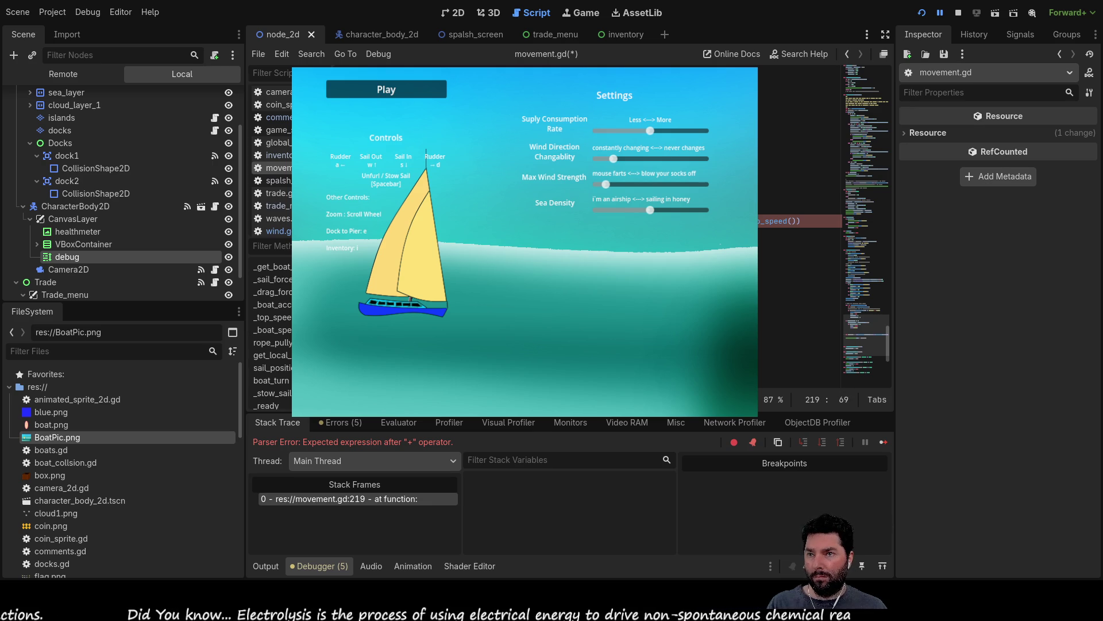
pyautogui.write('()')
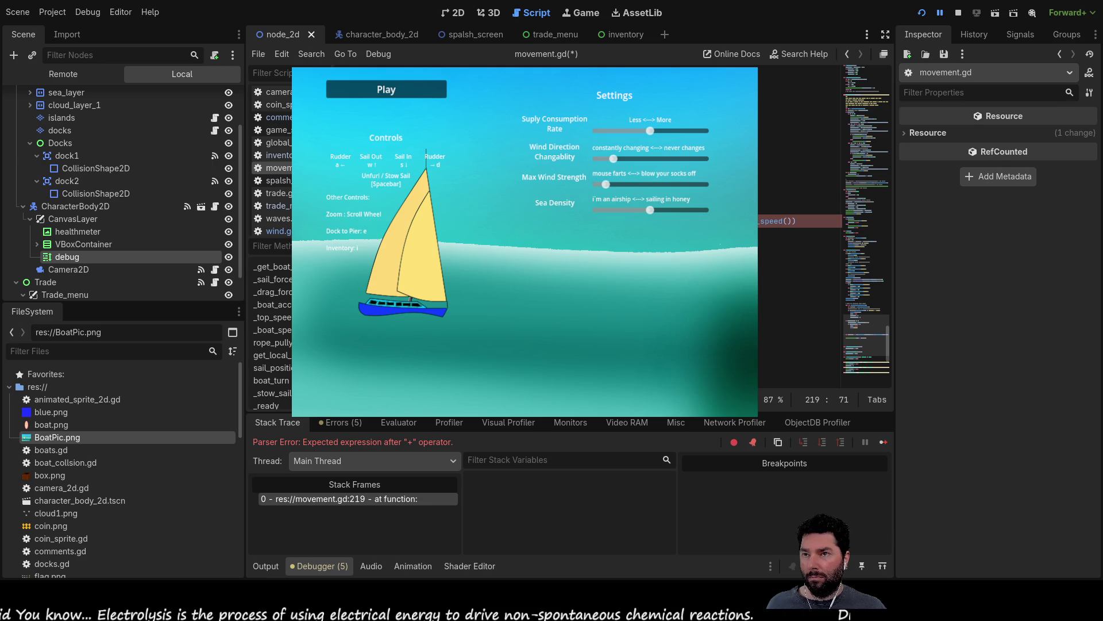
pyautogui.scroll(5, 798, 230)
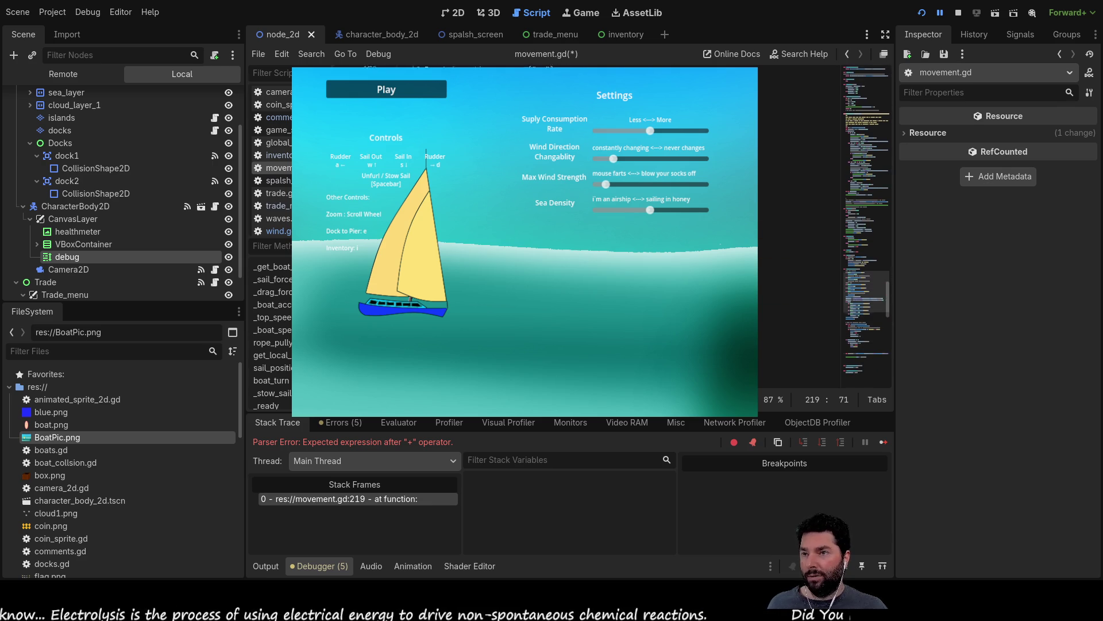
pyautogui.click(447, 15)
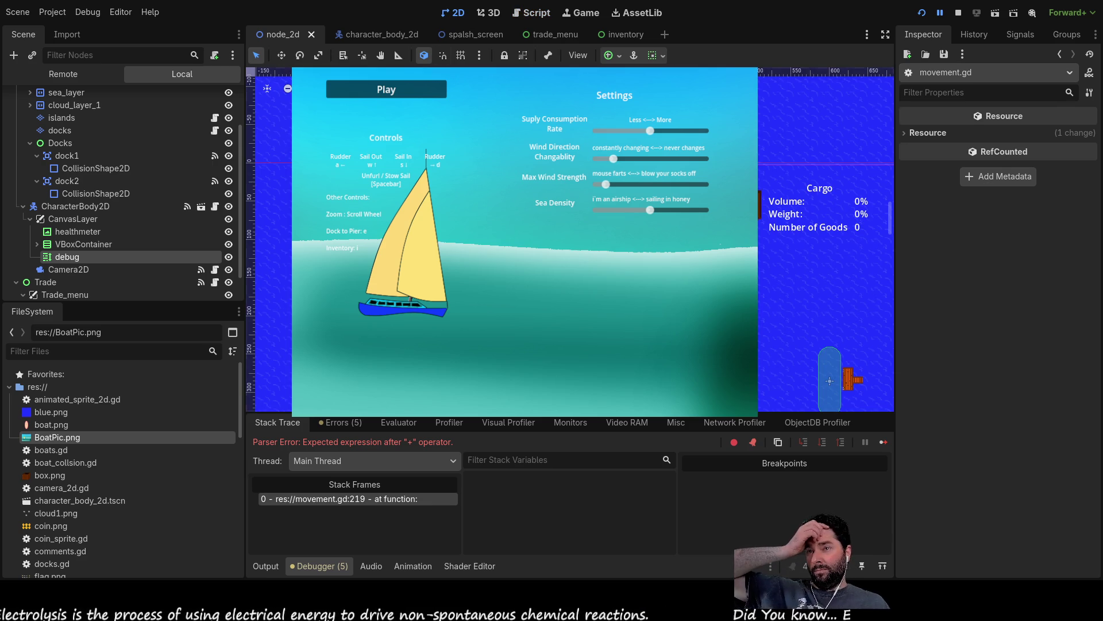
pyautogui.click(818, 206)
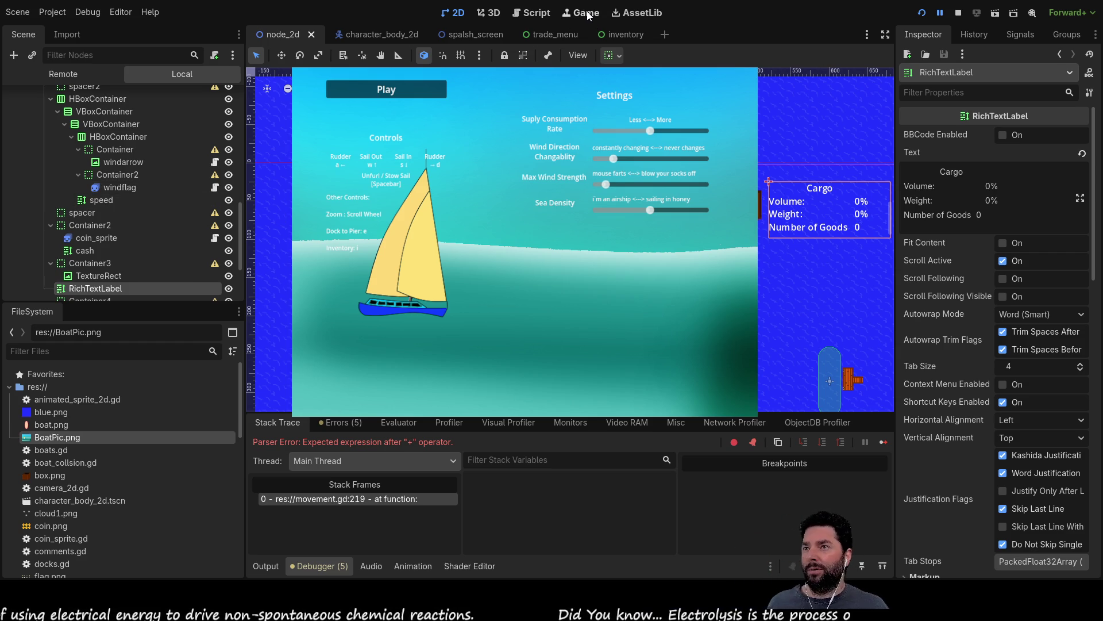
# Step: Review global_data.gd's text-building code, then return to movement.gd
pyautogui.click(529, 12)
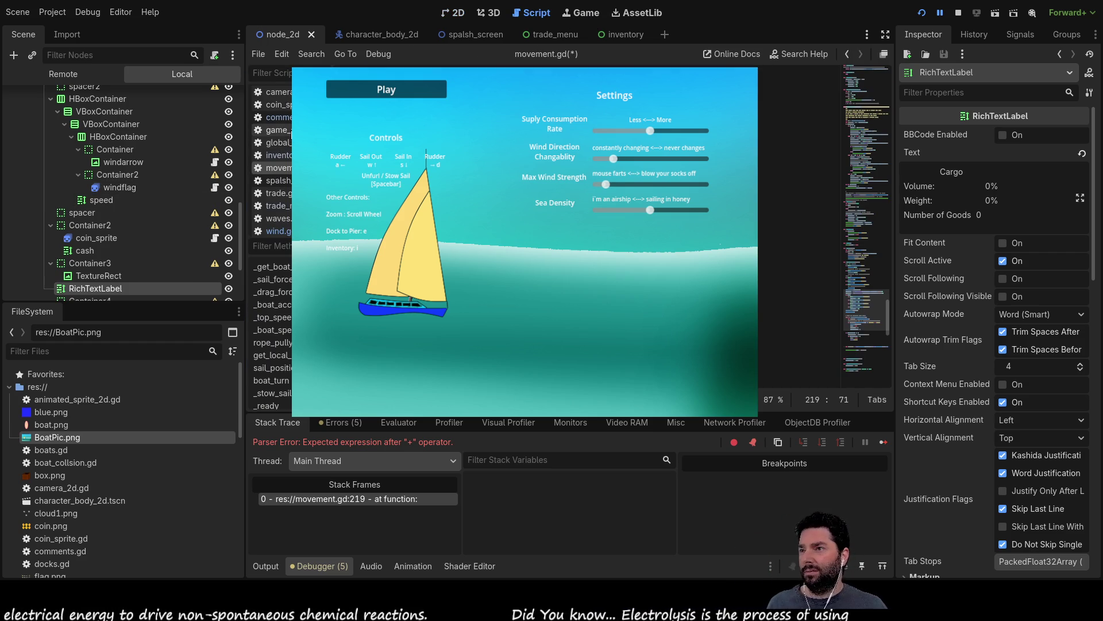
pyautogui.click(288, 143)
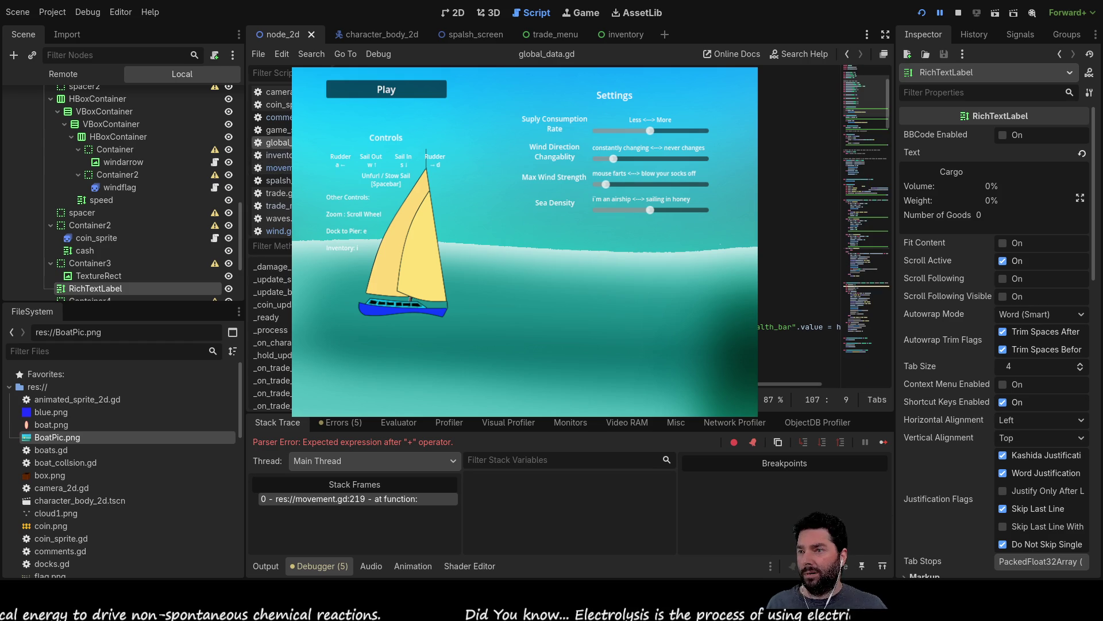
pyautogui.scroll(-10, 799, 230)
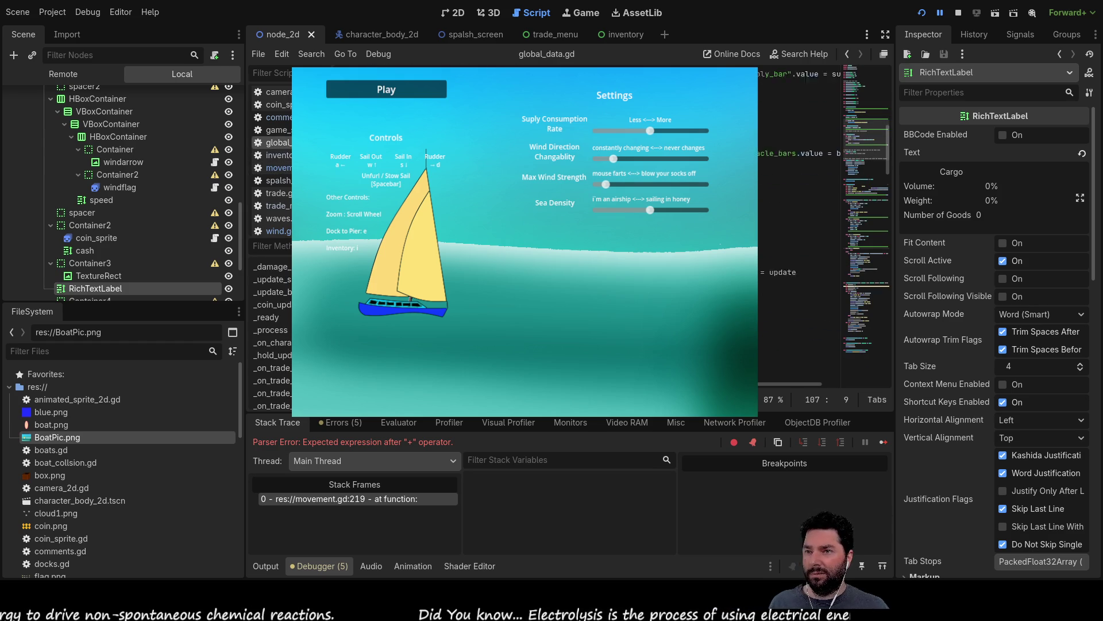
pyautogui.scroll(-5, 798, 230)
pyautogui.scroll(3, 798, 230)
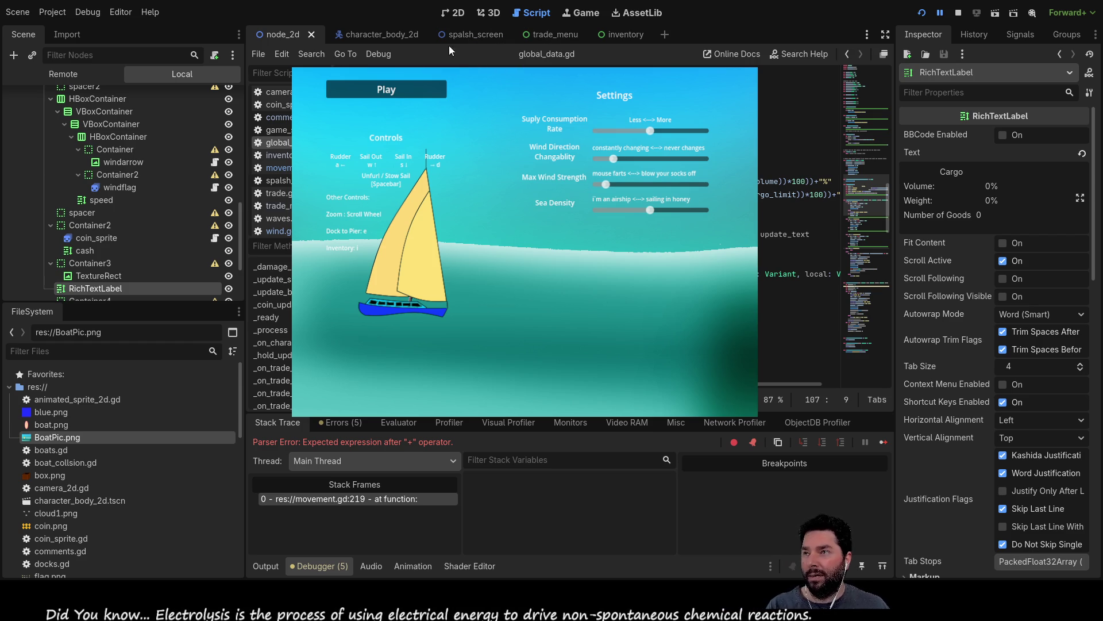
pyautogui.click(276, 168)
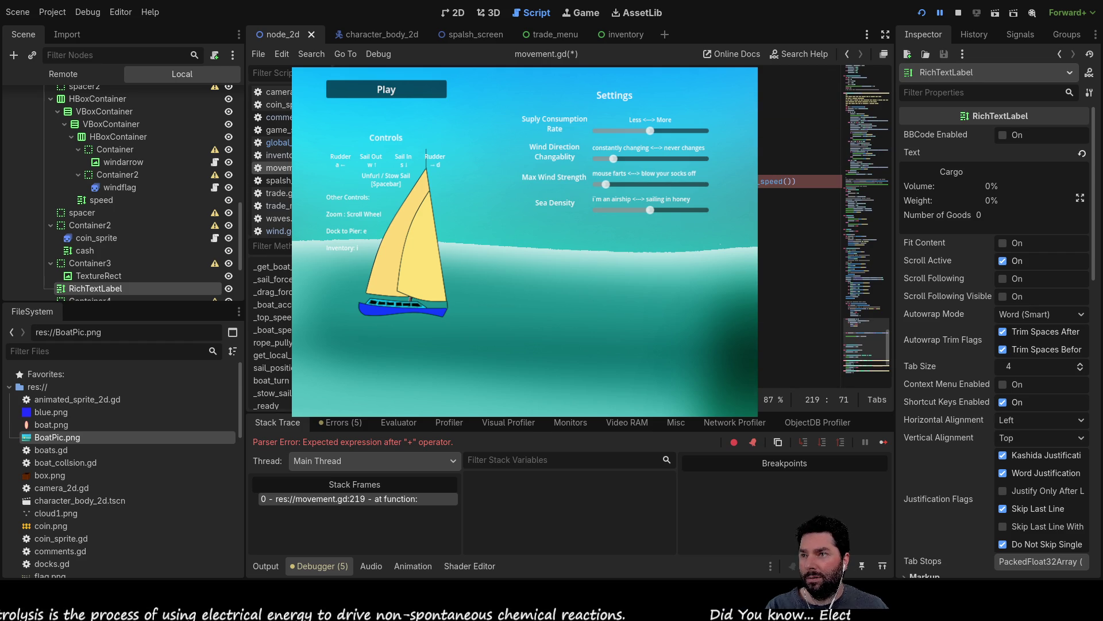
# Step: Check lines 217–228, delete faulty characters on line 217 and enlarge the code font
pyautogui.click(799, 155)
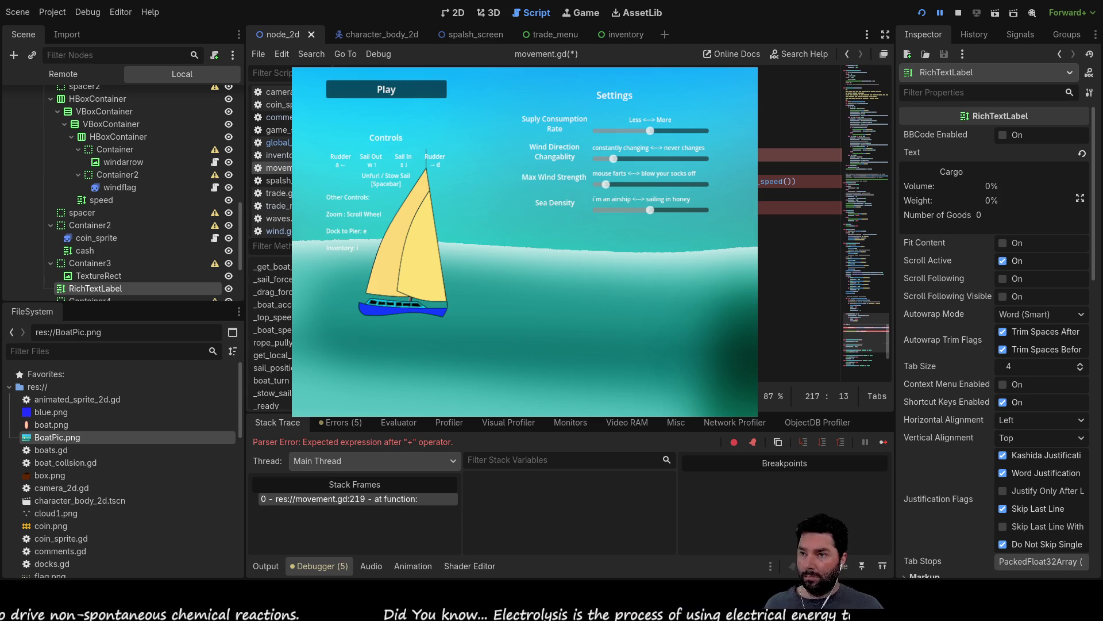
pyautogui.click(799, 300)
pyautogui.click(798, 155)
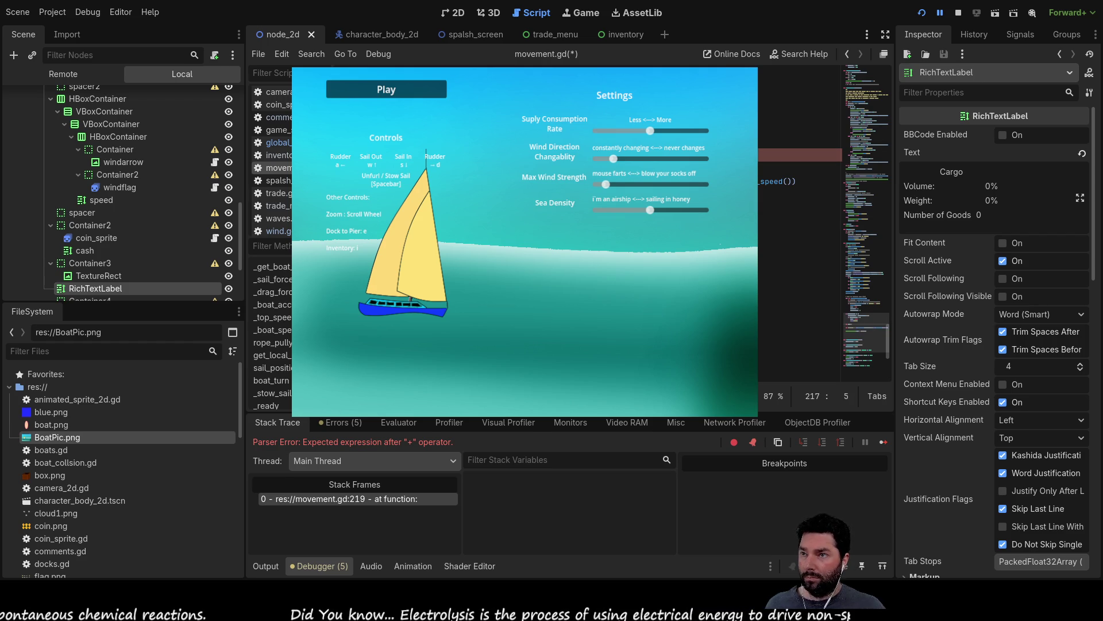
pyautogui.click(799, 181)
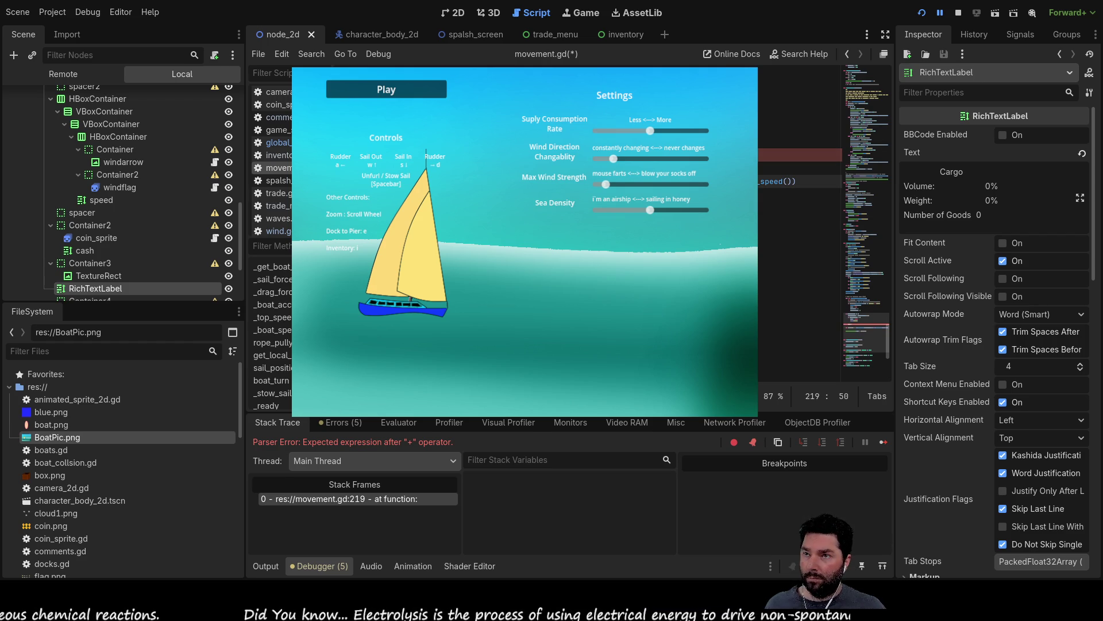
pyautogui.press('Up')
pyautogui.press('Up')
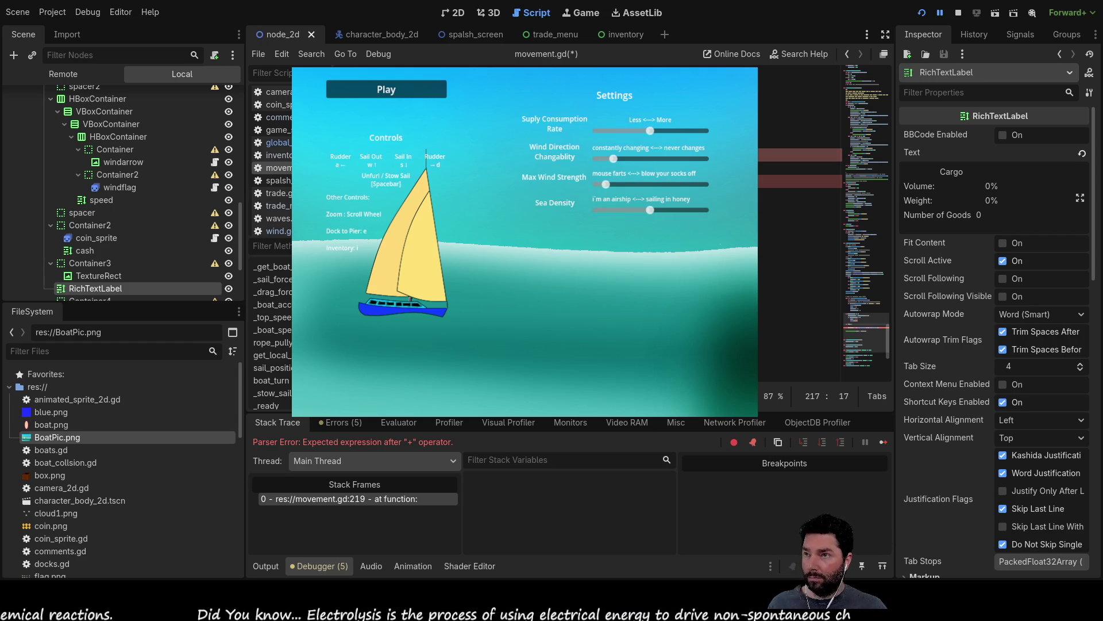
pyautogui.press('BackSpace')
pyautogui.press('BackSpace')
pyautogui.press('BackSpace')
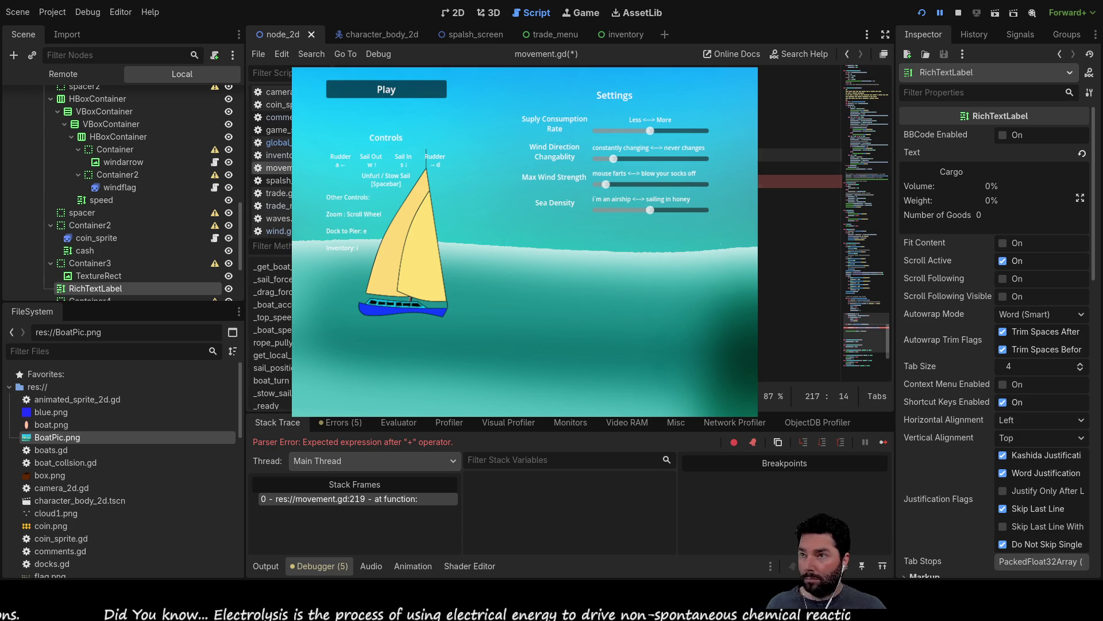
pyautogui.click(718, 181)
pyautogui.press('Right')
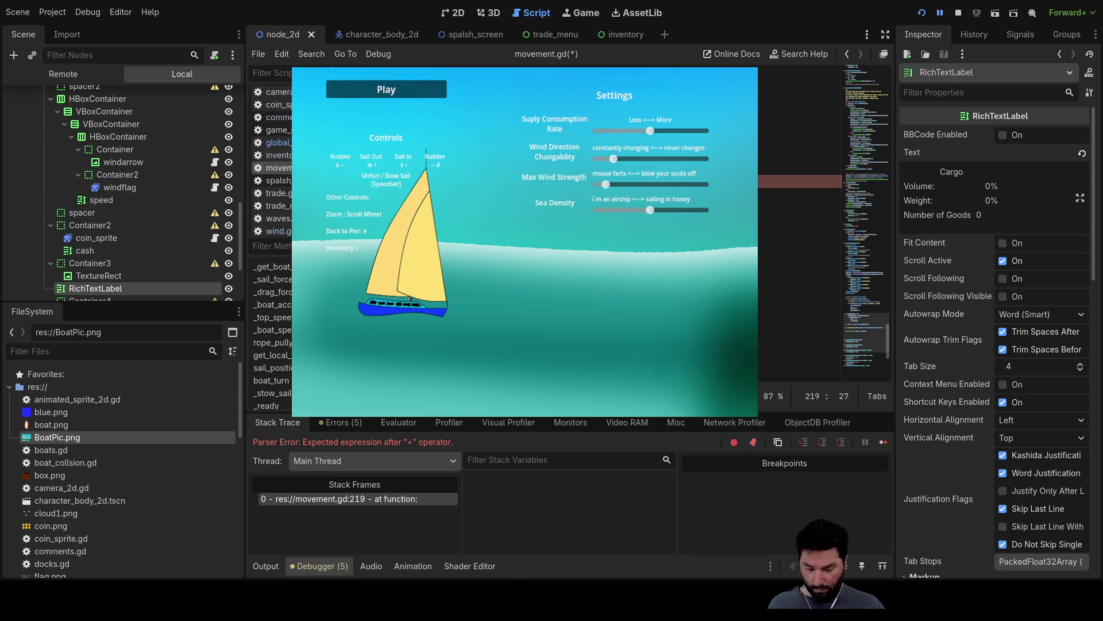
pyautogui.hotkey('ctrl', '=')
pyautogui.press('Right')
pyautogui.press('Right')
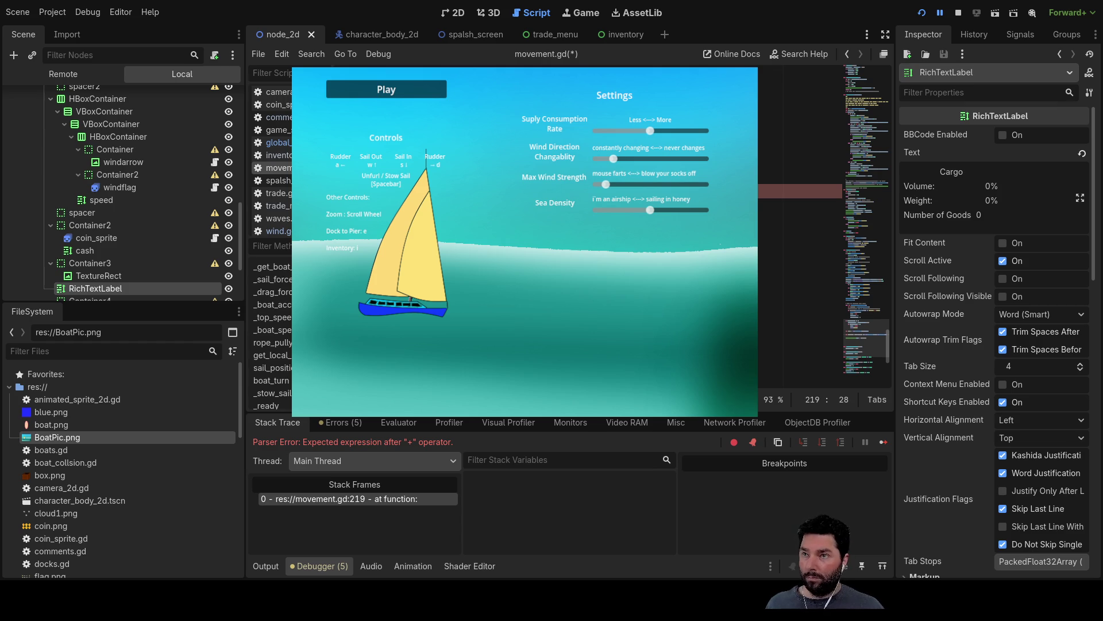
pyautogui.press('Up')
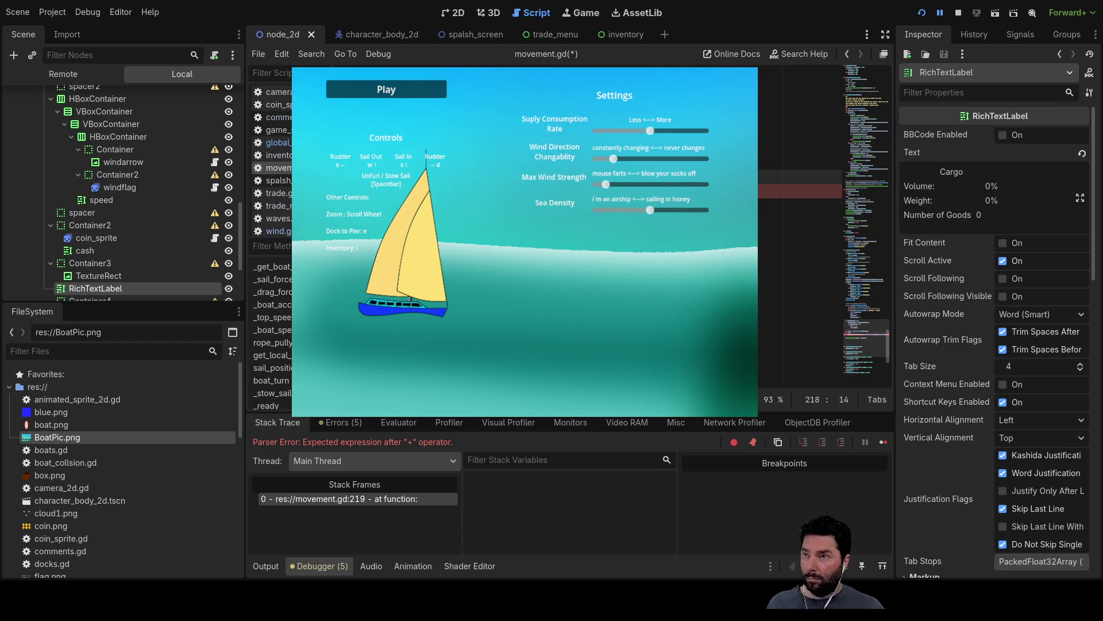
# Step: Split the debug_text concatenation onto line 220 and fix the + operators
pyautogui.press('Return')
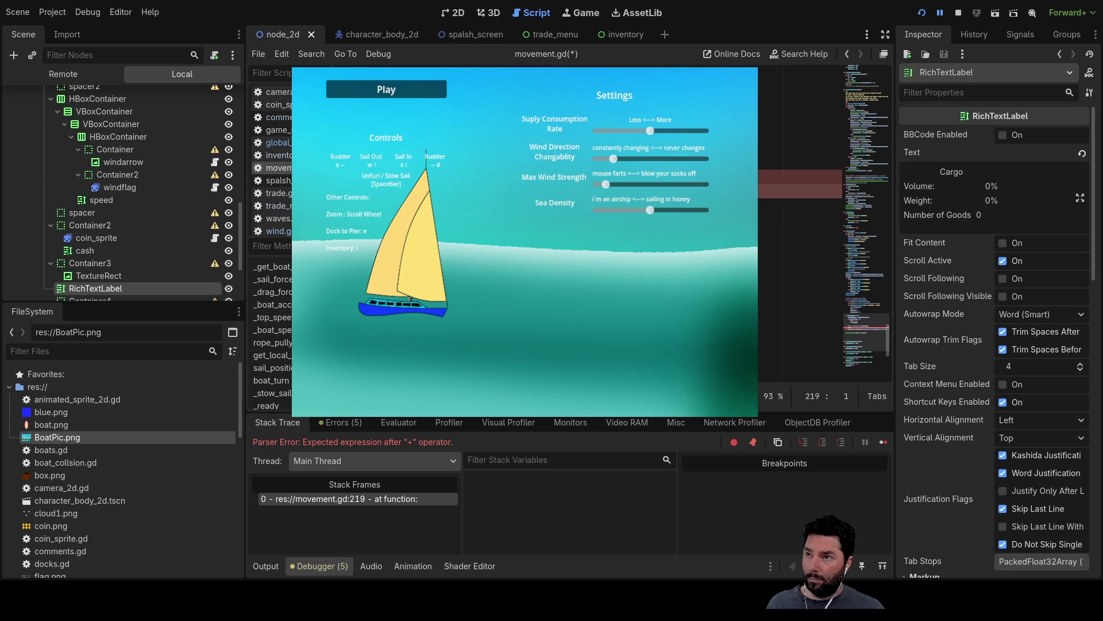
pyautogui.press('End')
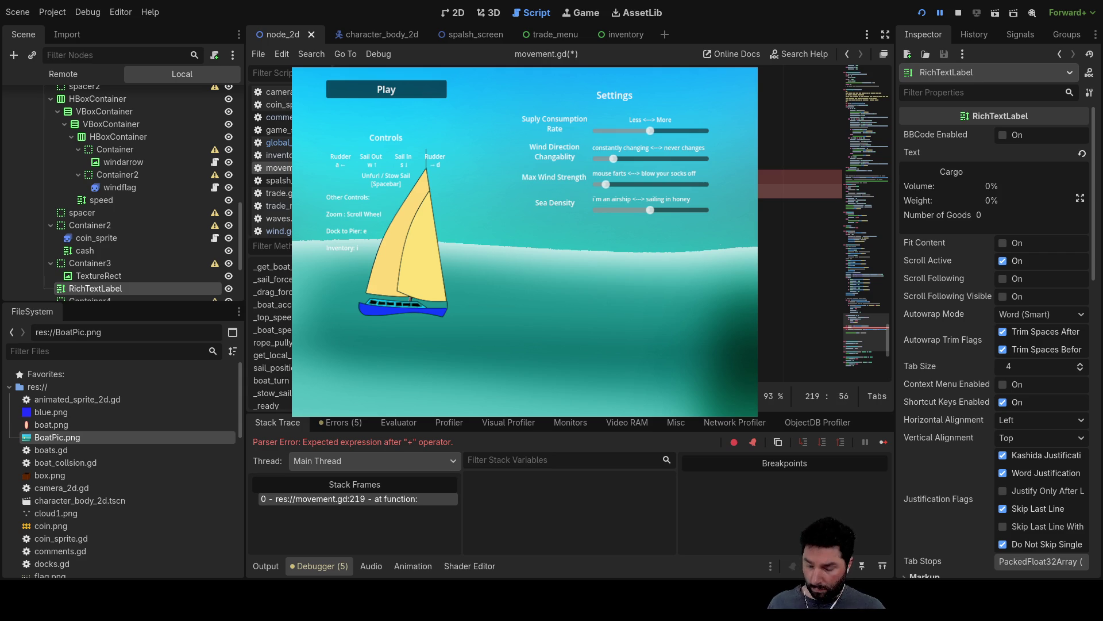
pyautogui.press('Home')
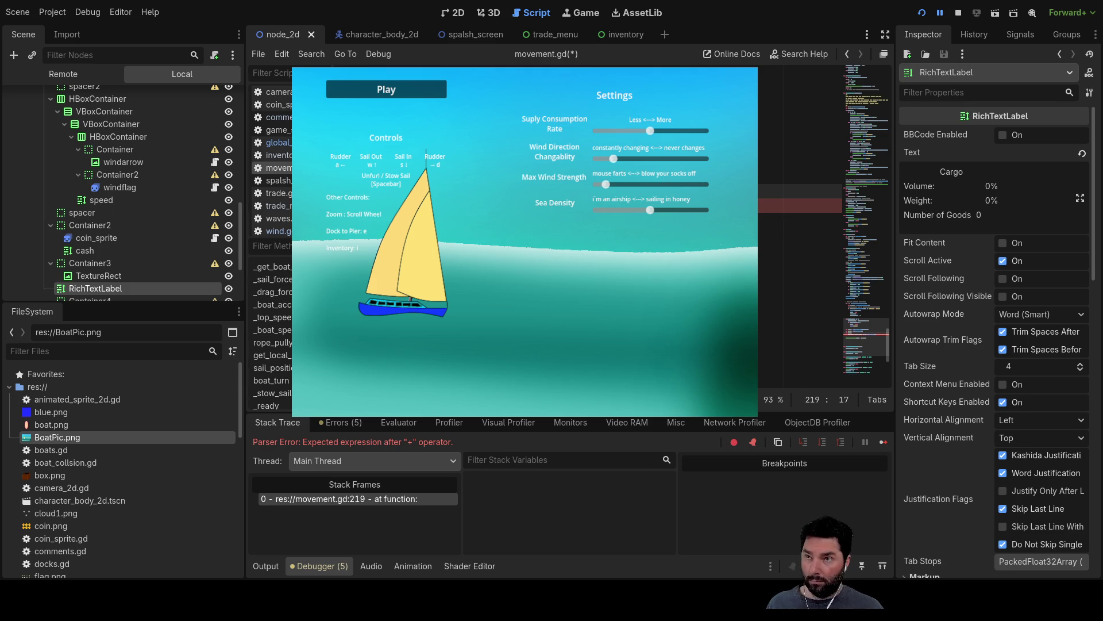
pyautogui.press('Down')
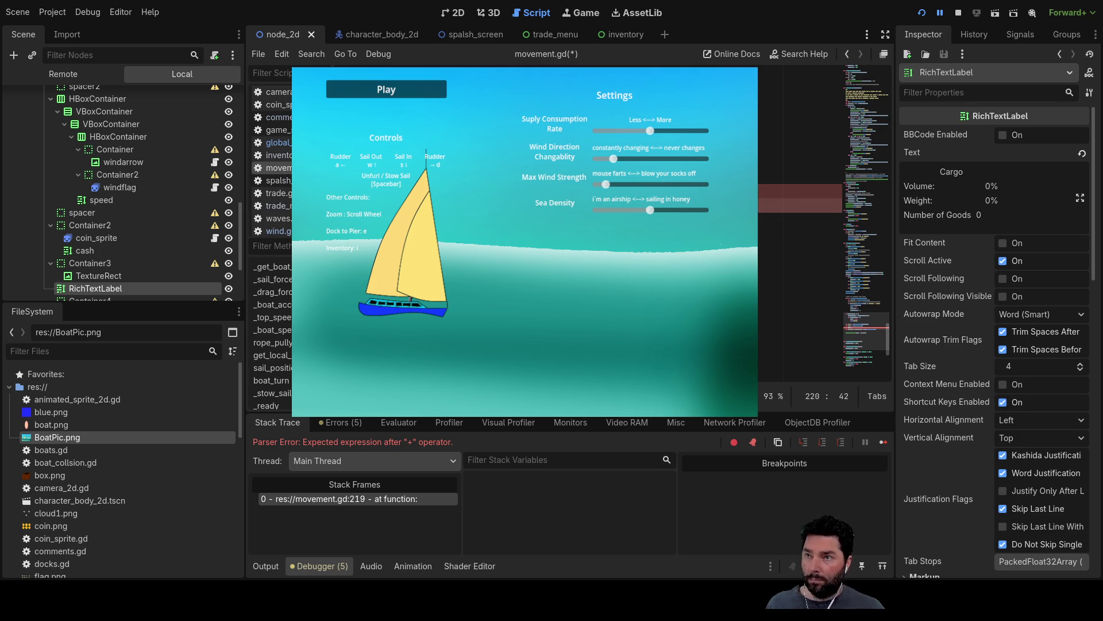
pyautogui.press('Left')
pyautogui.press('Left')
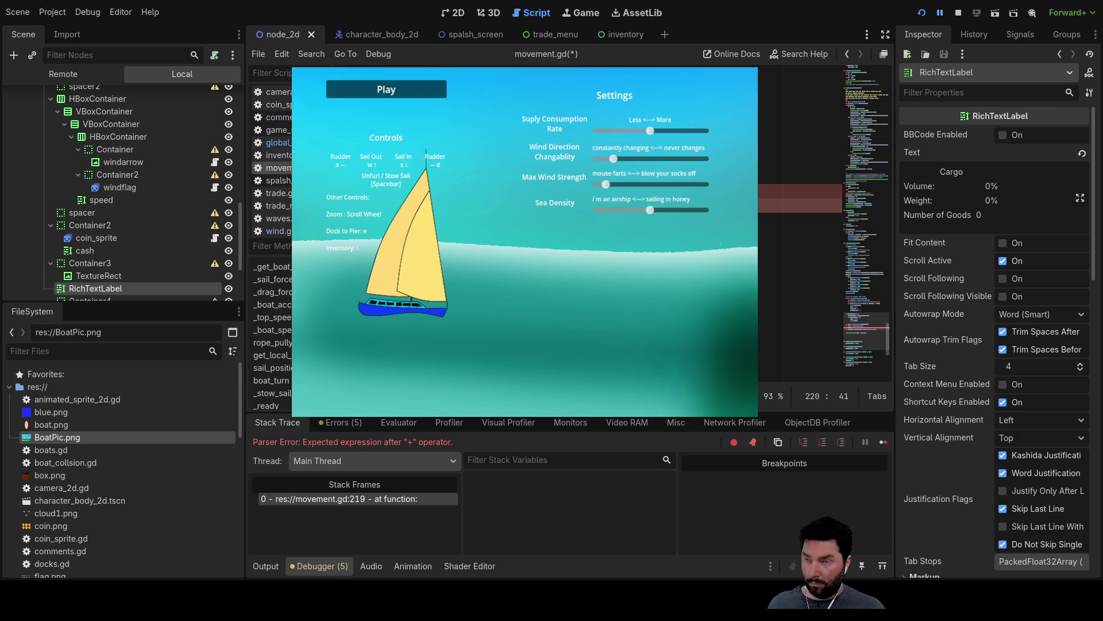
pyautogui.press('Up')
pyautogui.hotkey('ctrl', 'v')
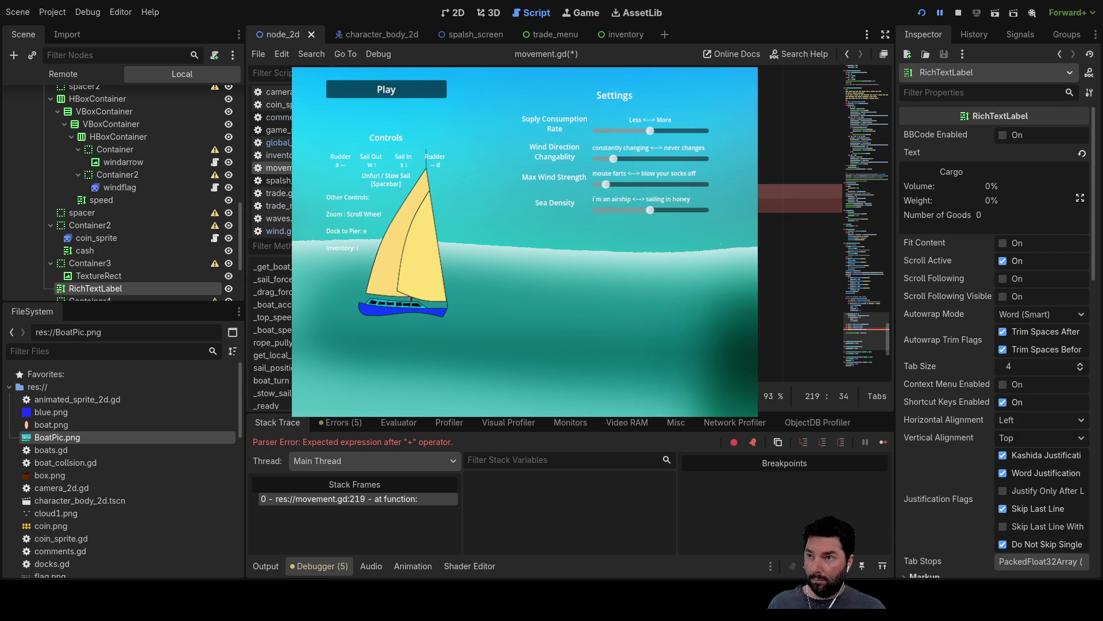
pyautogui.press('Down')
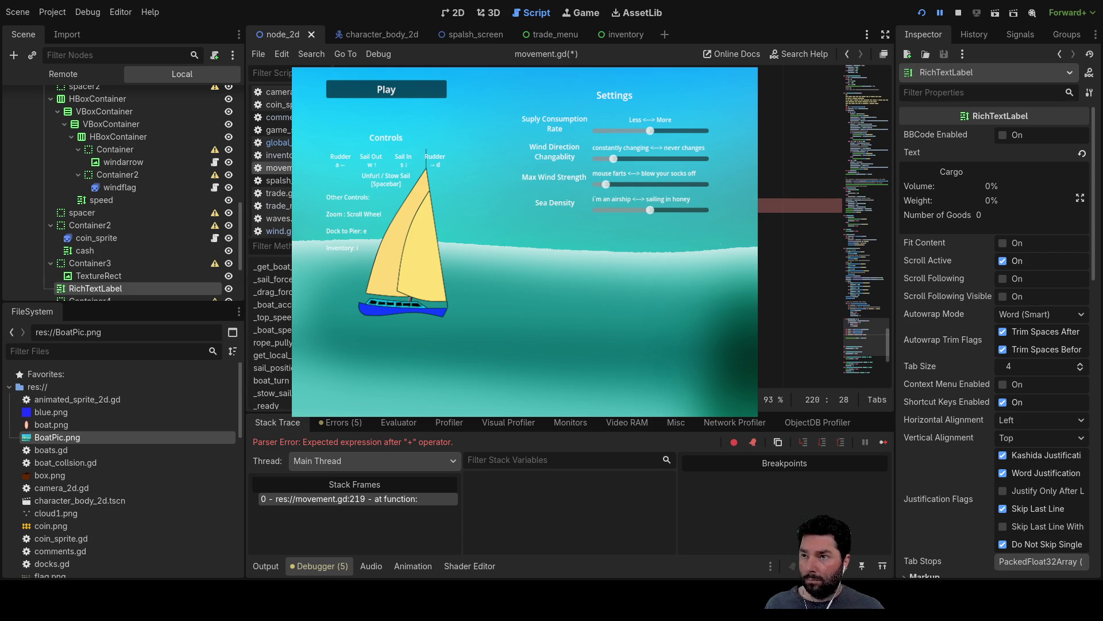
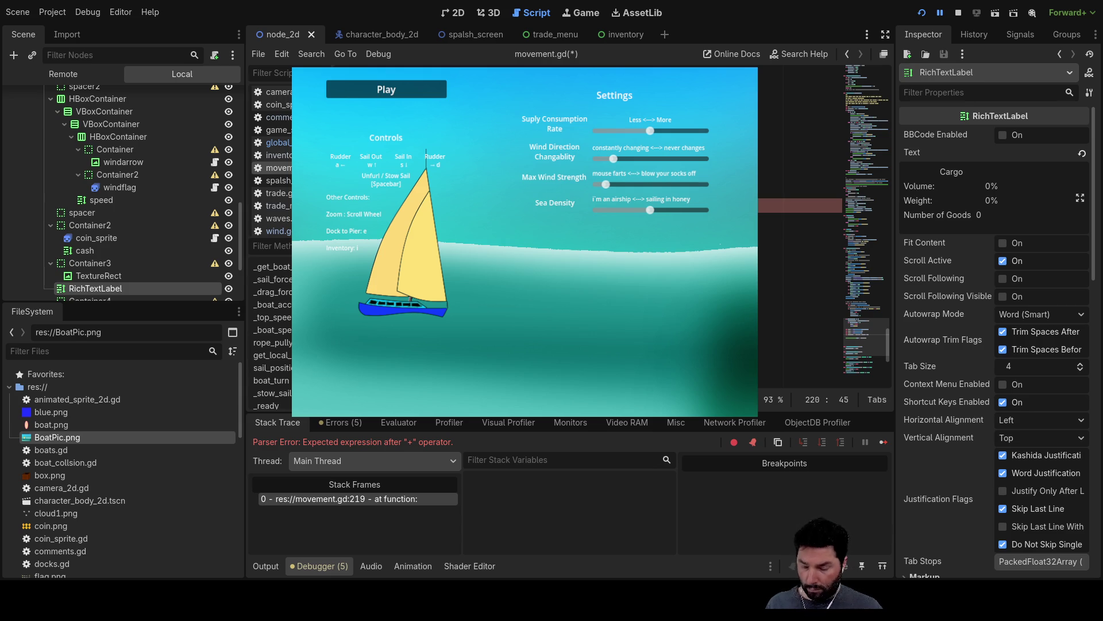
# Step: Review movement.gd lines 219–220 against global_data.gd, then stop the running game
pyautogui.click(799, 191)
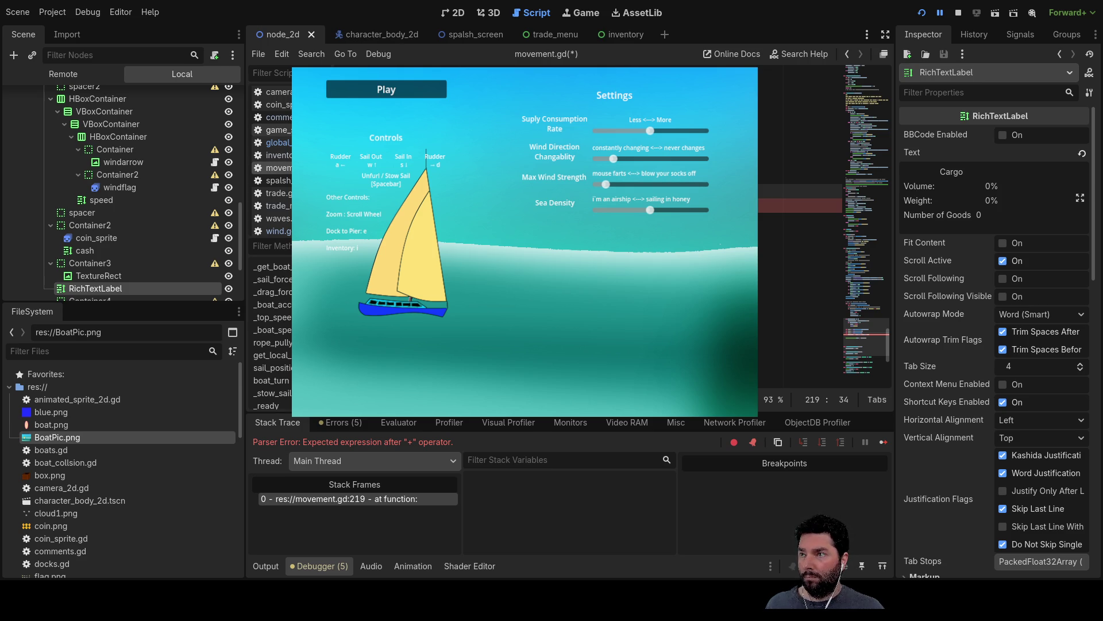
pyautogui.click(278, 142)
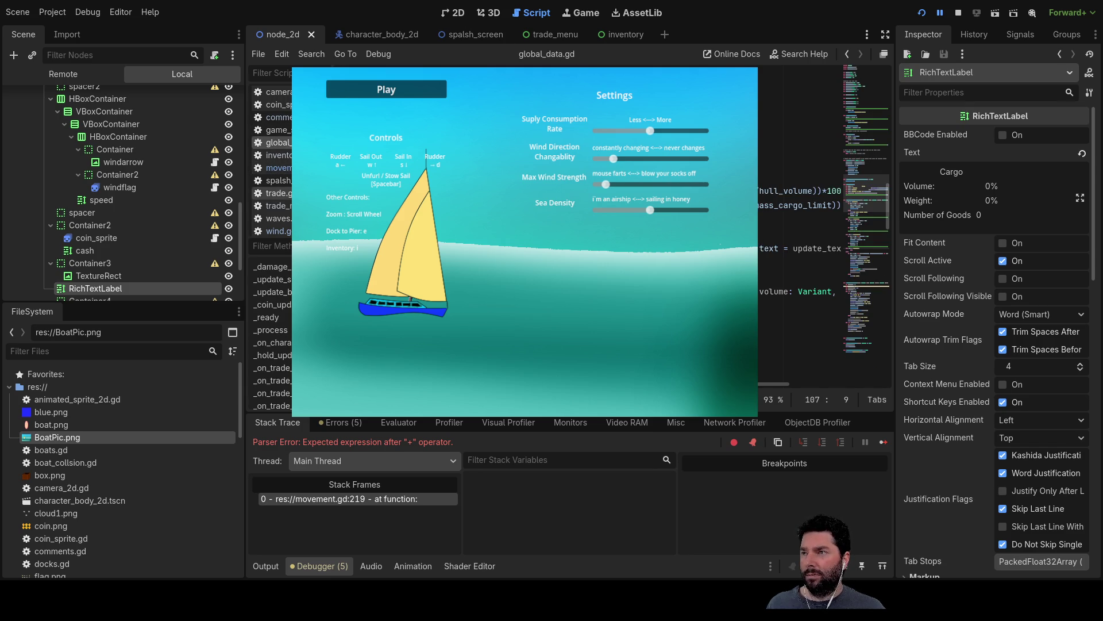
pyautogui.click(278, 168)
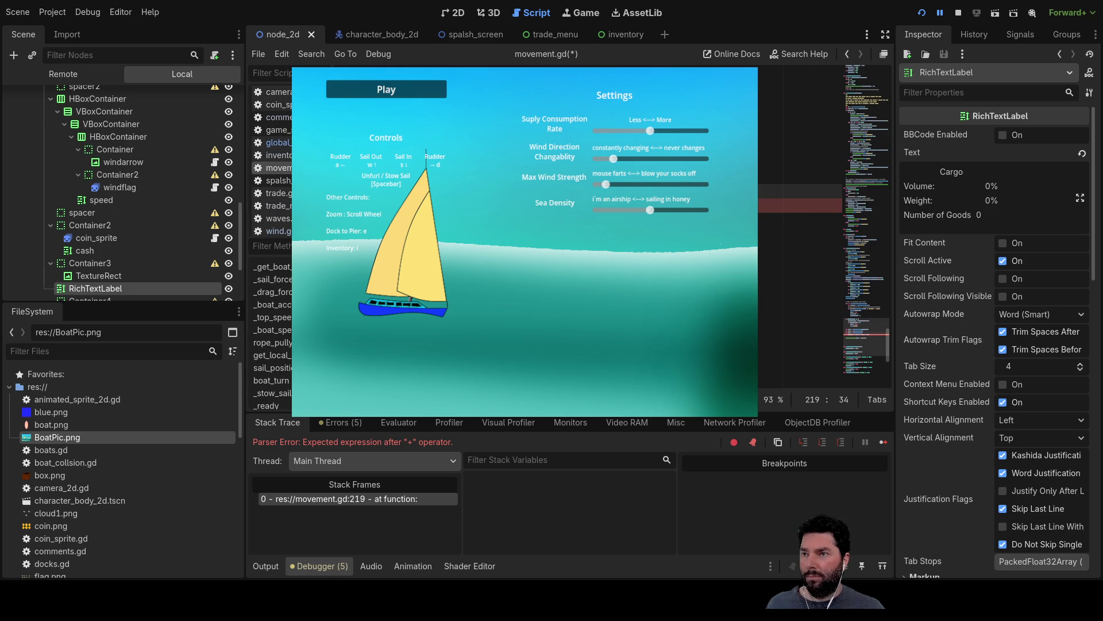
pyautogui.press('Down')
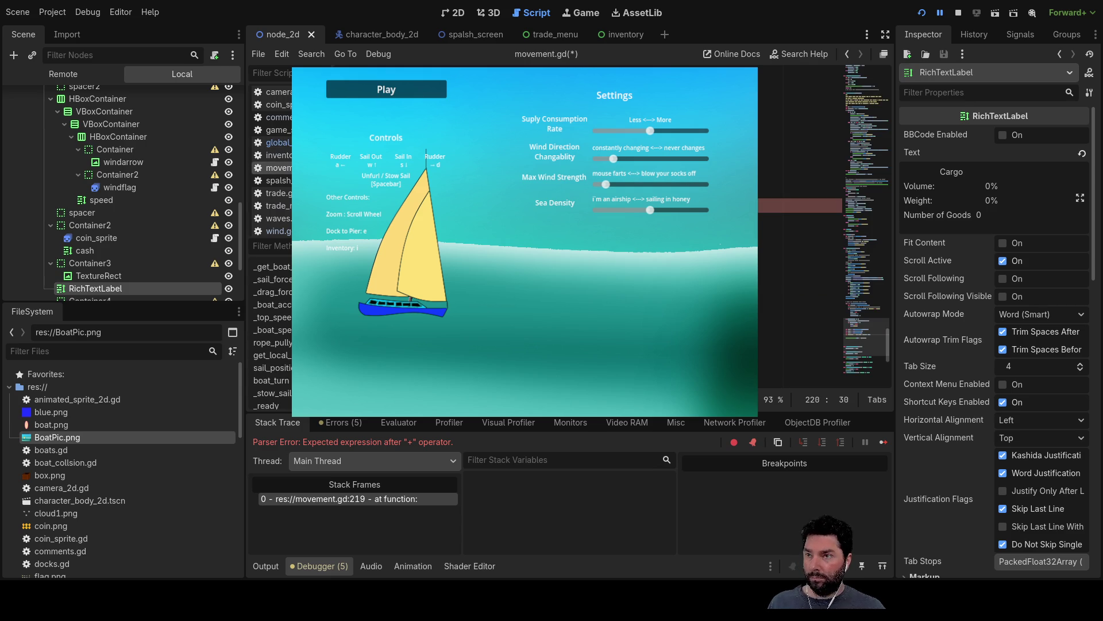
pyautogui.press('Left')
pyautogui.press('Left')
pyautogui.press('Left')
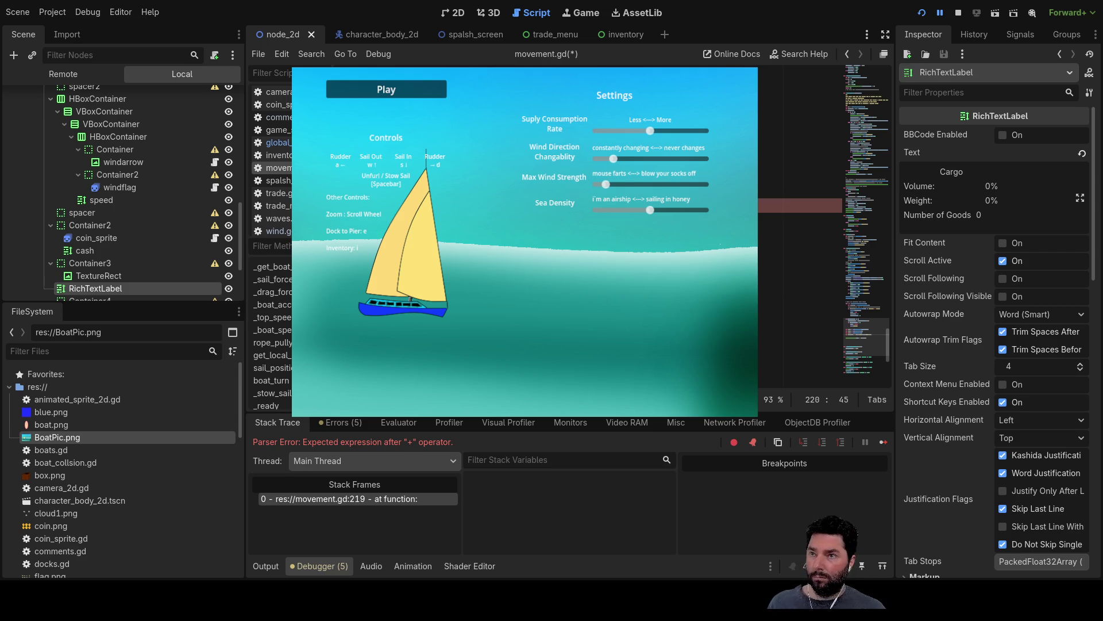
pyautogui.press('Up')
pyautogui.press('Up')
pyautogui.press('Down')
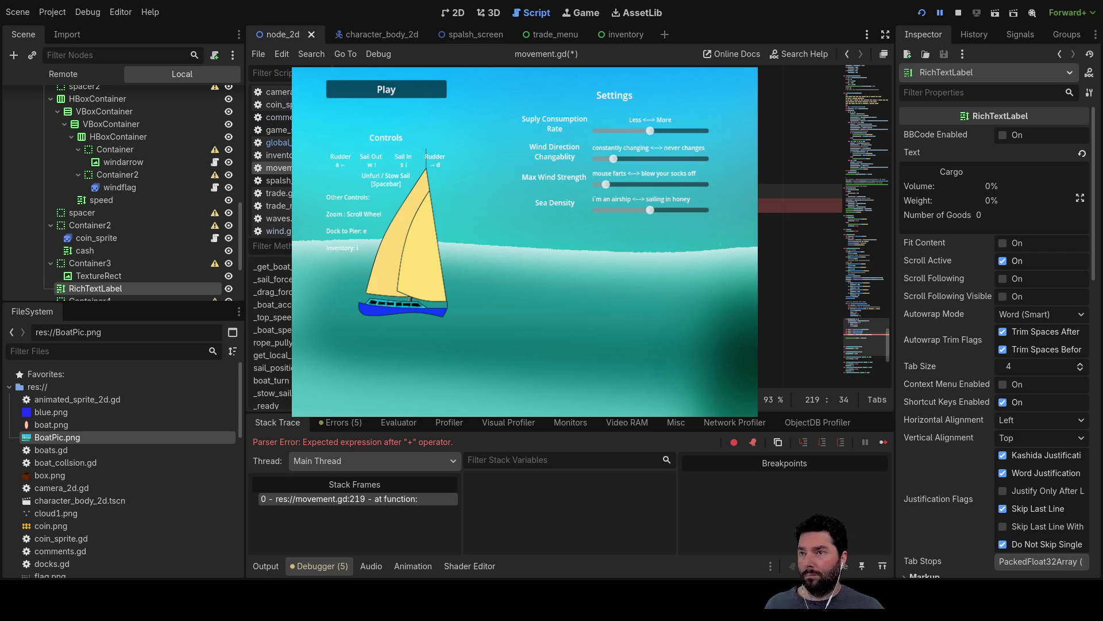
pyautogui.click(952, 14)
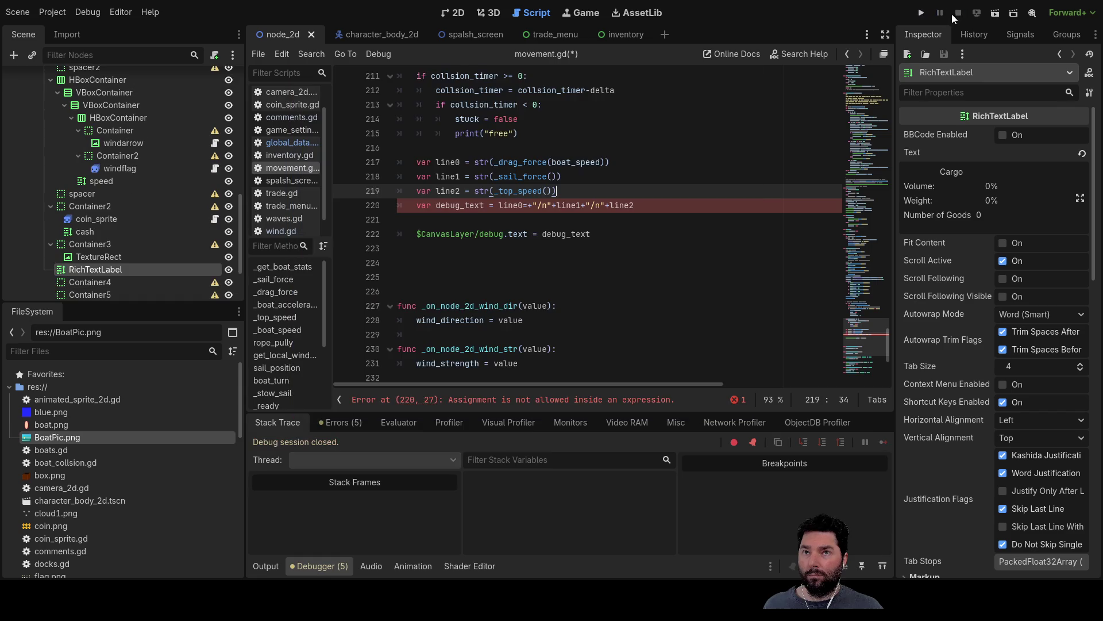
# Step: Replace the stray '=' after line0 on line 220 with '+' and rerun the project
pyautogui.click(921, 12)
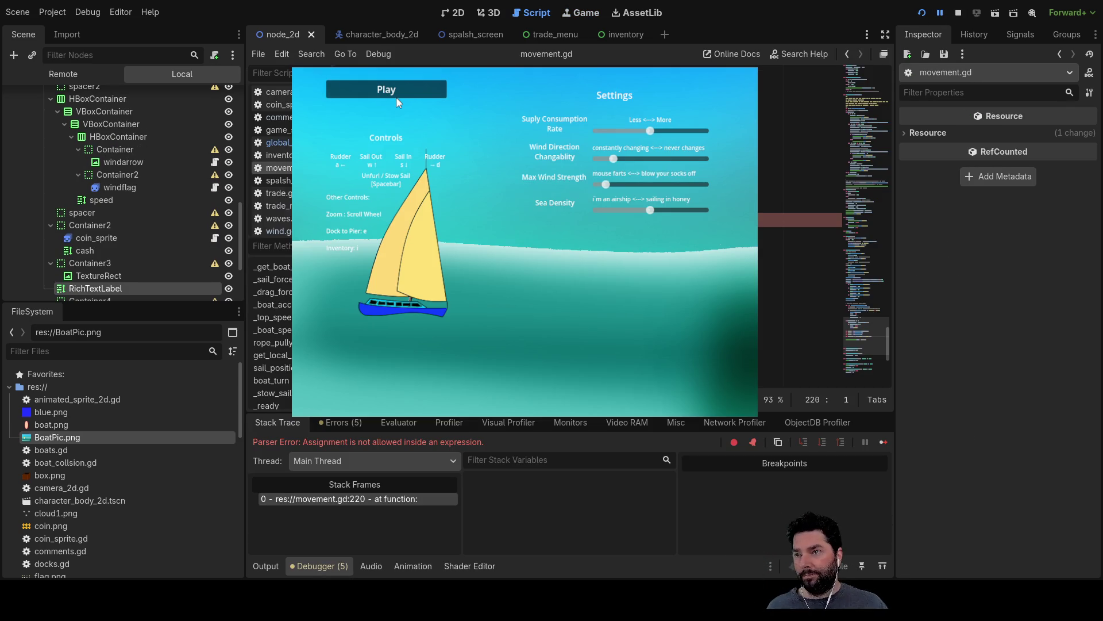
pyautogui.click(958, 12)
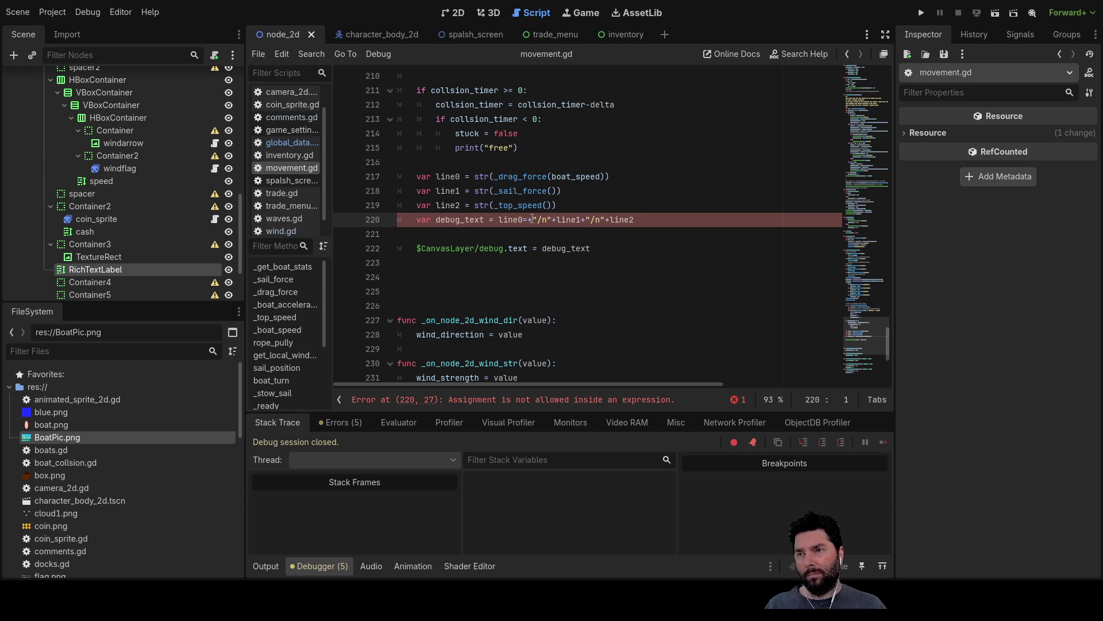
pyautogui.press('Delete')
pyautogui.write('+')
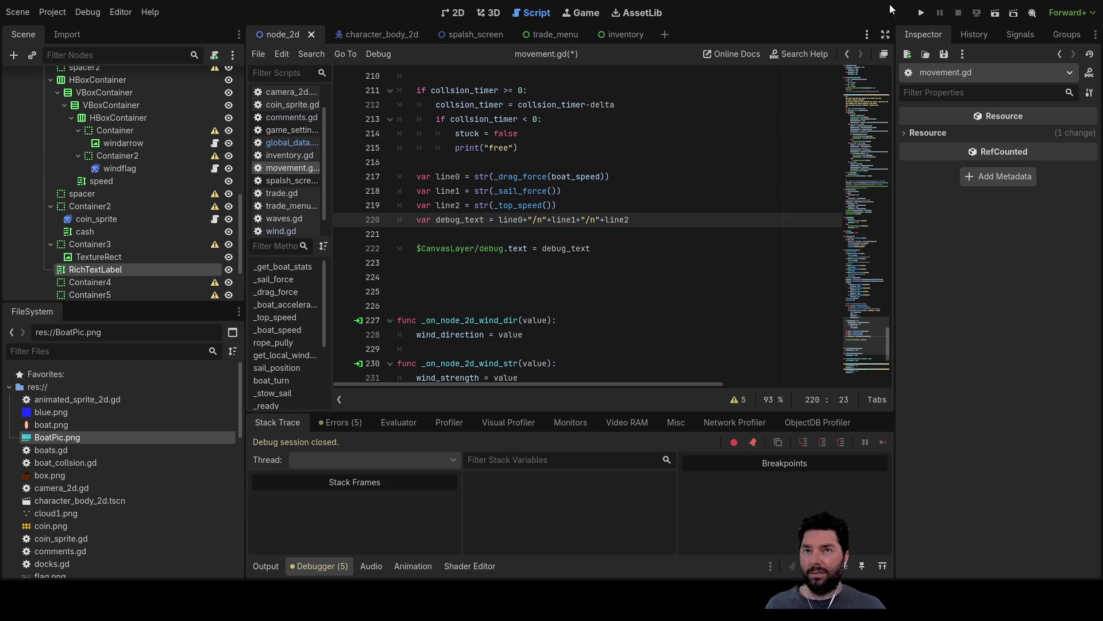
pyautogui.click(921, 12)
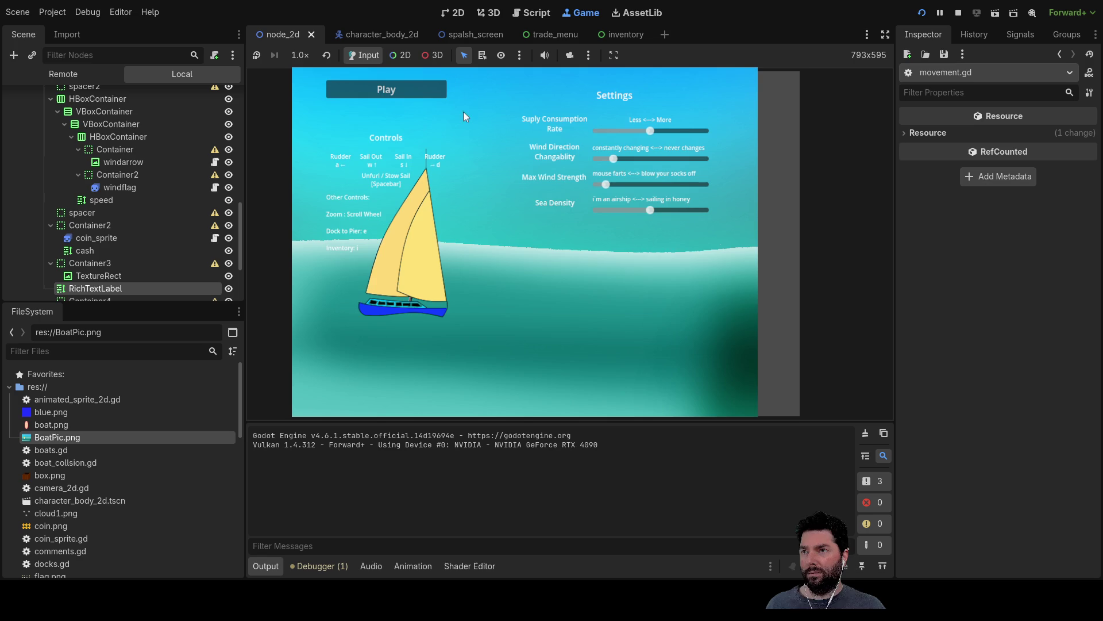
# Step: Start sailing from the game menu, check the one-line '/n' debug readout, then stop the game
pyautogui.click(416, 92)
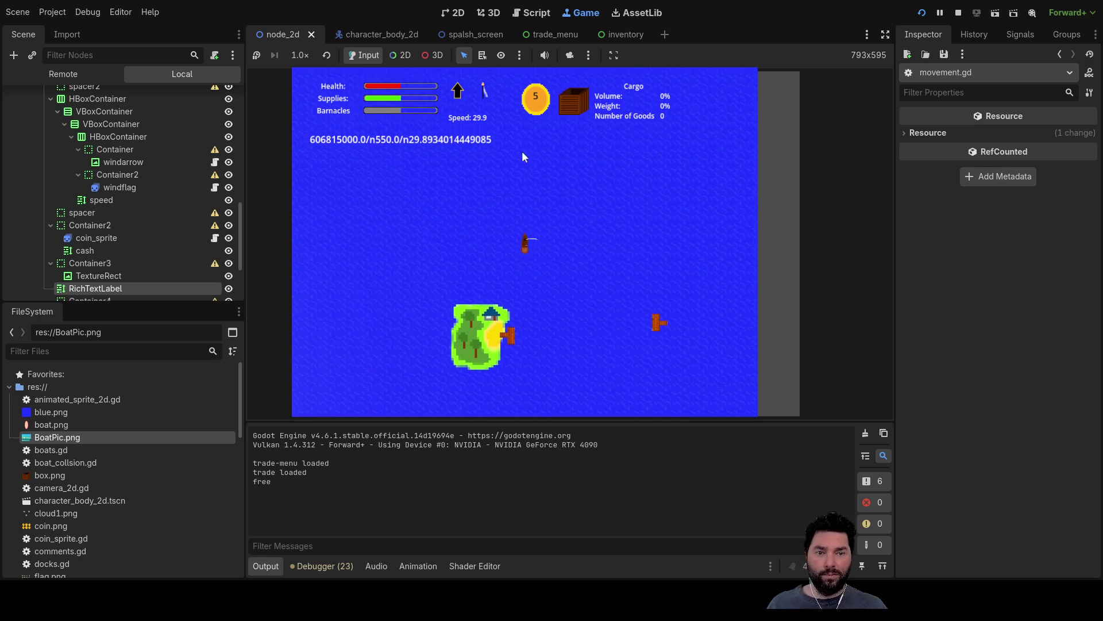
pyautogui.press('F8')
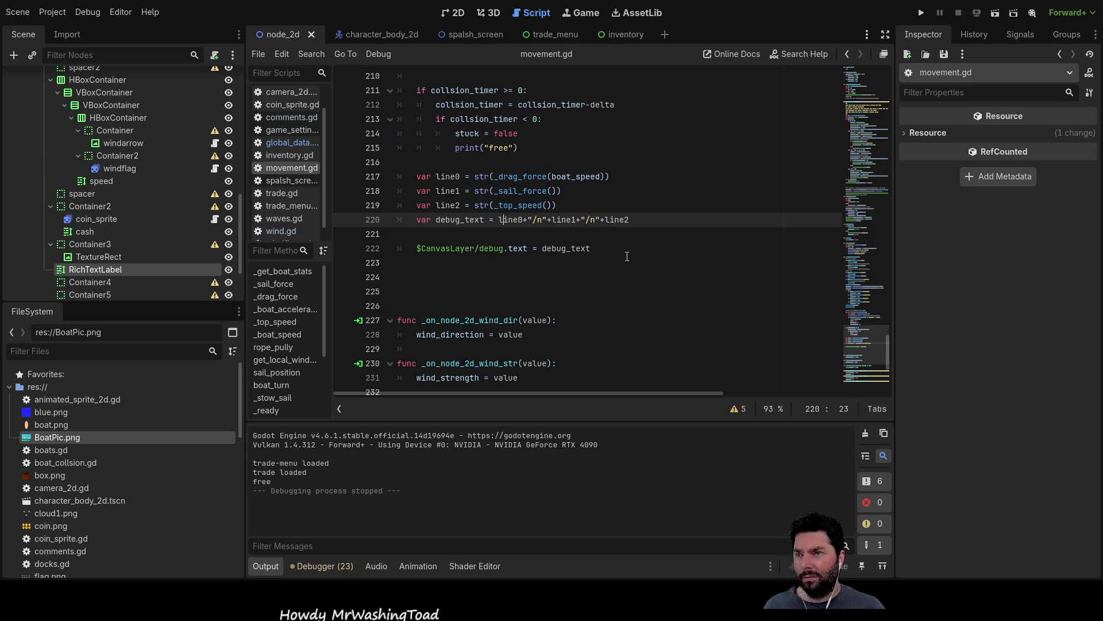
# Step: Copy the \n-joined update_text concatenation from global_data.gd line 75 above movement.gd's debug_text
pyautogui.press('Down')
pyautogui.press('Down')
pyautogui.press('Up')
pyautogui.press('Up')
pyautogui.press('Up')
pyautogui.press('Down')
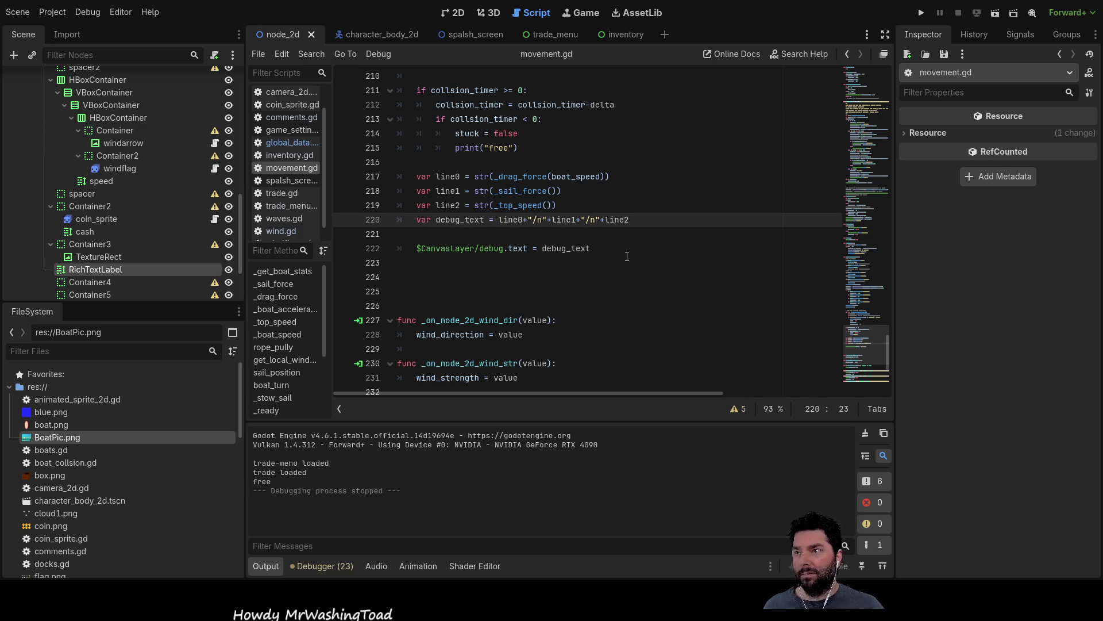
pyautogui.click(282, 143)
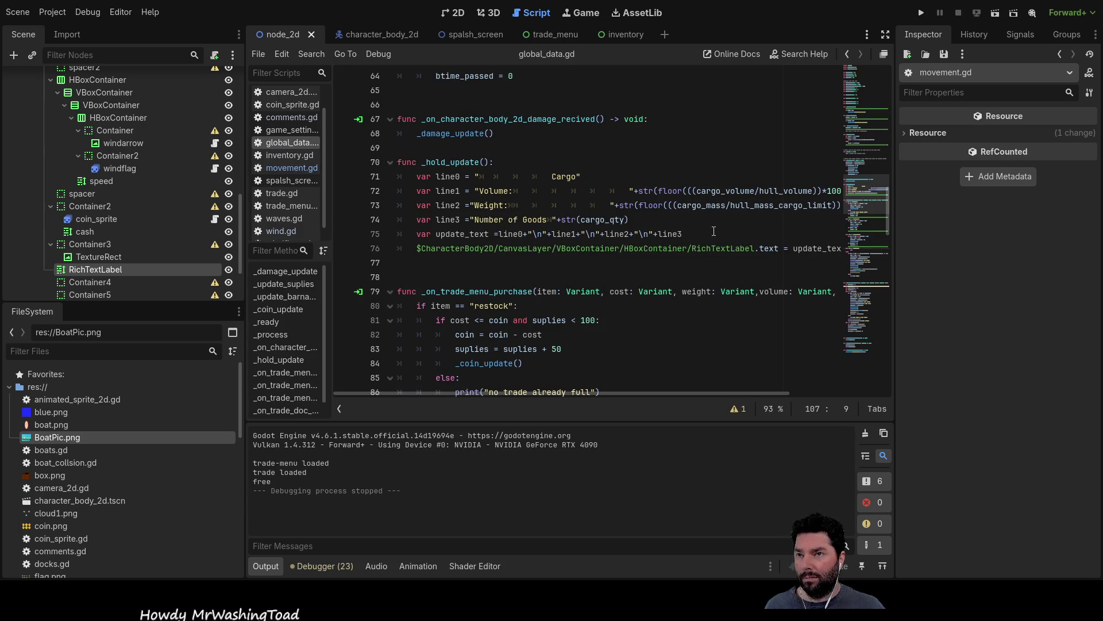
pyautogui.moveTo(684, 234)
pyautogui.mouseDown()
pyautogui.moveTo(443, 234)
pyautogui.moveTo(498, 233)
pyautogui.mouseUp()
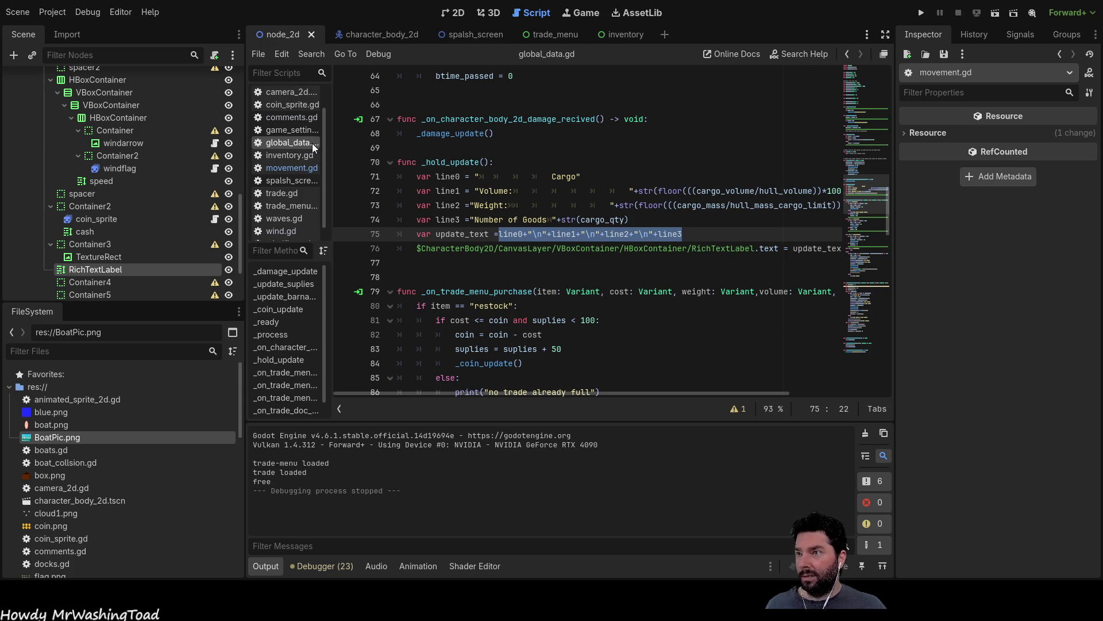
pyautogui.click(290, 172)
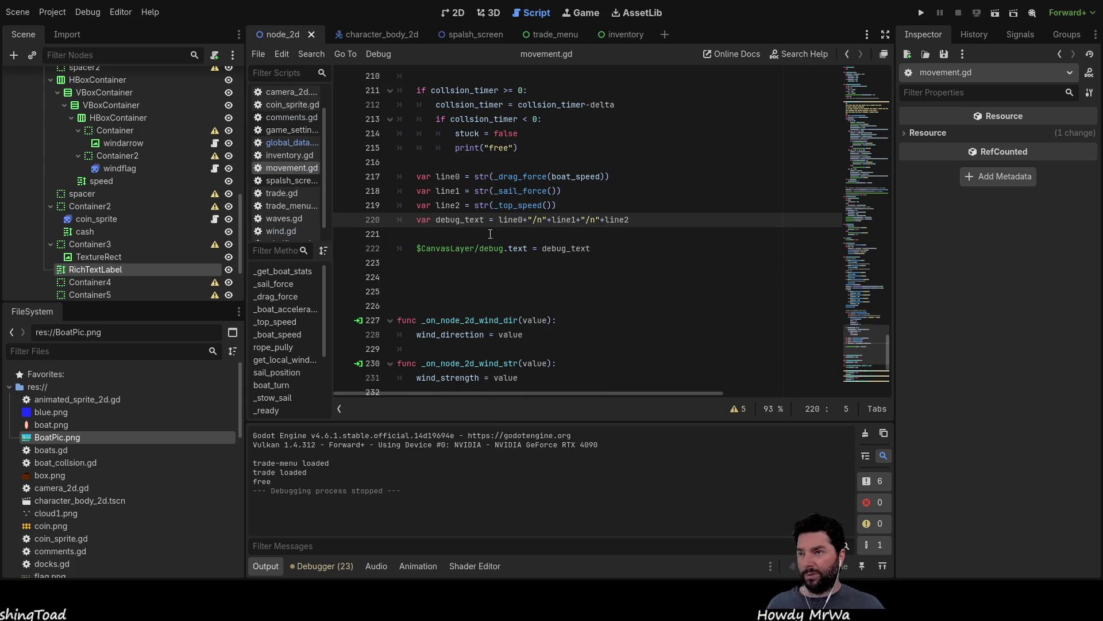
pyautogui.hotkey('ctrl', 'shift', 'Return')
pyautogui.write('line0+"\\n"+line1+"\\n"+line2+"\\n"+line3')
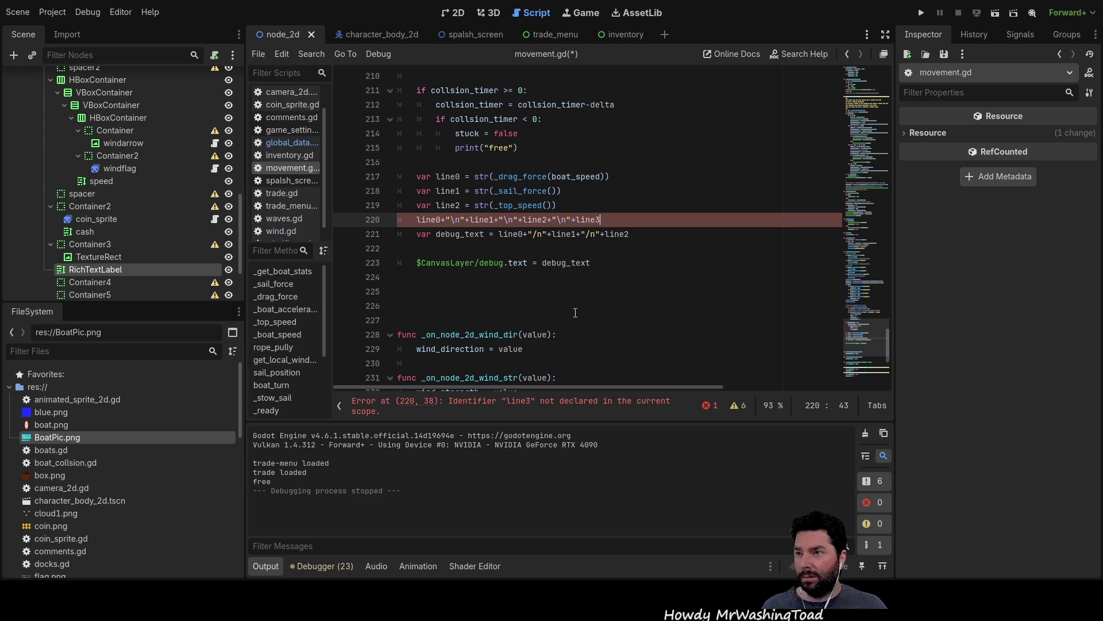
# Step: Change the /n separator to \n, delete the pasted reference line, and run the project
pyautogui.click(534, 234)
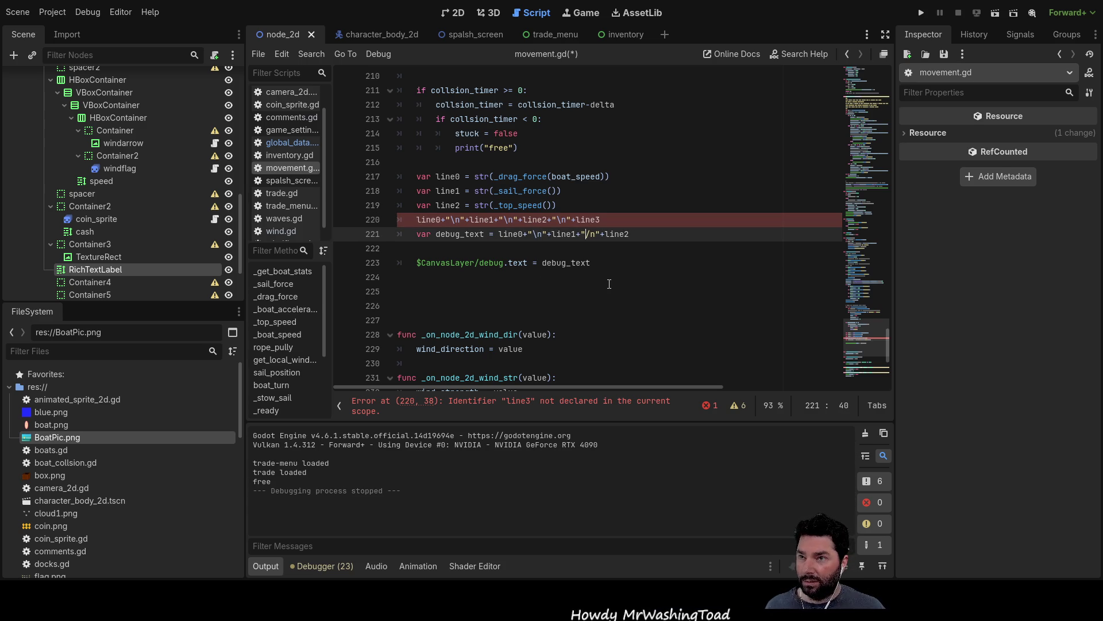
pyautogui.press('BackSpace')
pyautogui.write('\\')
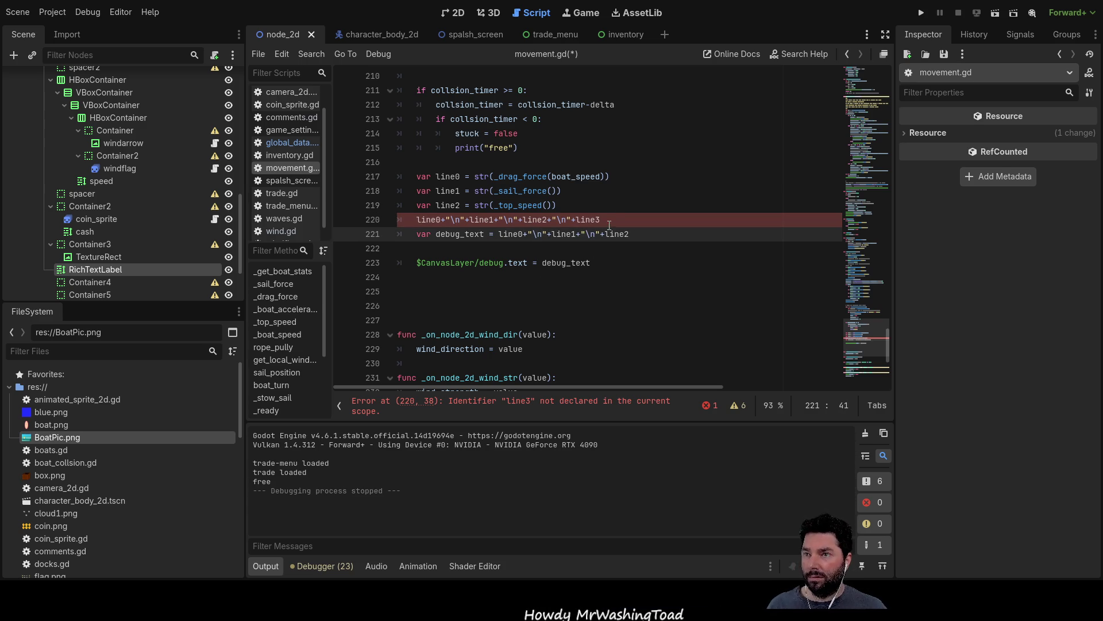
pyautogui.moveTo(609, 225); pyautogui.dragTo(416, 221)
pyautogui.press('BackSpace')
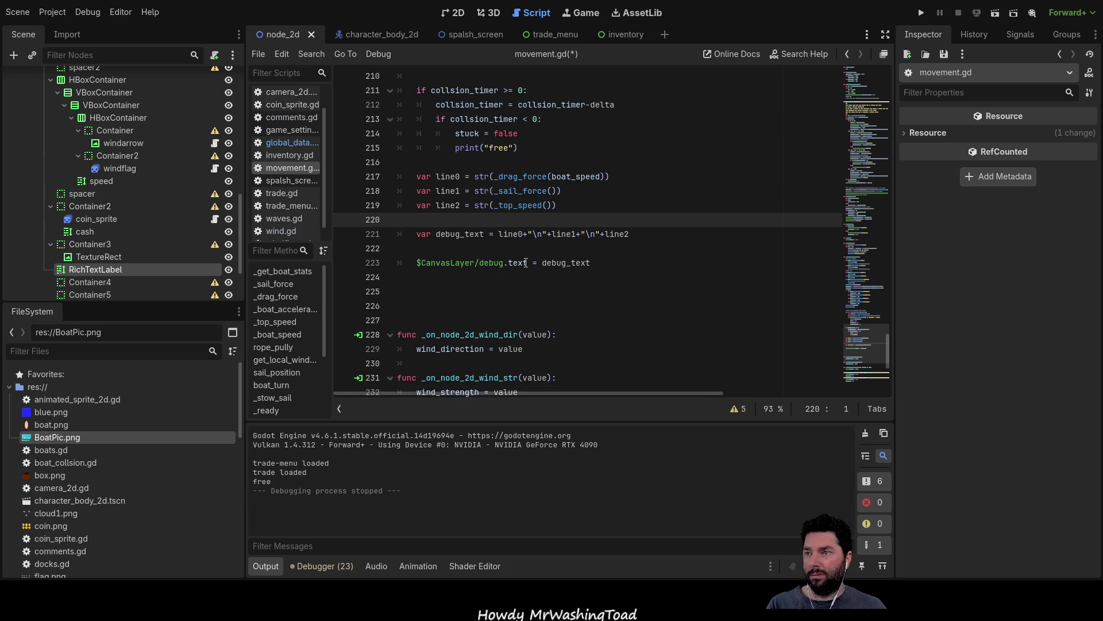
pyautogui.click(921, 12)
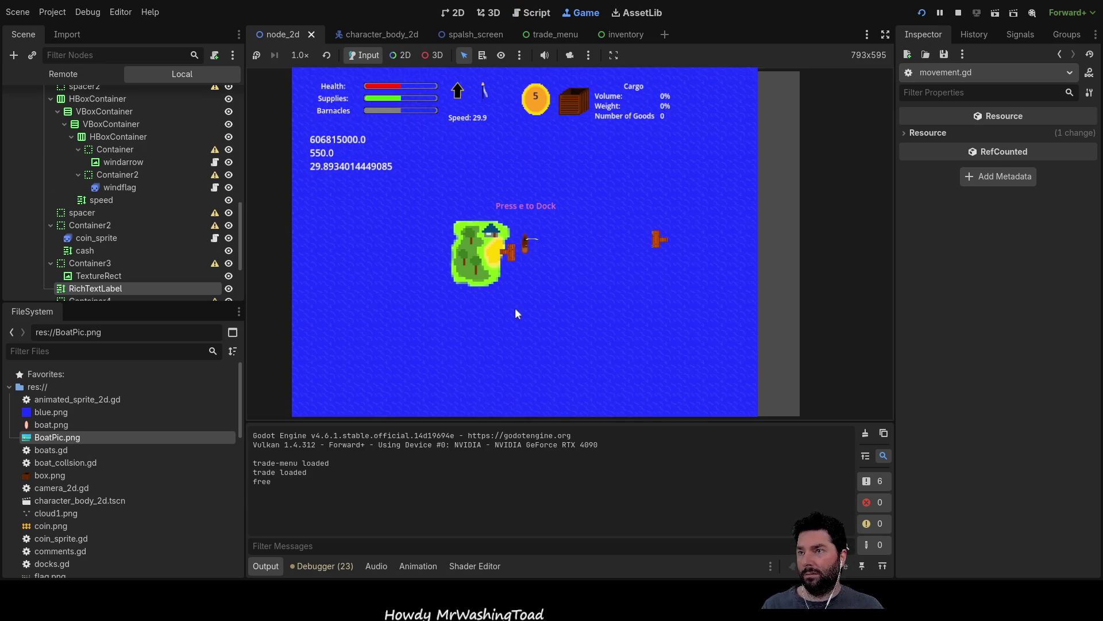
# Step: Sail forward, turn, stow and re-set the sail while zooming in, reaching speed 58.2
pyautogui.press('w')
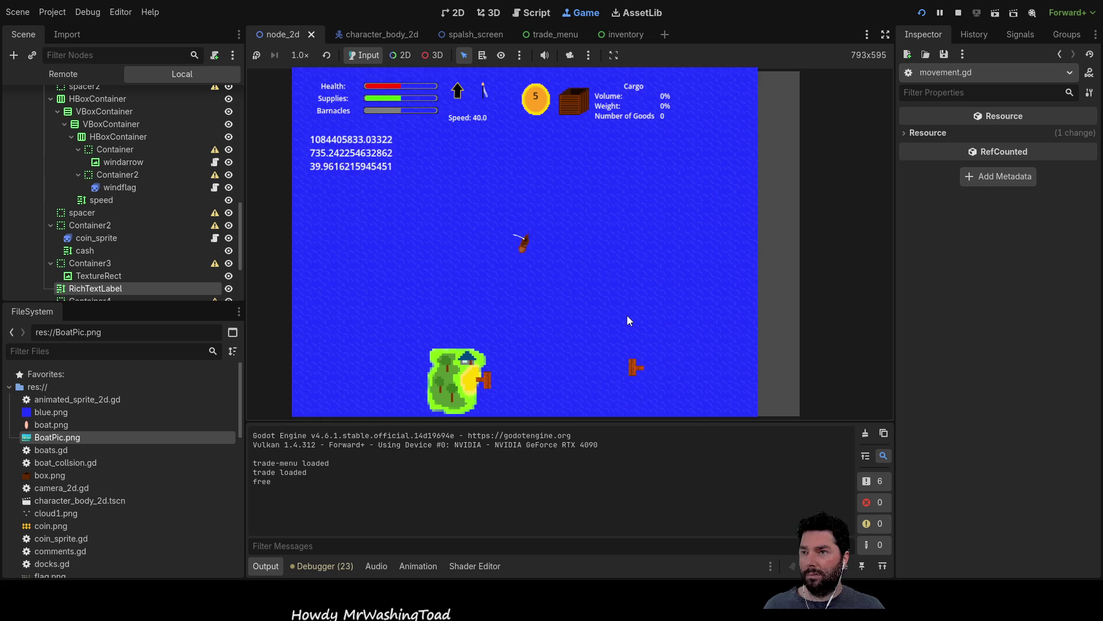
pyautogui.press('d')
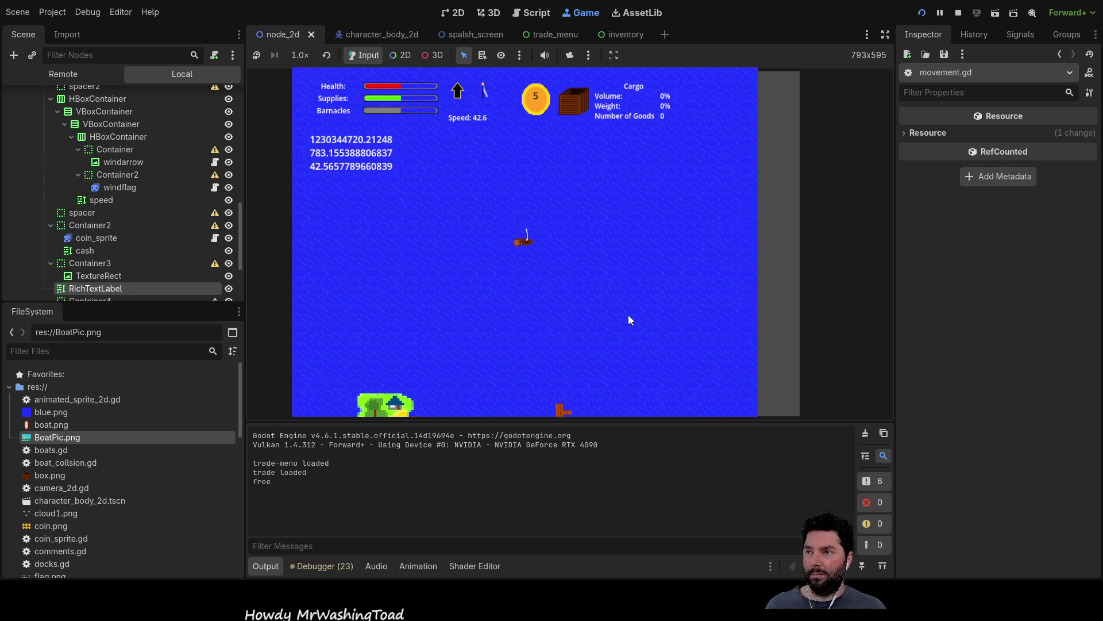
pyautogui.press('s')
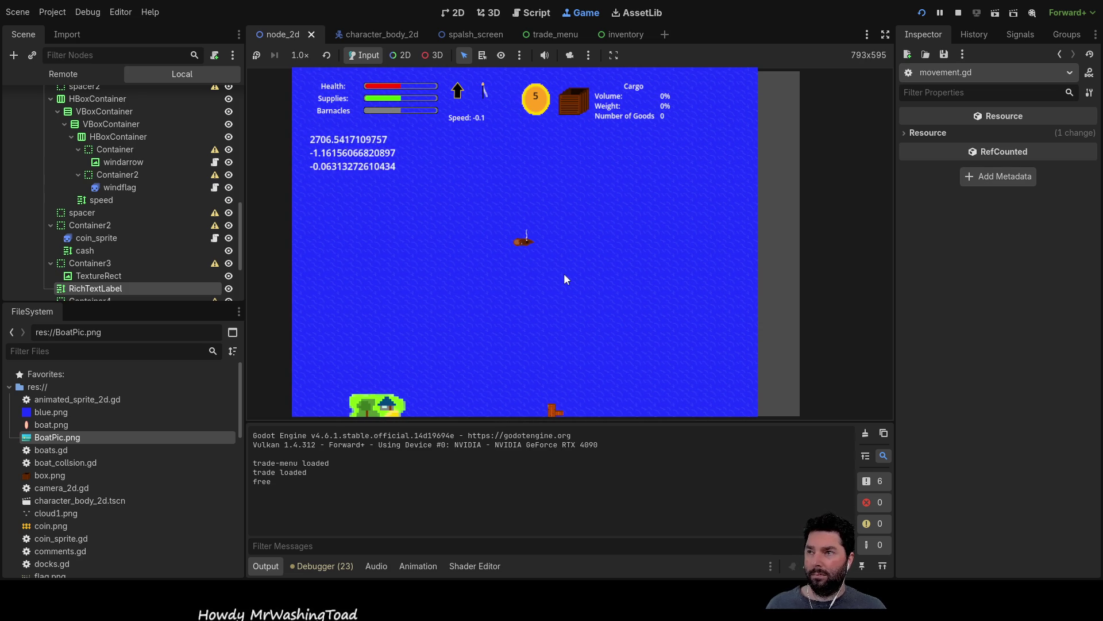
pyautogui.scroll(3, 564, 274)
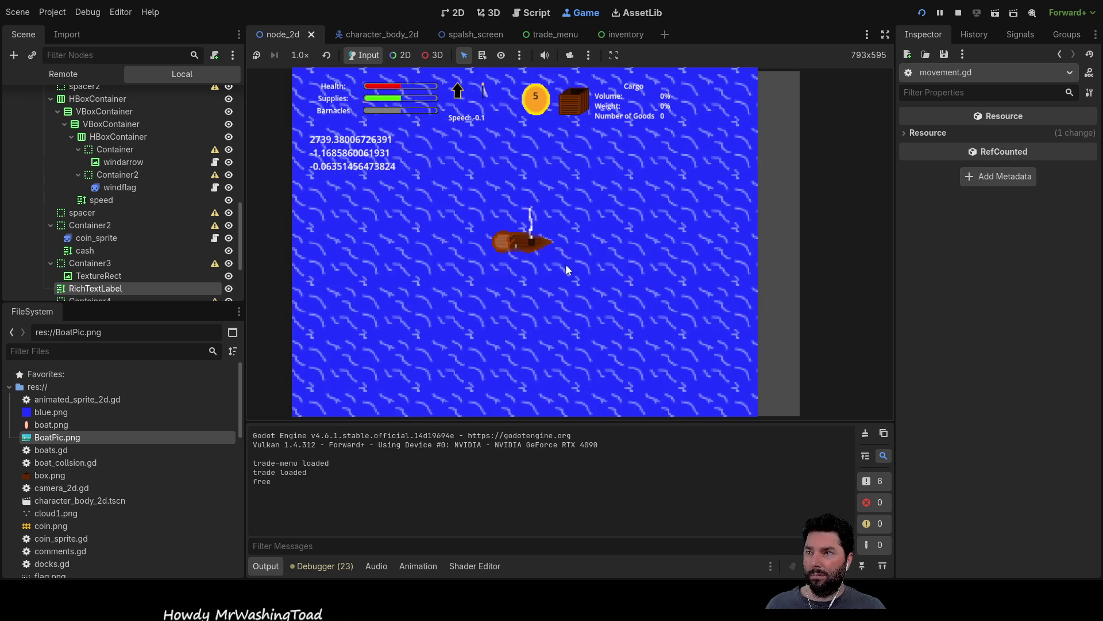
pyautogui.scroll(1, 566, 266)
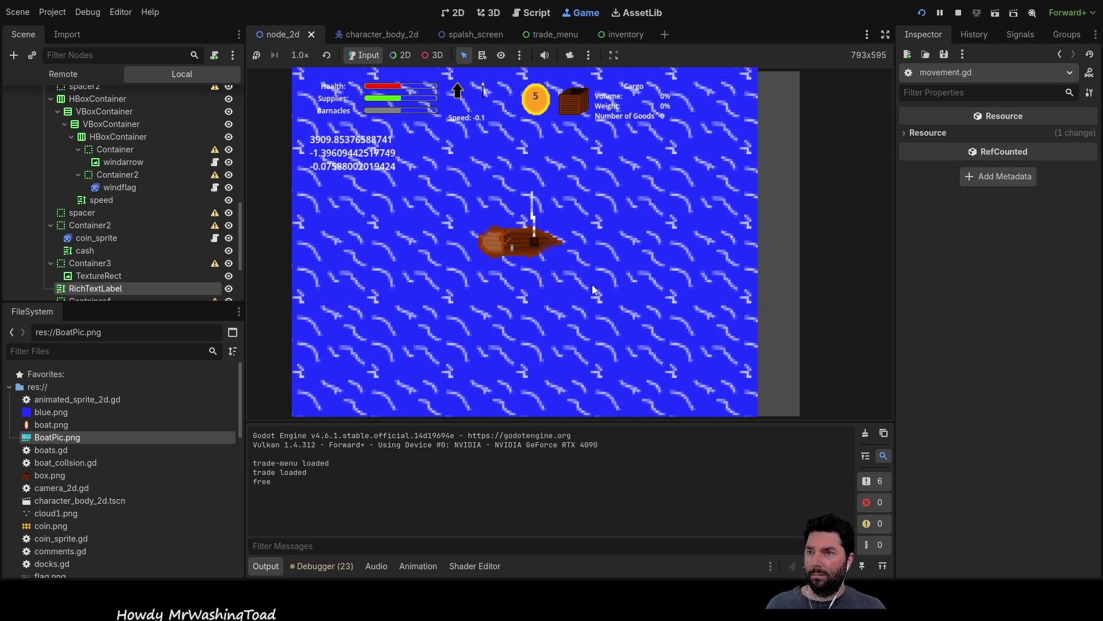
pyautogui.press('w')
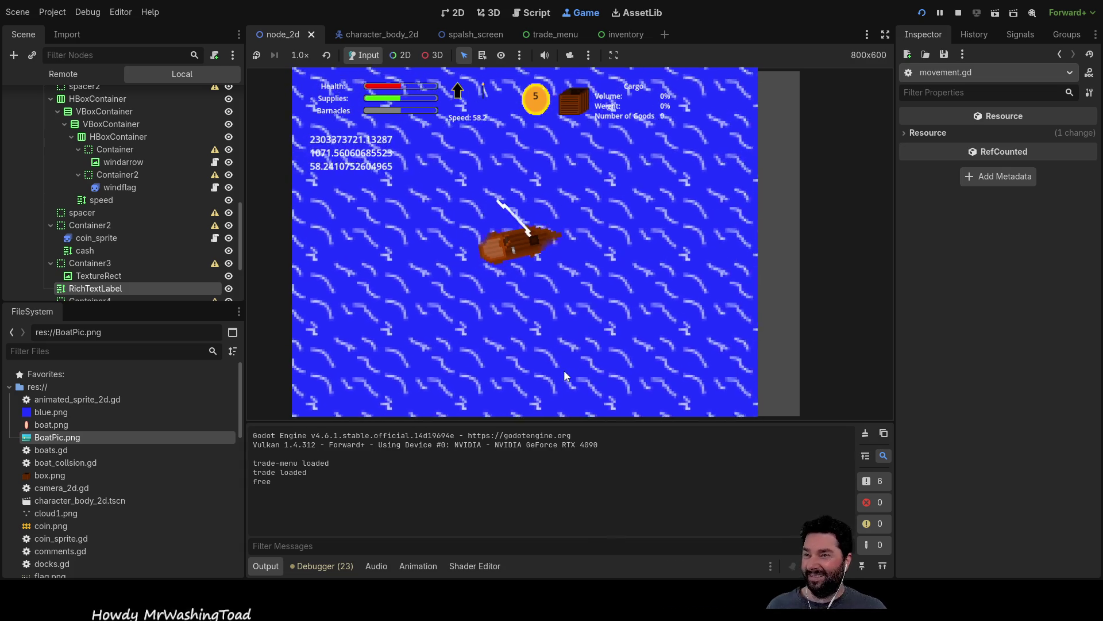
# Step: Steer the boat left and right, trim the sail for speed, then stop the game with F8
pyautogui.press('Left')
pyautogui.scroll(-5, 563, 370)
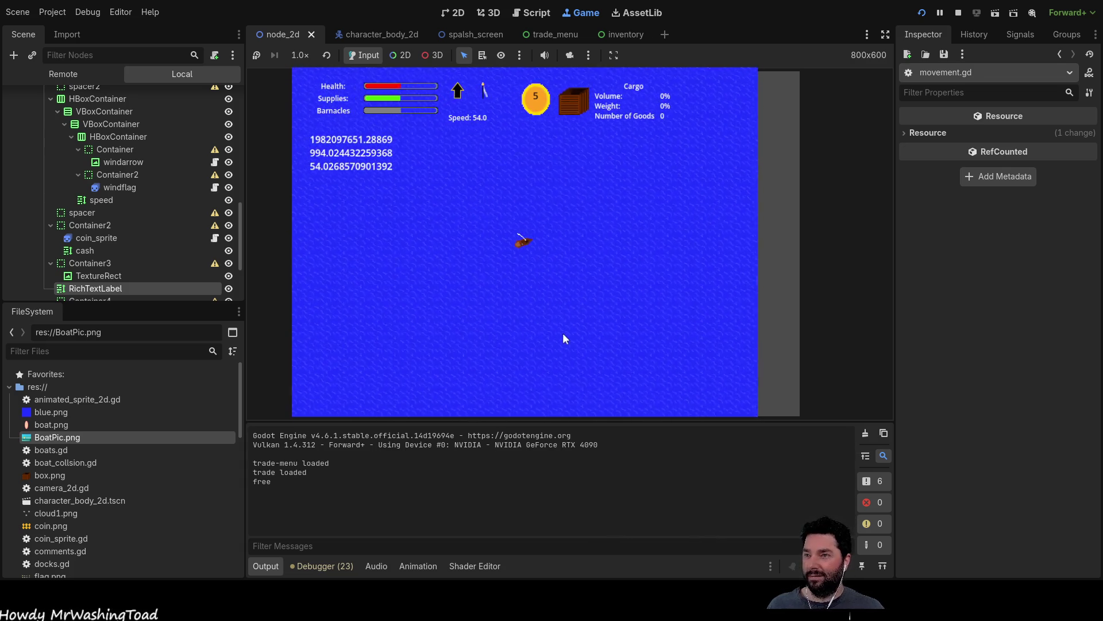
pyautogui.scroll(5, 564, 333)
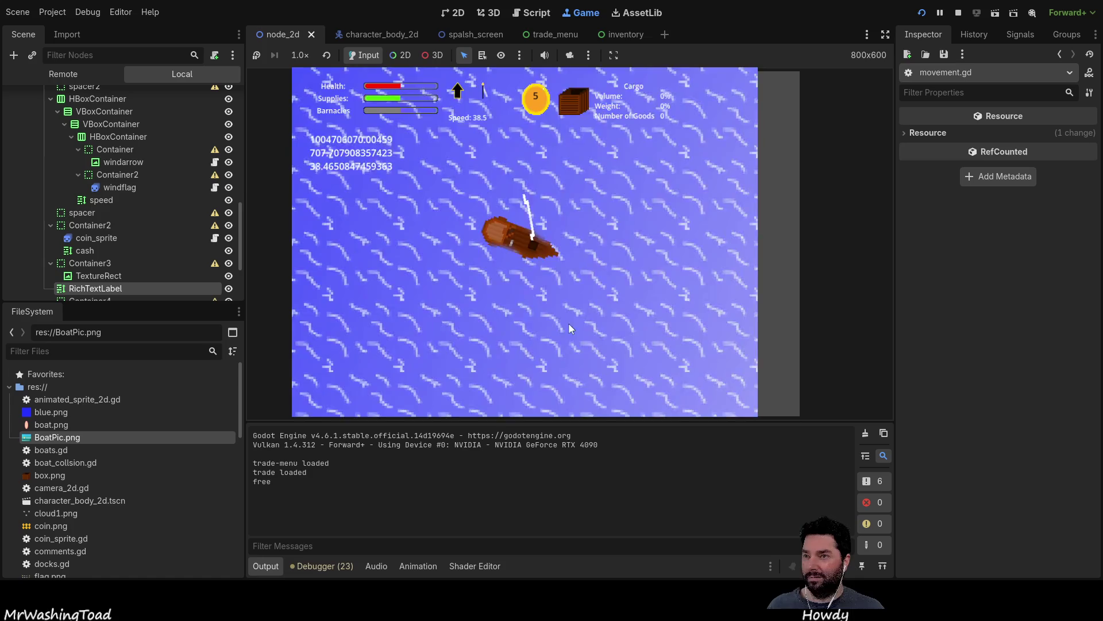
pyautogui.press('Right')
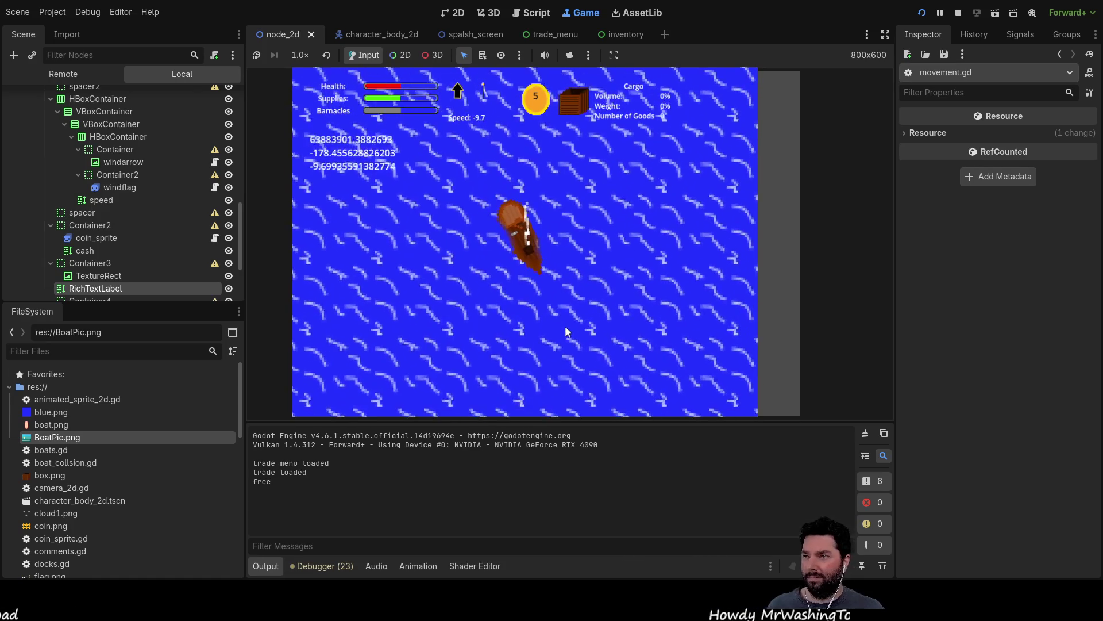
pyautogui.press('Right')
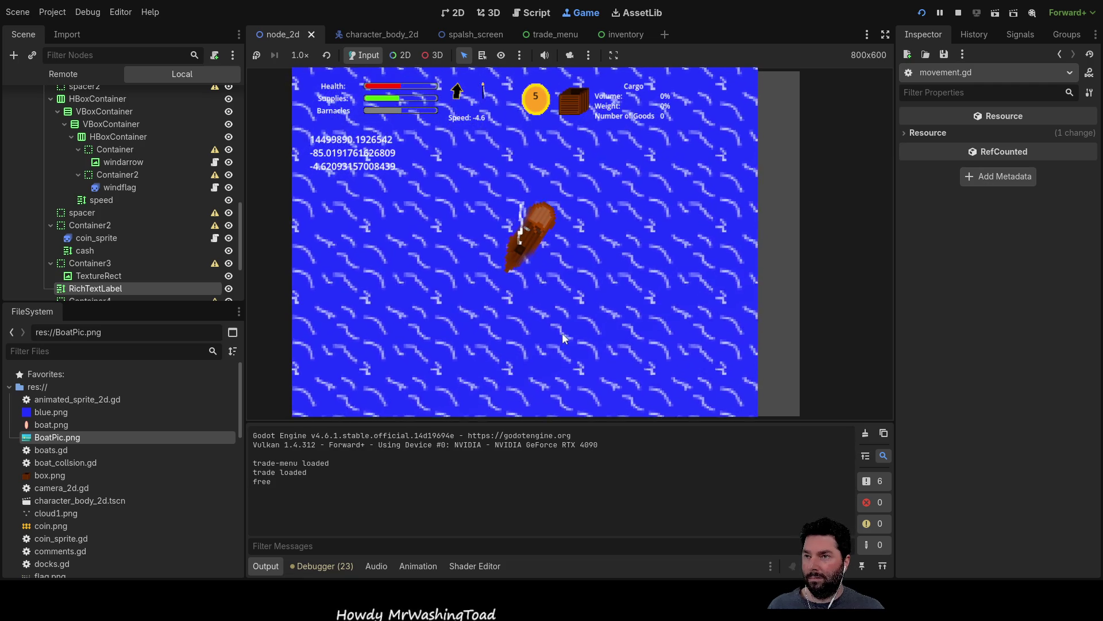
pyautogui.press('w')
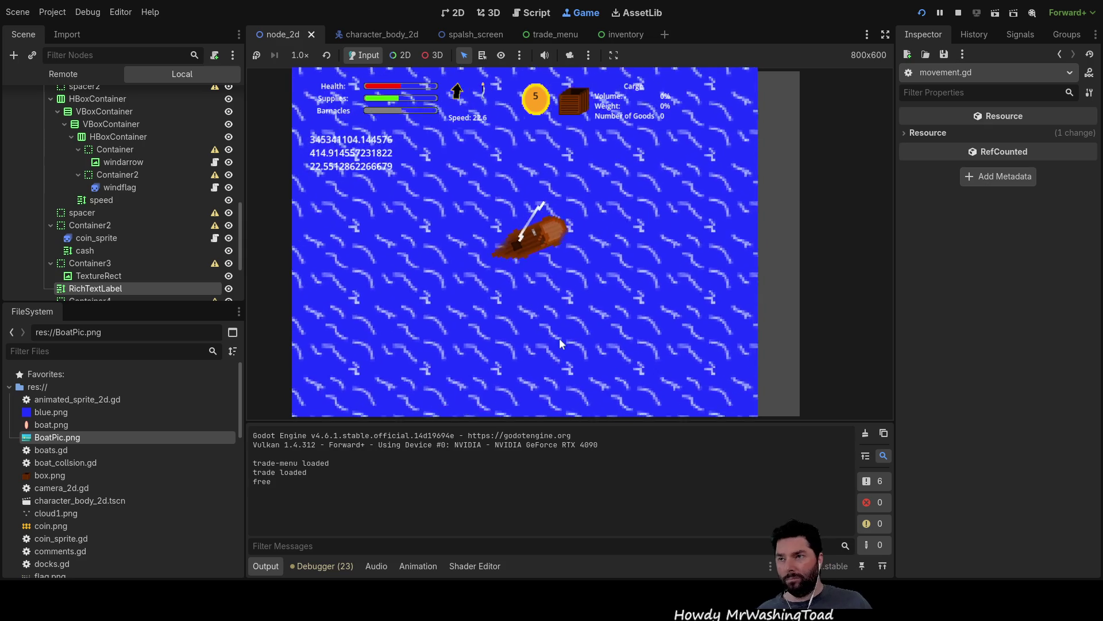
pyautogui.press('d')
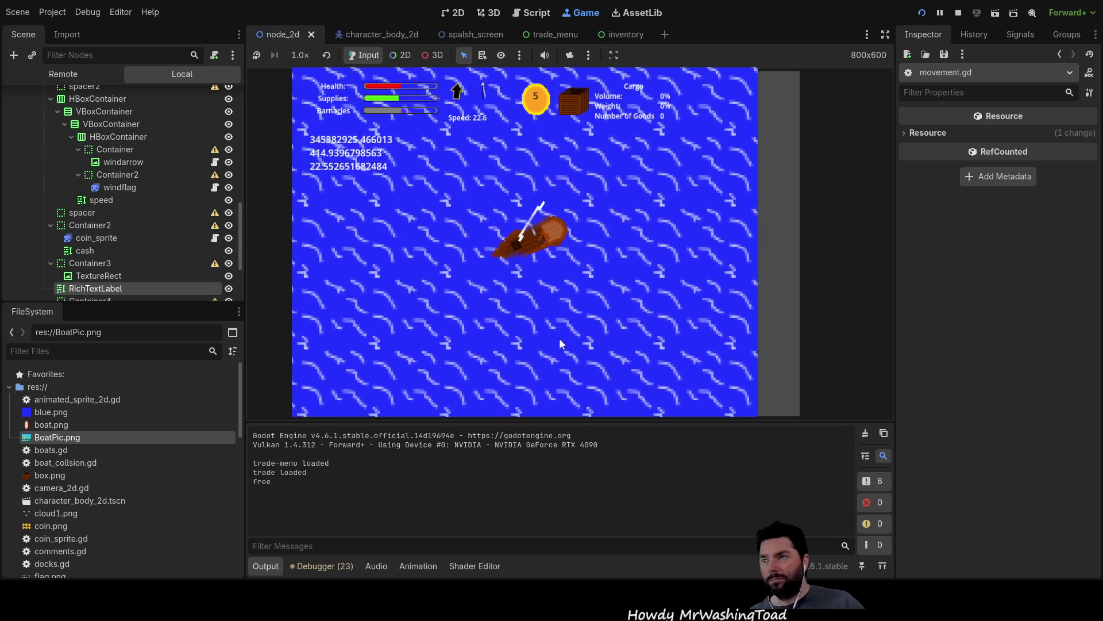
pyautogui.press('a')
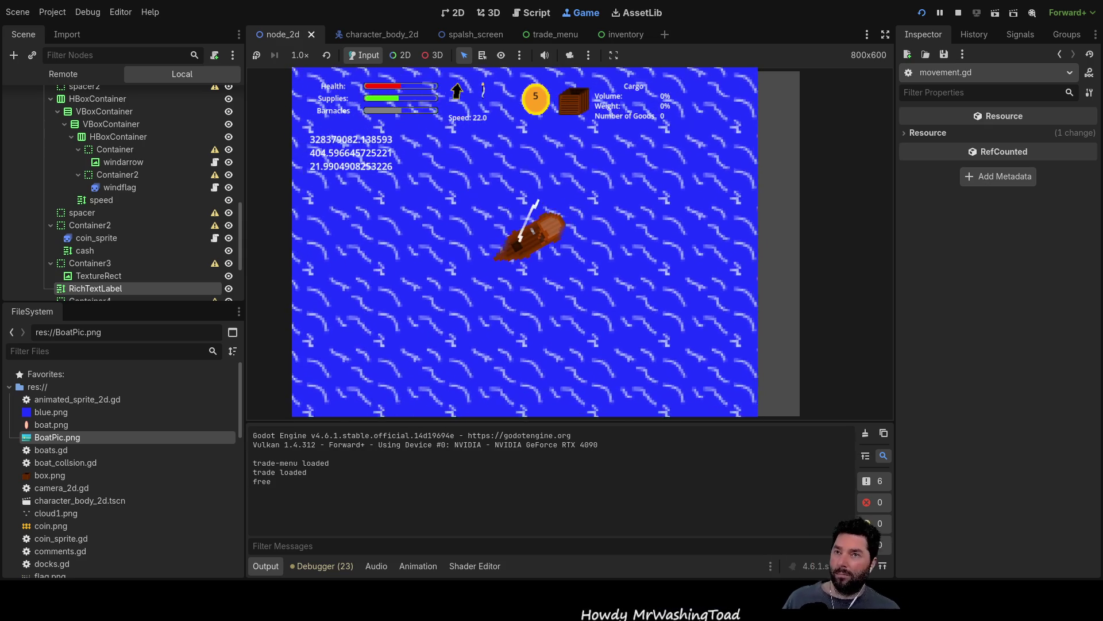
pyautogui.press('F8')
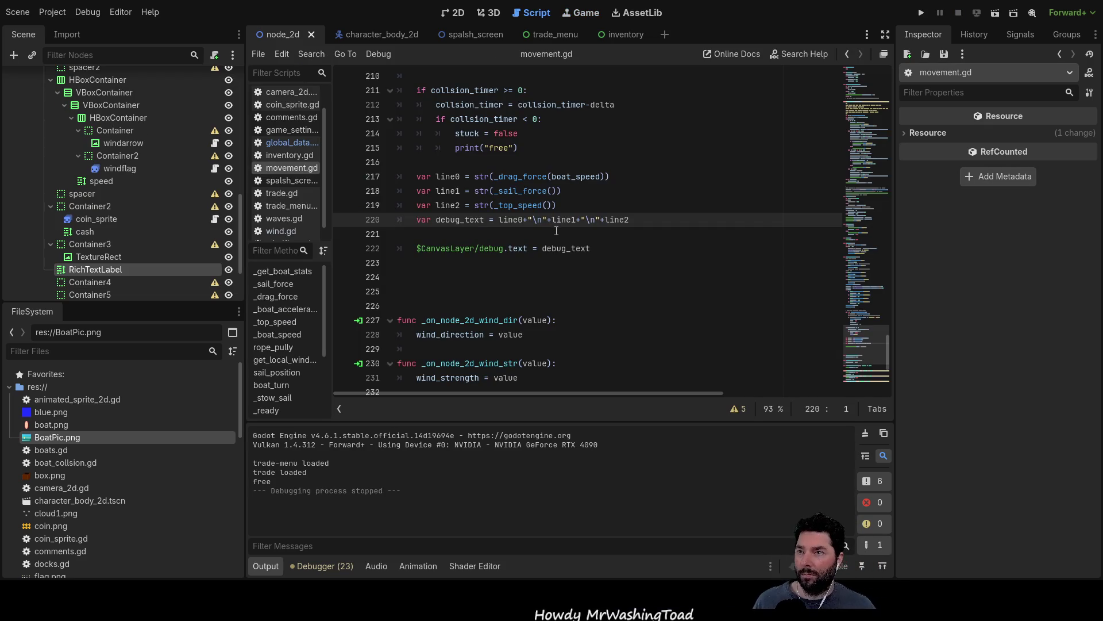
# Step: Wrap the _drag_force(boat_speed) value on line 217 in floor()
pyautogui.click(497, 176)
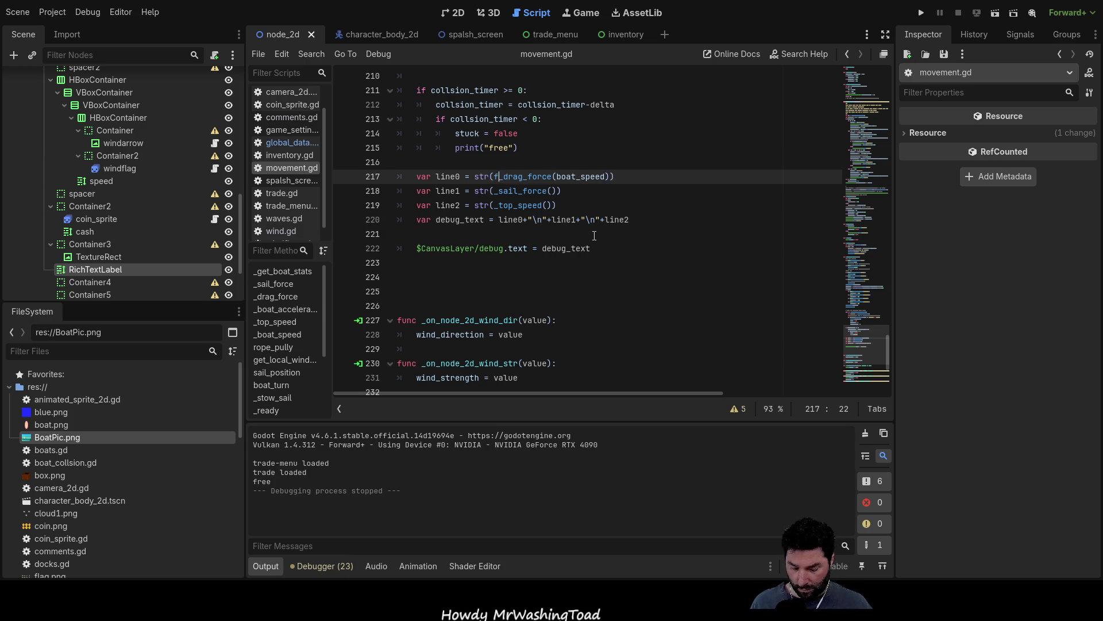
pyautogui.write('(')
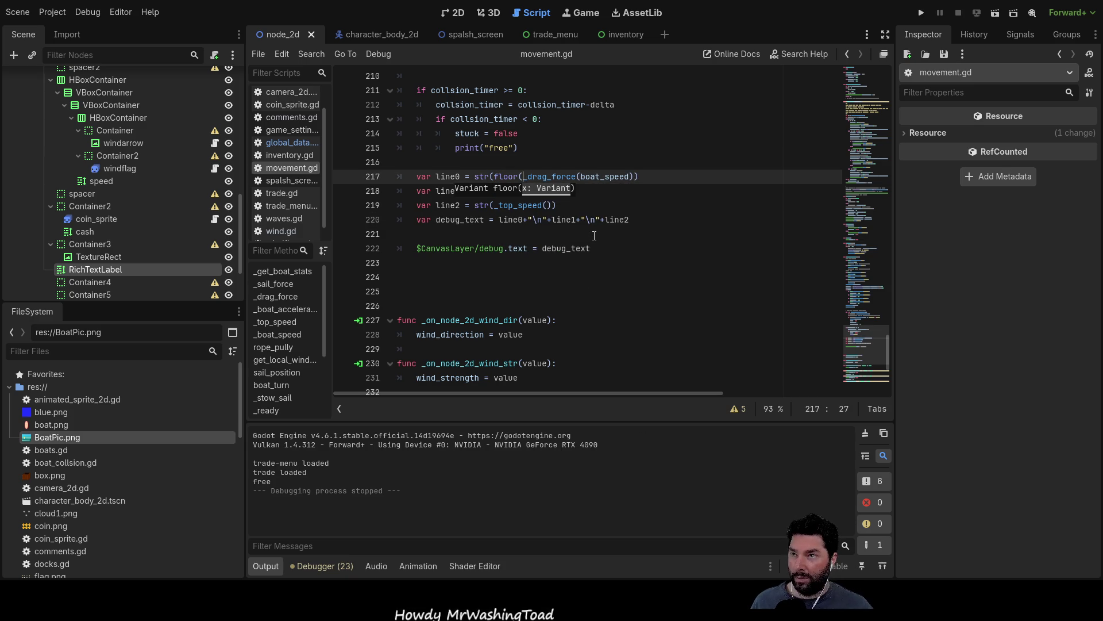
pyautogui.press('Right')
pyautogui.press('Right')
pyautogui.press('Right')
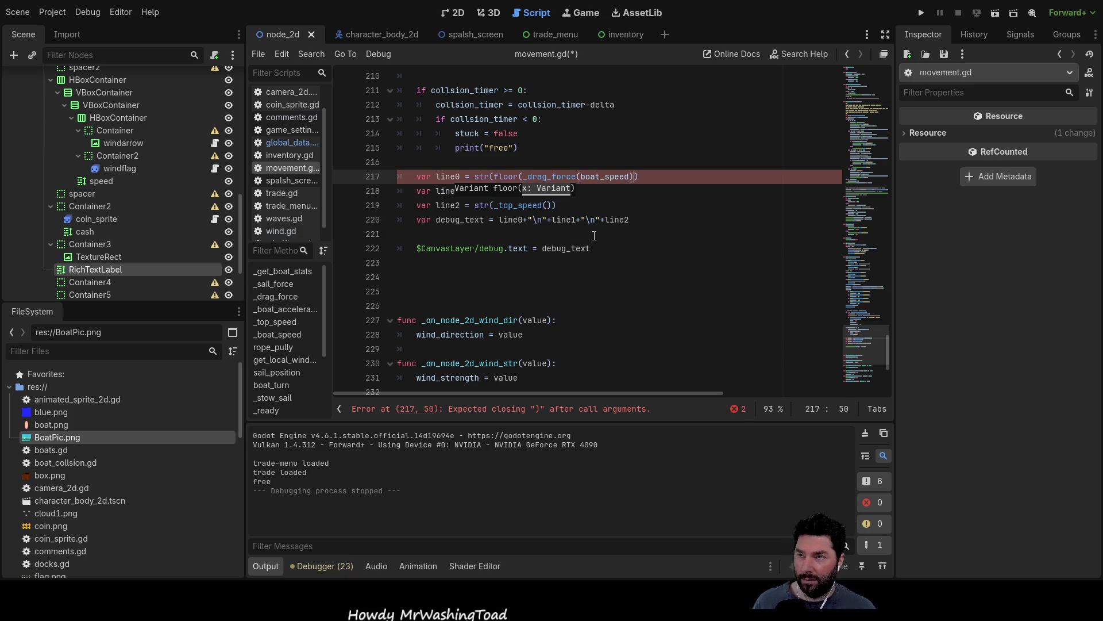
pyautogui.press('Right')
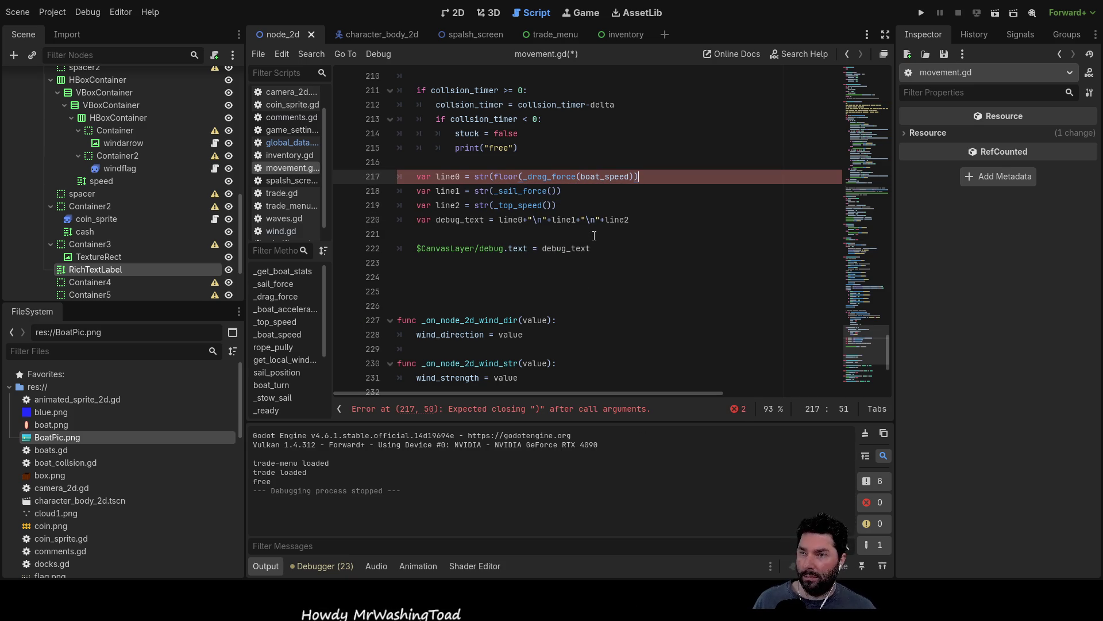
pyautogui.write(')')
pyautogui.press('Down')
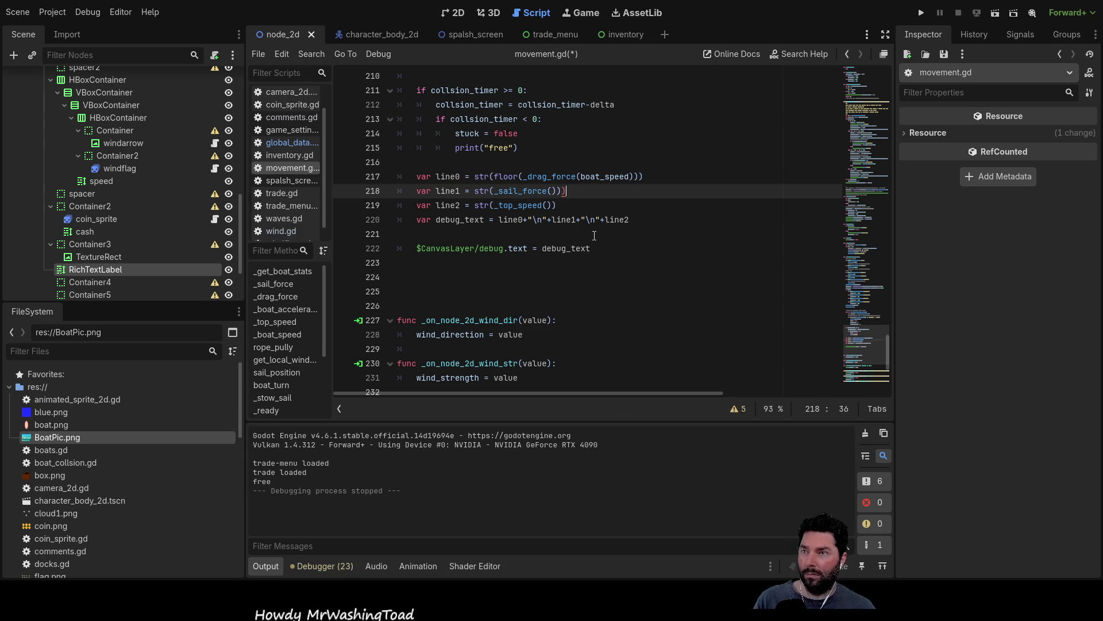
# Step: Wrap _sail_force() and _top_speed() on lines 218–219 in floor() as well
pyautogui.press('Down')
pyautogui.write(')')
pyautogui.press('Up')
pyautogui.press('Left')
pyautogui.press('BackSpace')
pyautogui.hotkey('ctrl', 'Left')
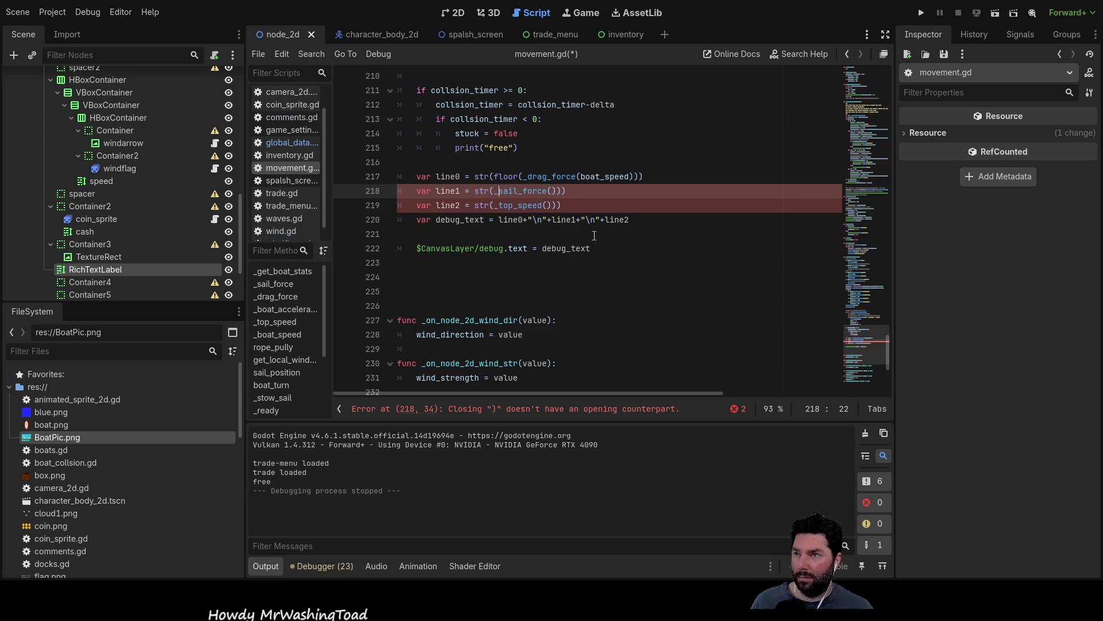
pyautogui.write('floo')
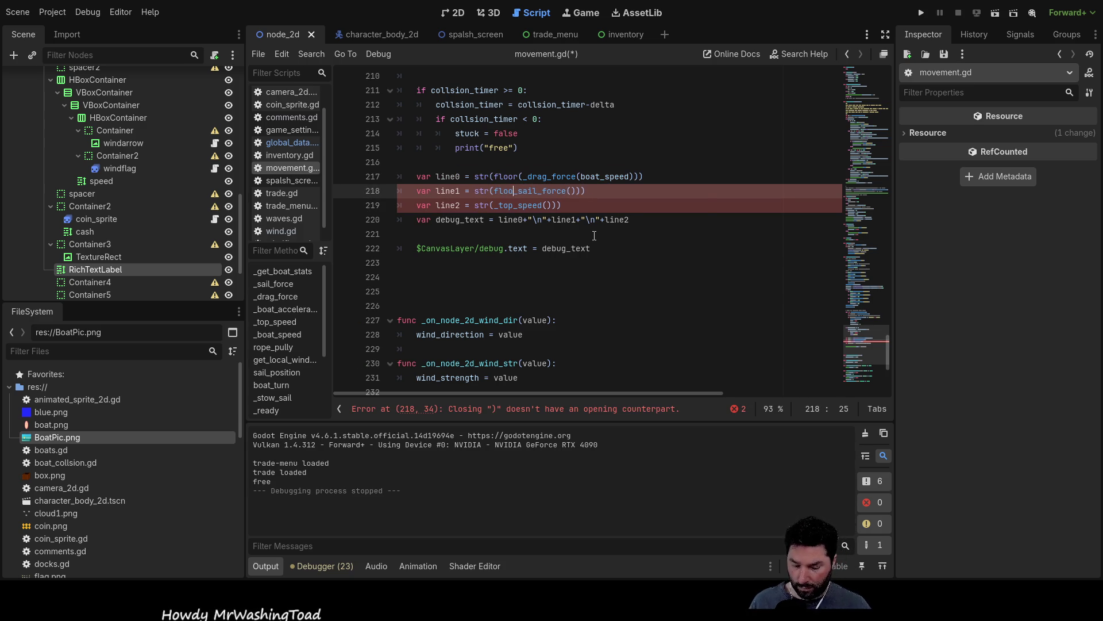
pyautogui.press('Down')
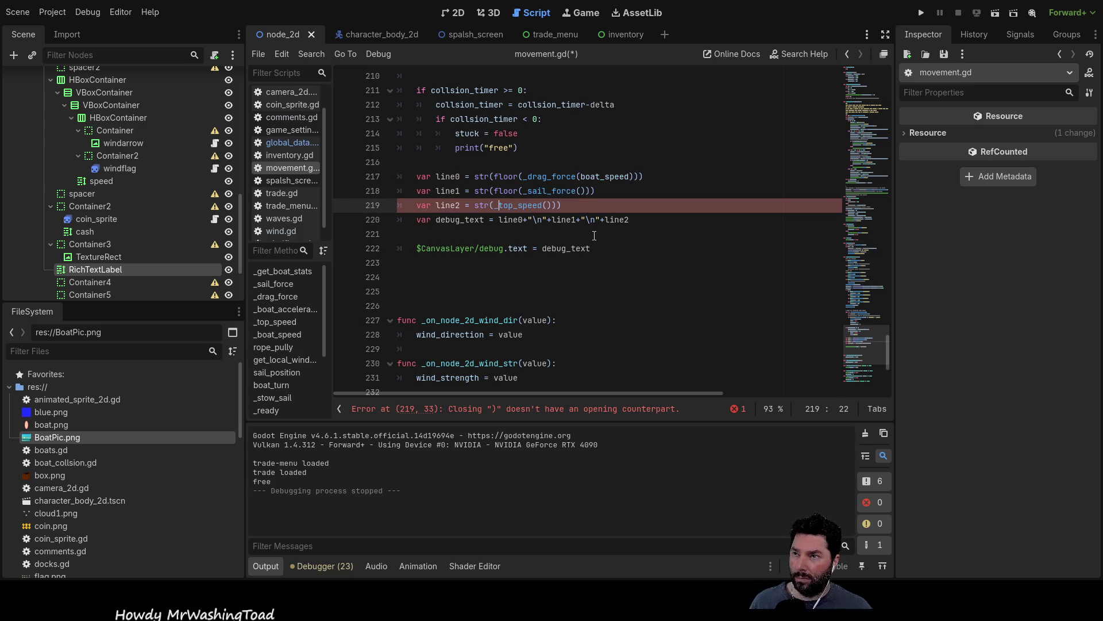
pyautogui.write('floor')
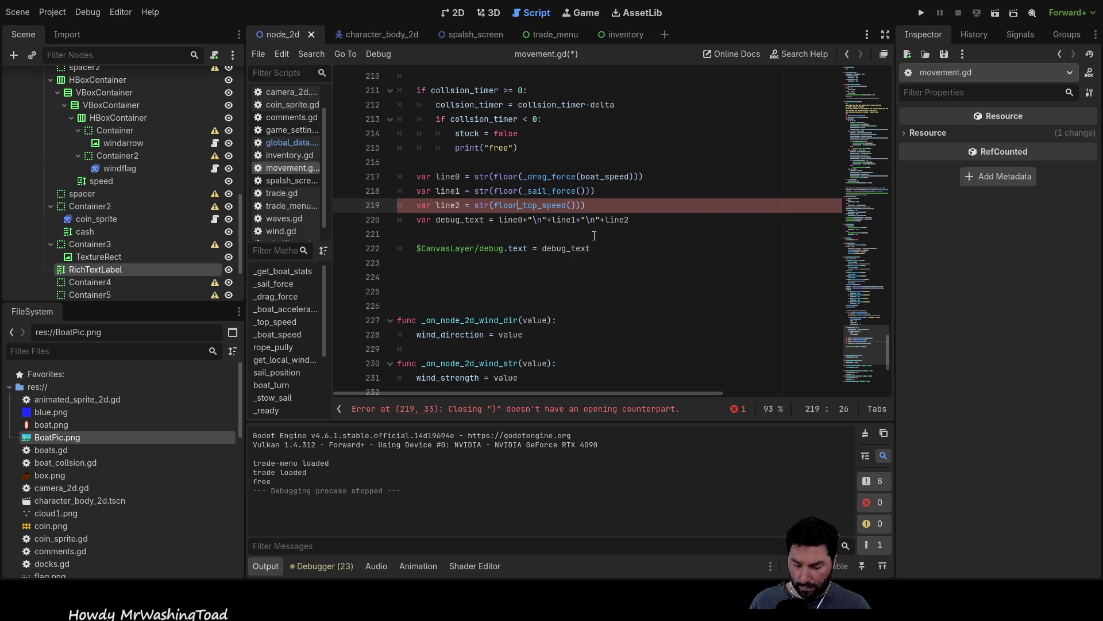
pyautogui.press('Right')
pyautogui.press('Up')
pyautogui.press('Up')
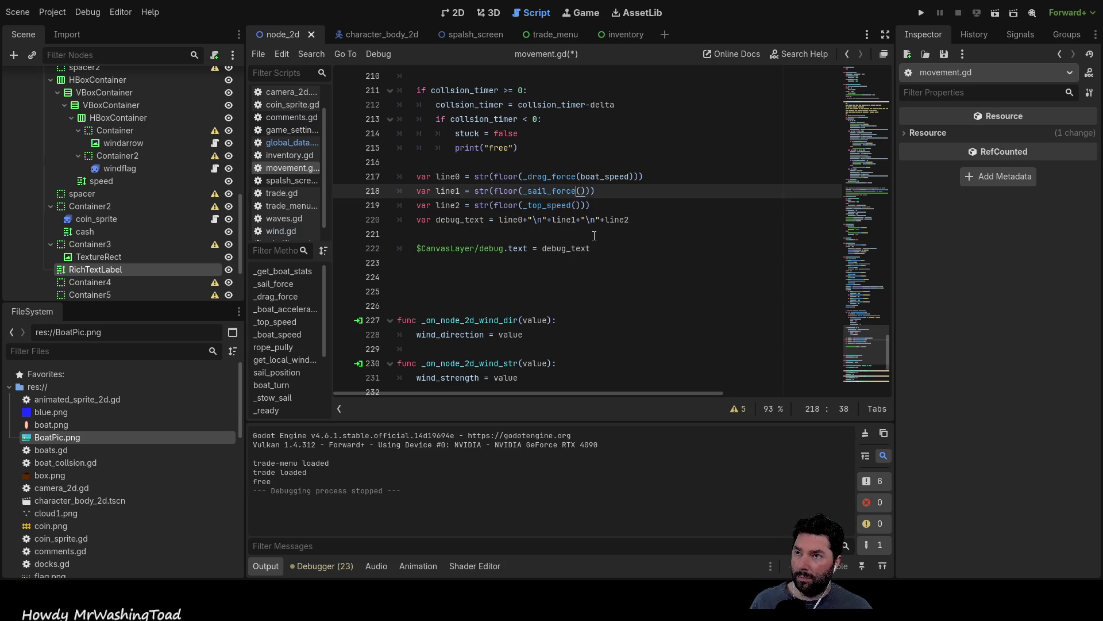
pyautogui.press('End')
pyautogui.press('Right')
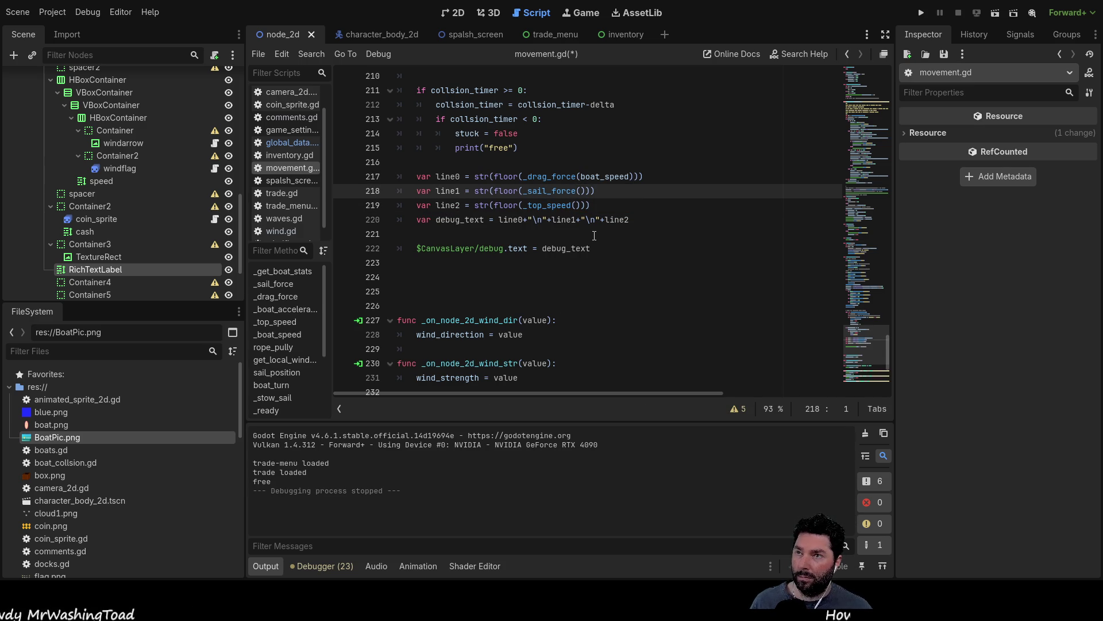
# Step: Append the labels " drag", " sail" and " tv" to the ends of lines 217–219
pyautogui.press('Left')
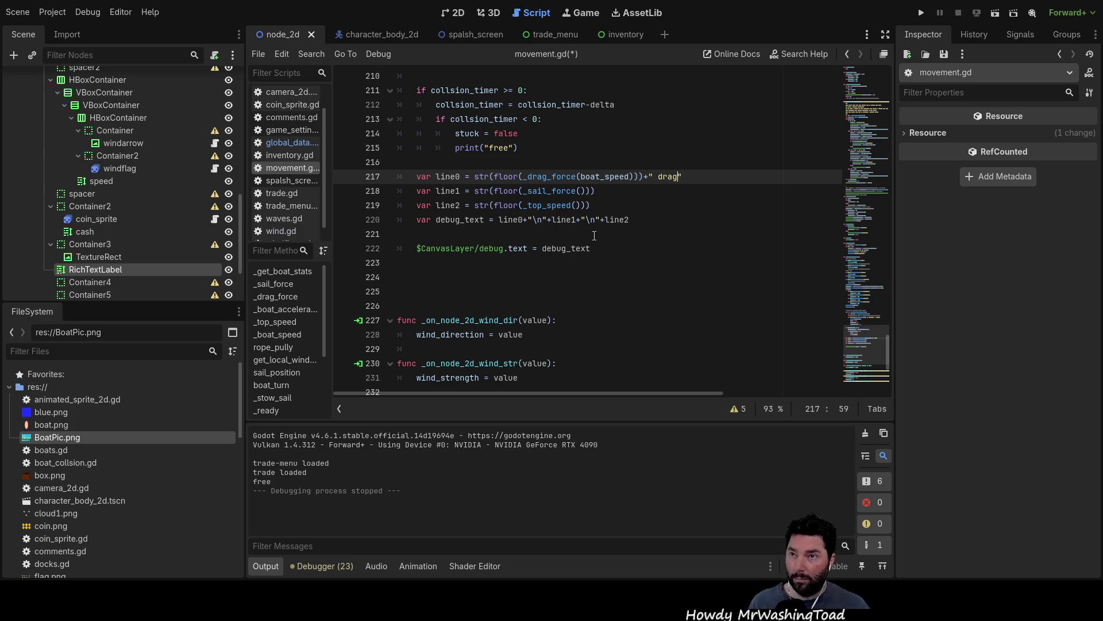
pyautogui.press('Down')
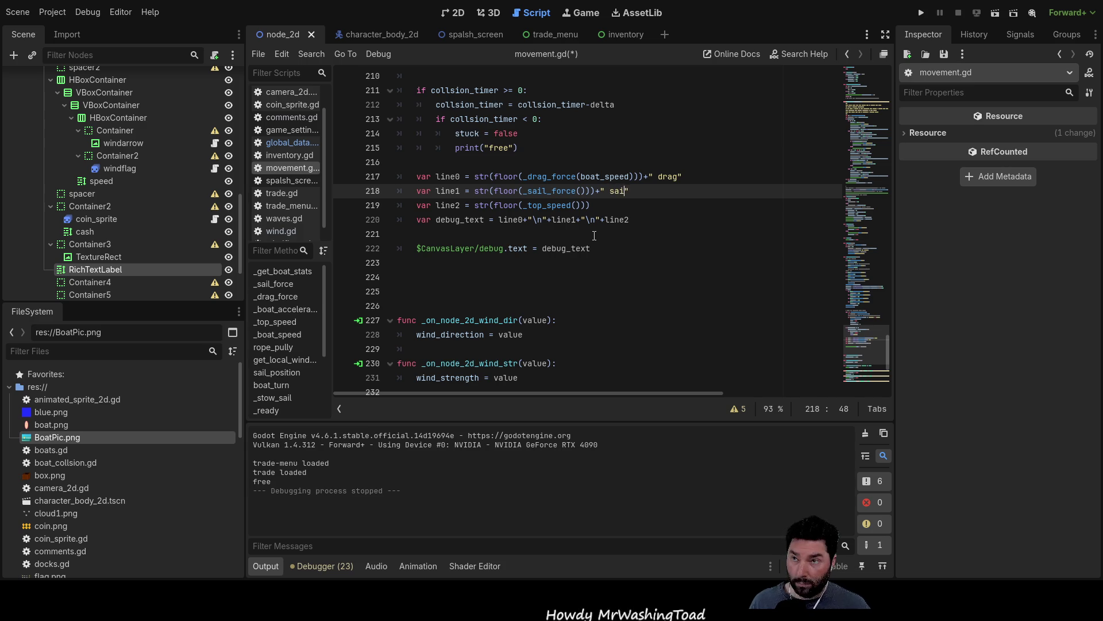
pyautogui.press('Down')
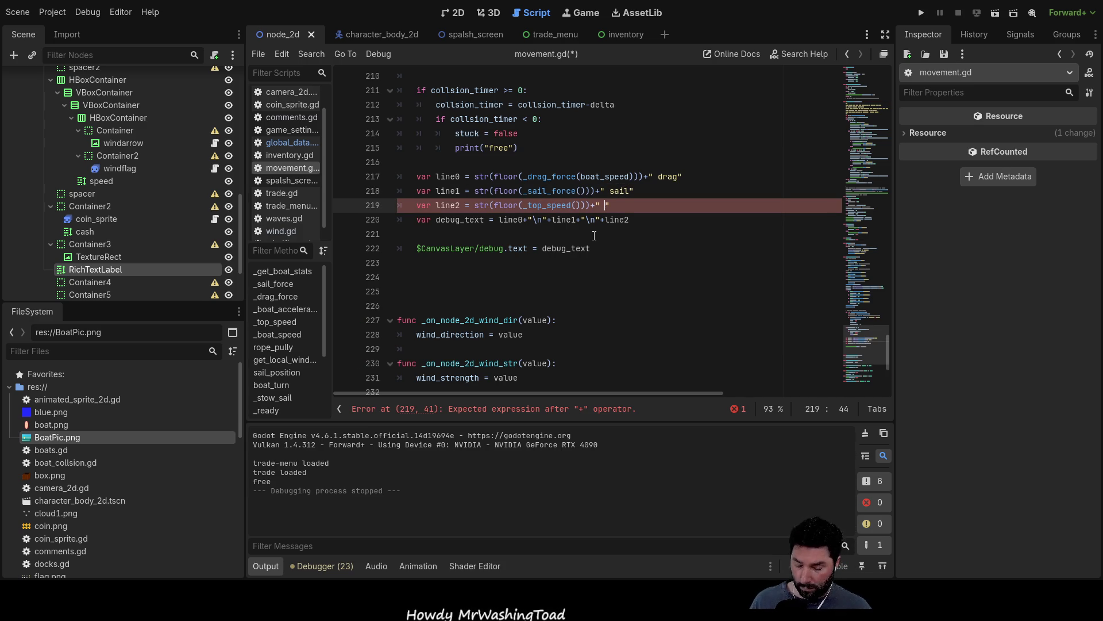
pyautogui.press('Down')
pyautogui.press('Down')
pyautogui.press('Down')
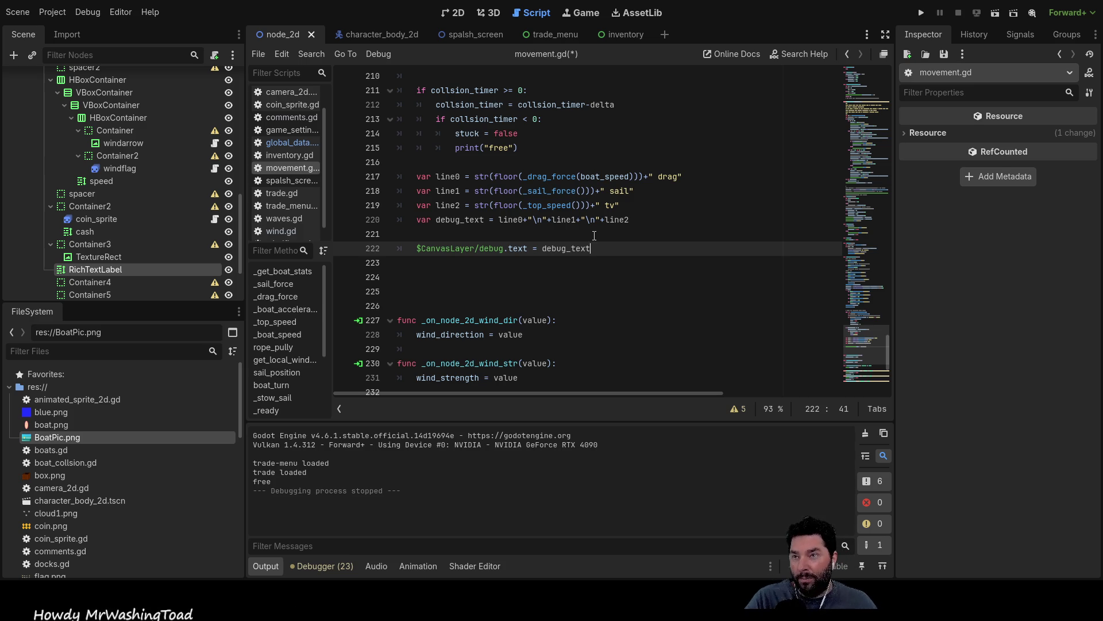
# Step: Run the game and sail the boat to check the labelled, floor-rounded readout, then stop it
pyautogui.click(922, 12)
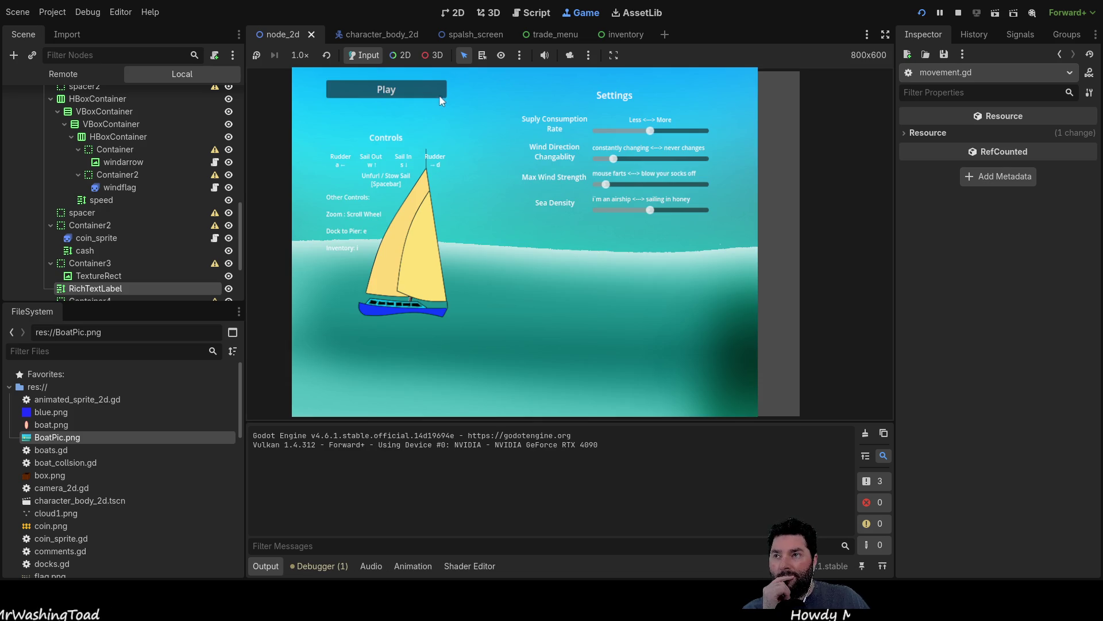
pyautogui.click(440, 95)
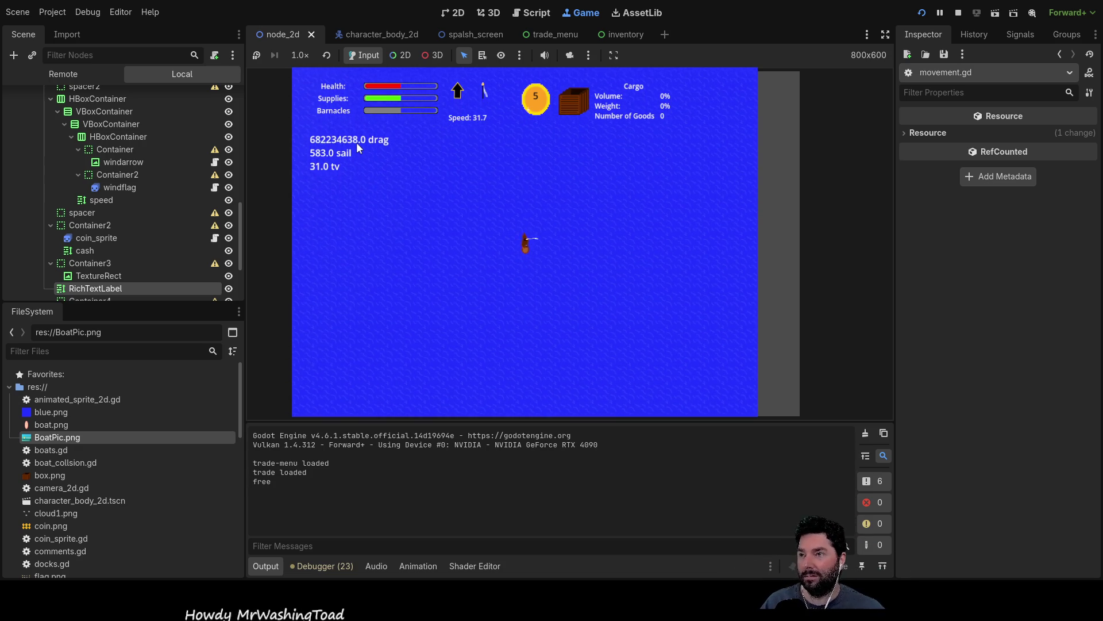
pyautogui.press('Left')
pyautogui.press('Left')
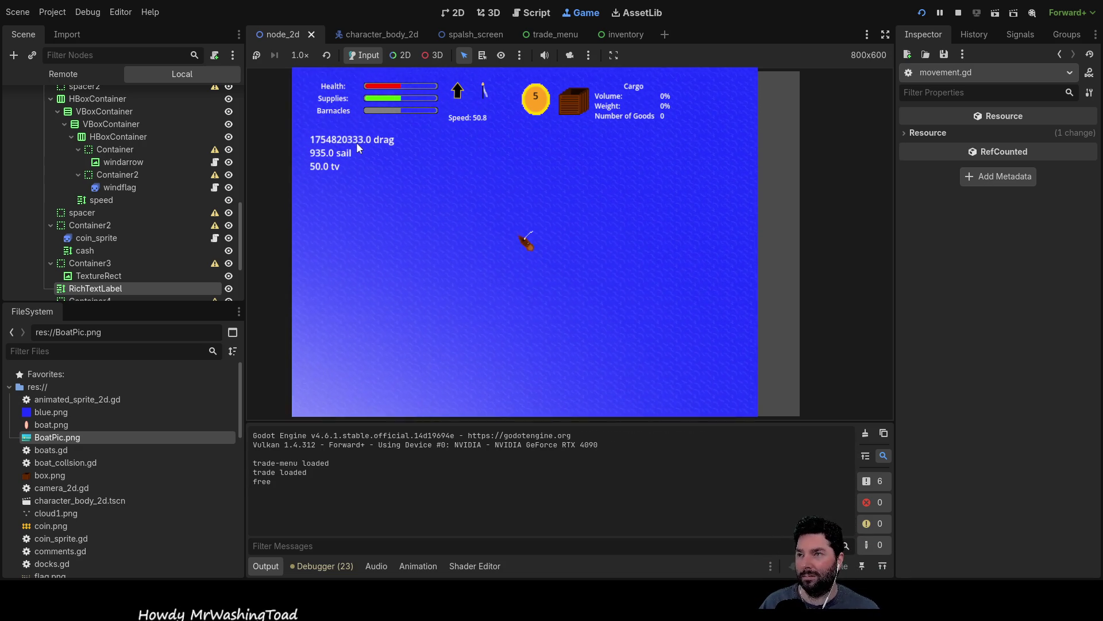
pyautogui.press('Right')
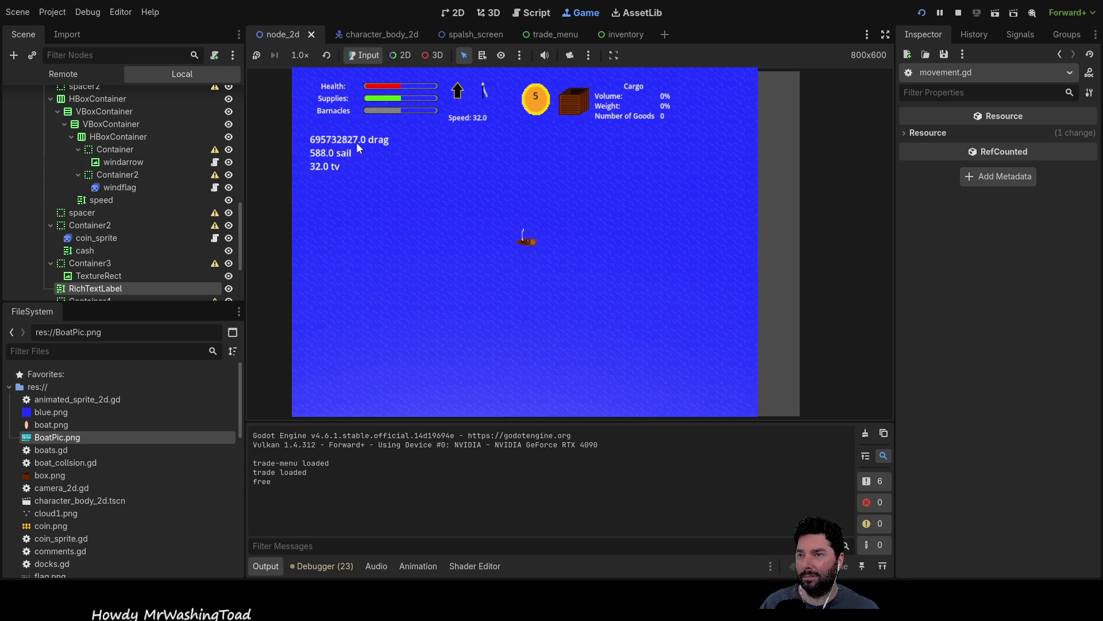
pyautogui.press('Left')
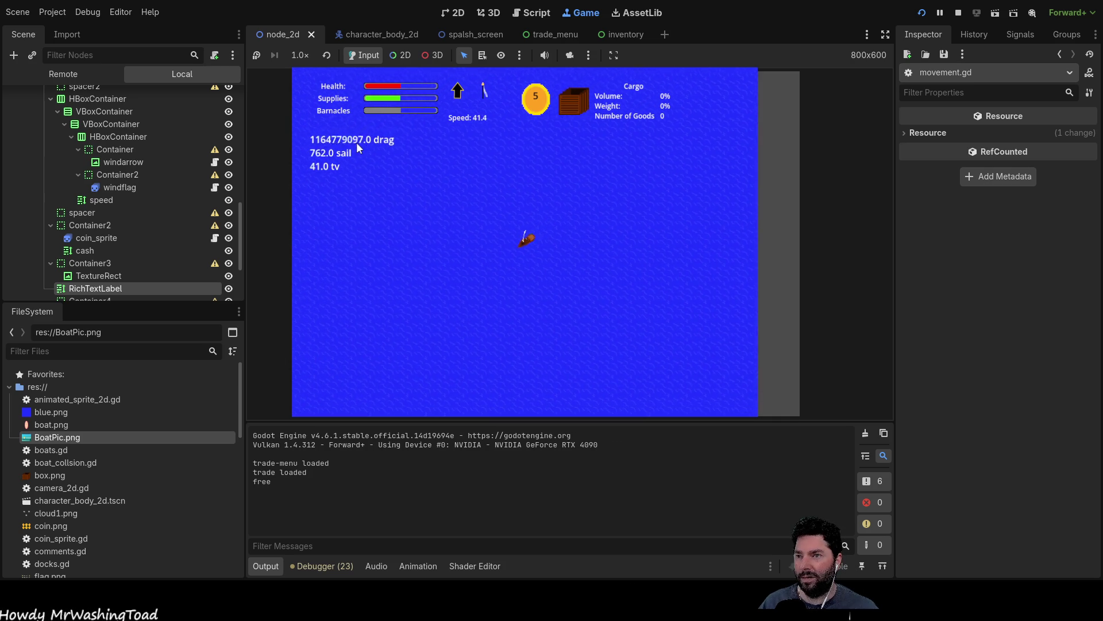
pyautogui.press('Left')
pyautogui.press('Right')
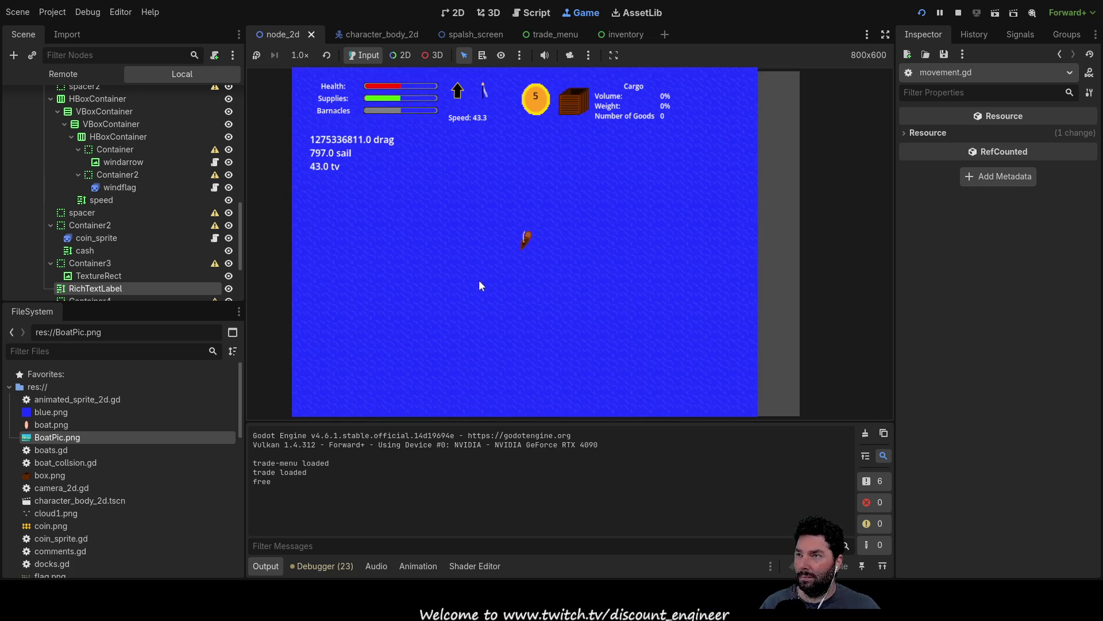
pyautogui.scroll(3, 540, 288)
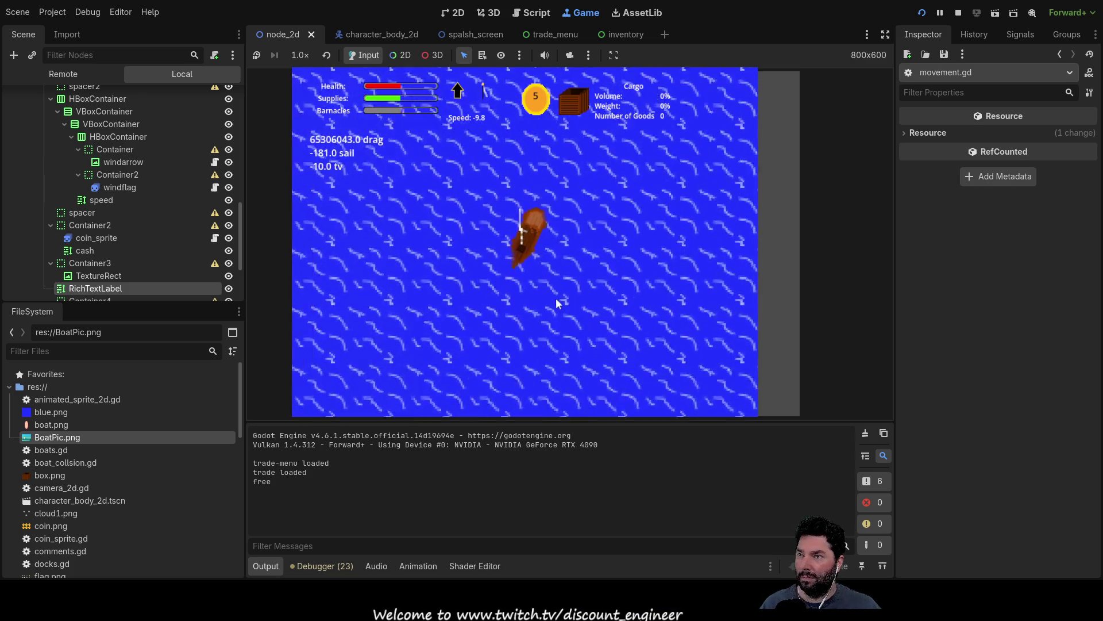
pyautogui.scroll(2, 562, 294)
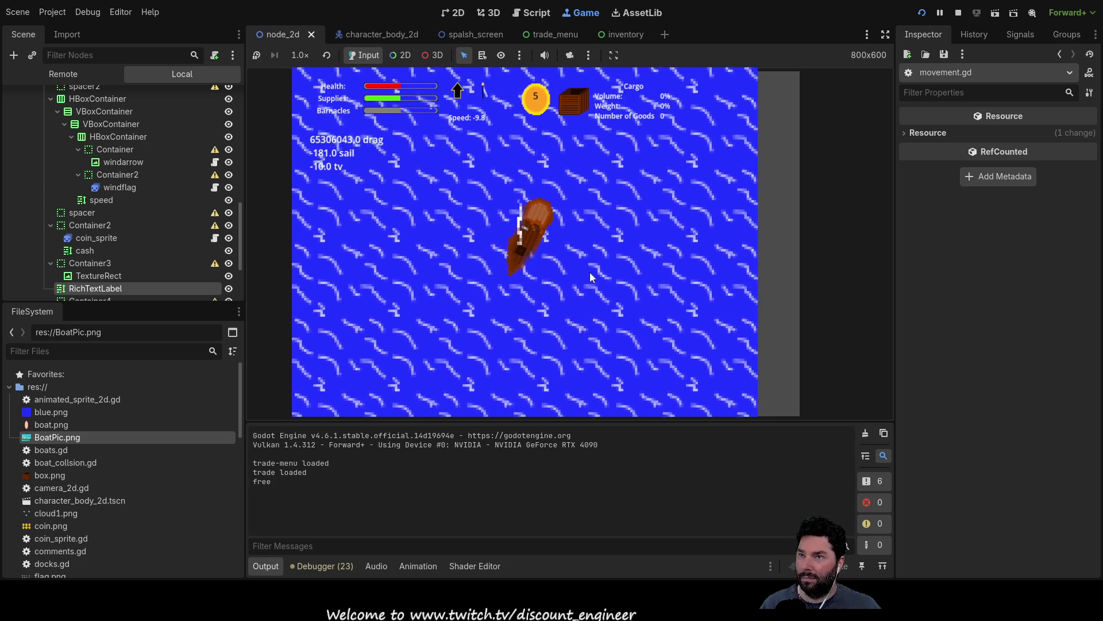
pyautogui.press('F8')
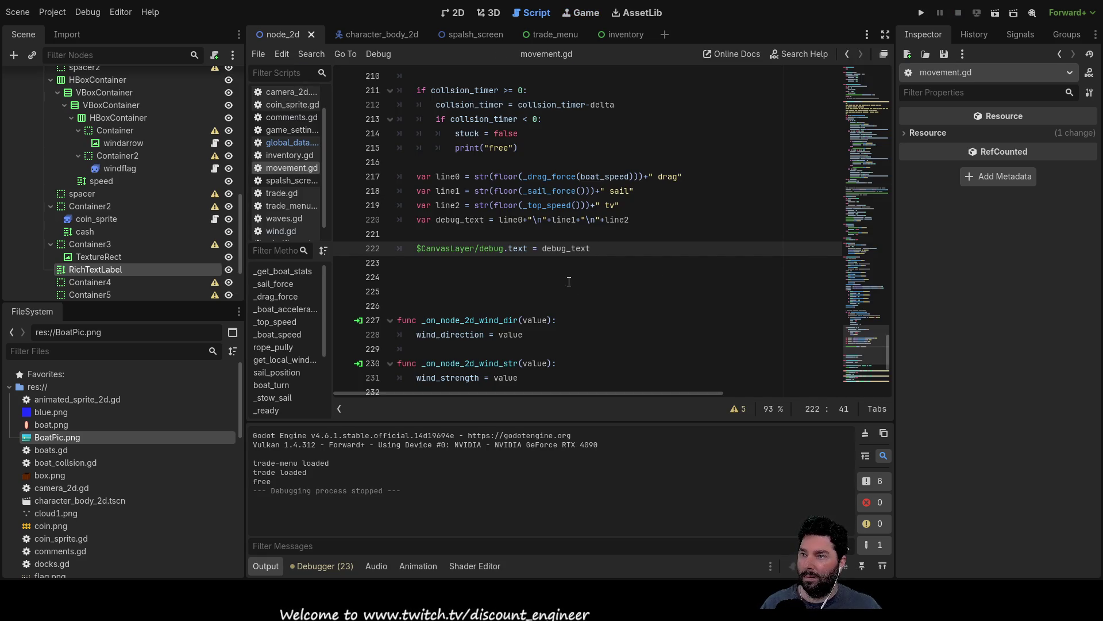
# Step: Select _drag_force on line 217 and scroll up to the force function definitions near line 42
pyautogui.doubleClick(562, 176)
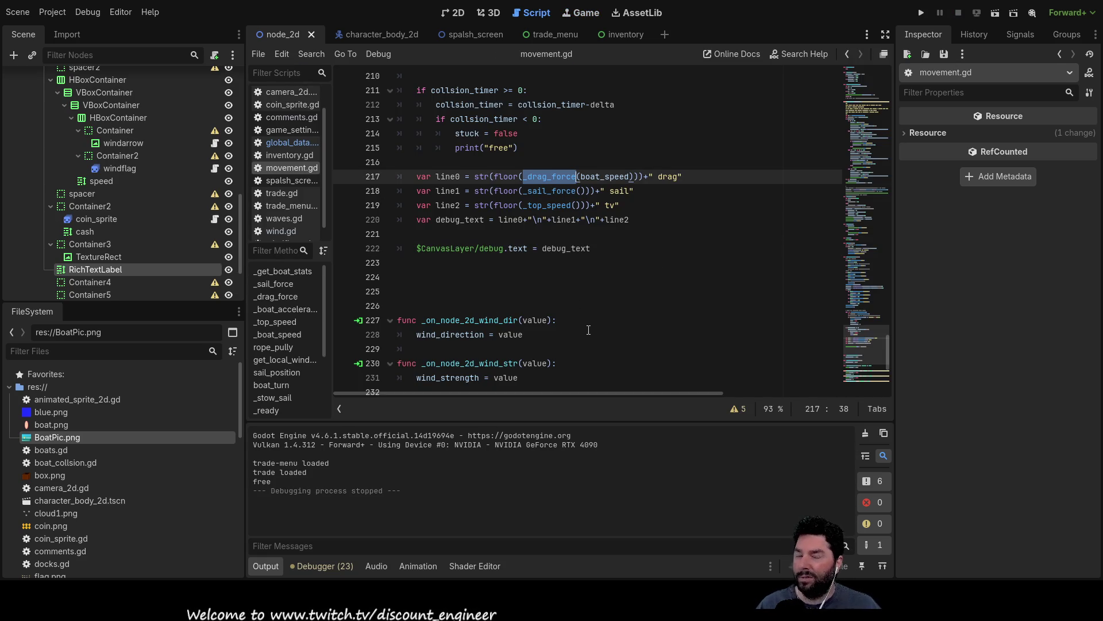
pyautogui.scroll(9, 589, 329)
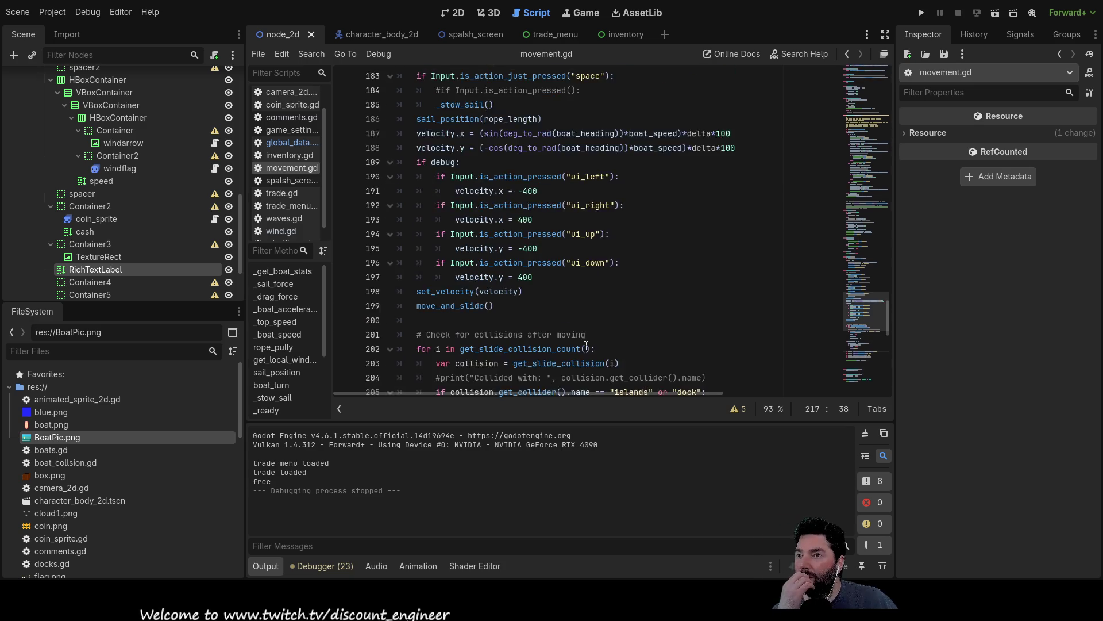
pyautogui.scroll(20, 585, 345)
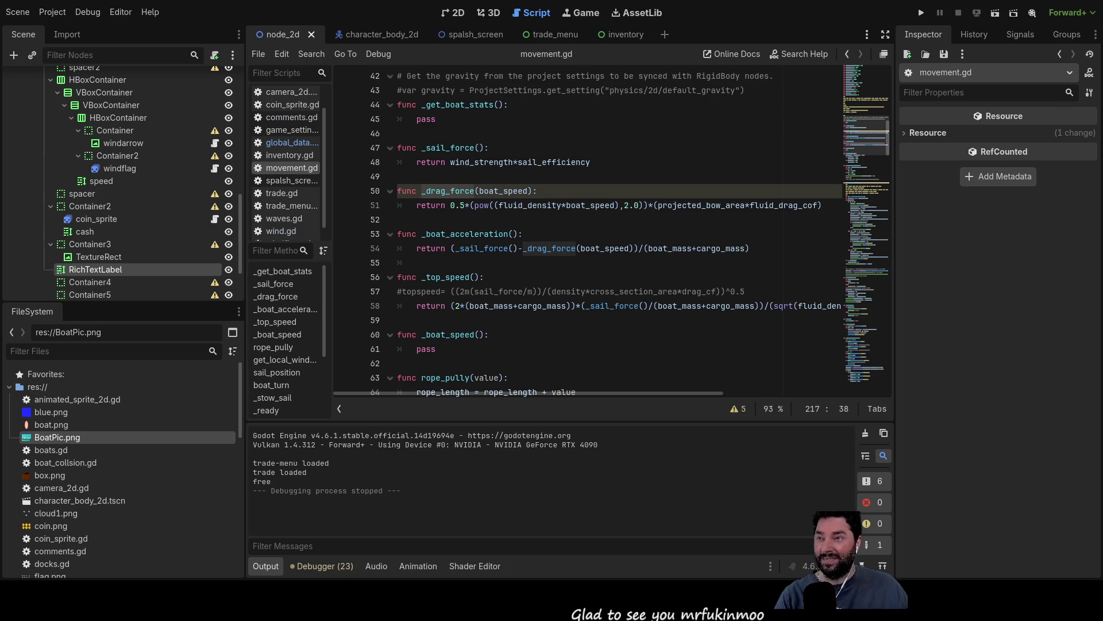
# Step: Add scratch test lines 2^2 and 4^0.5 above the _boat_speed function
pyautogui.click(435, 321)
pyautogui.press('Return')
pyautogui.press('Return')
pyautogui.press('Up')
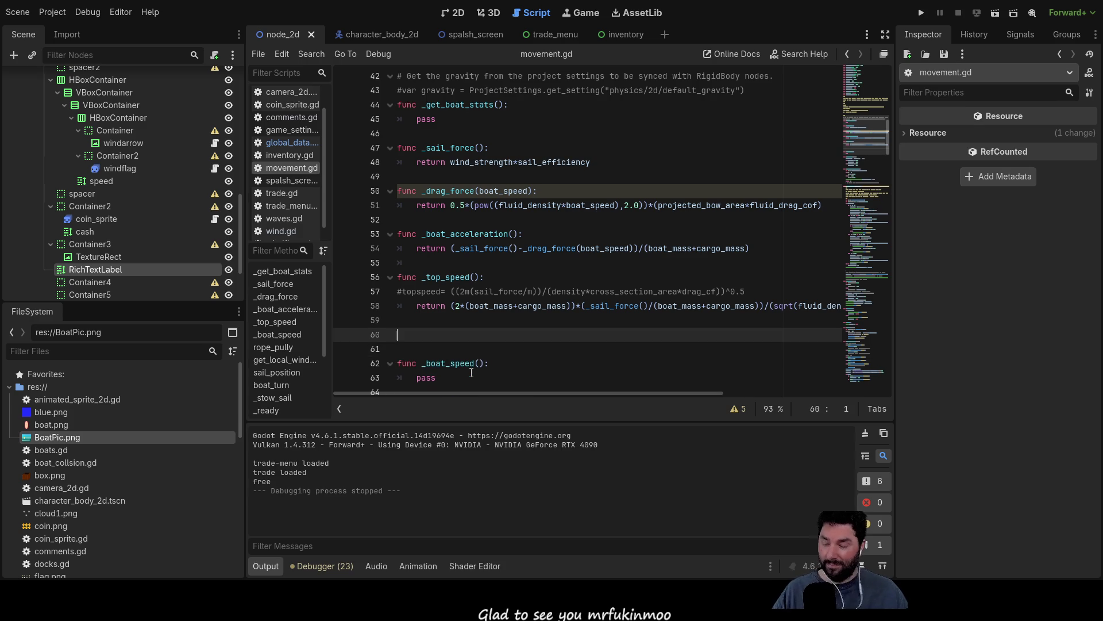
pyautogui.write('2^2')
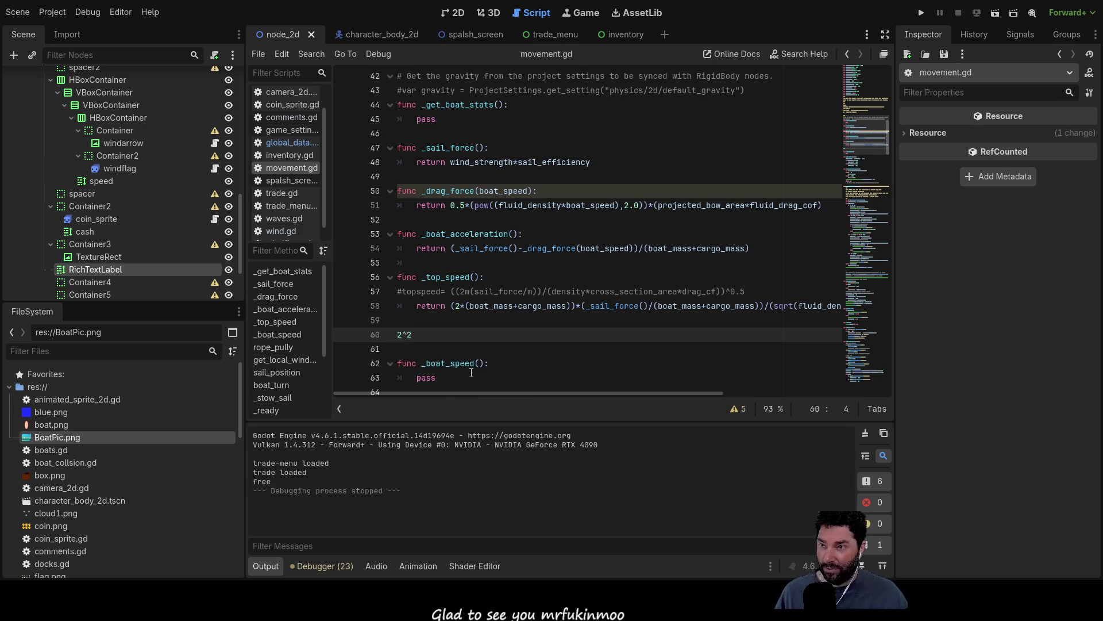
pyautogui.press('Return')
pyautogui.write('4^0.5')
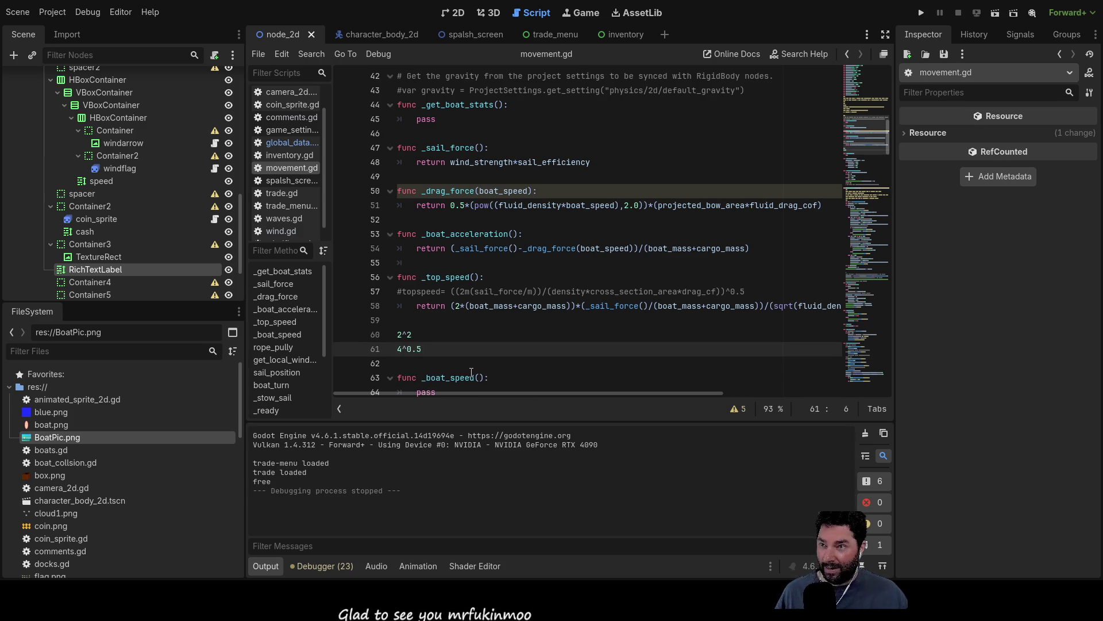
# Step: Append a pow(2,2) test to the end of the 2^2 line
pyautogui.press('Up')
pyautogui.press('Down')
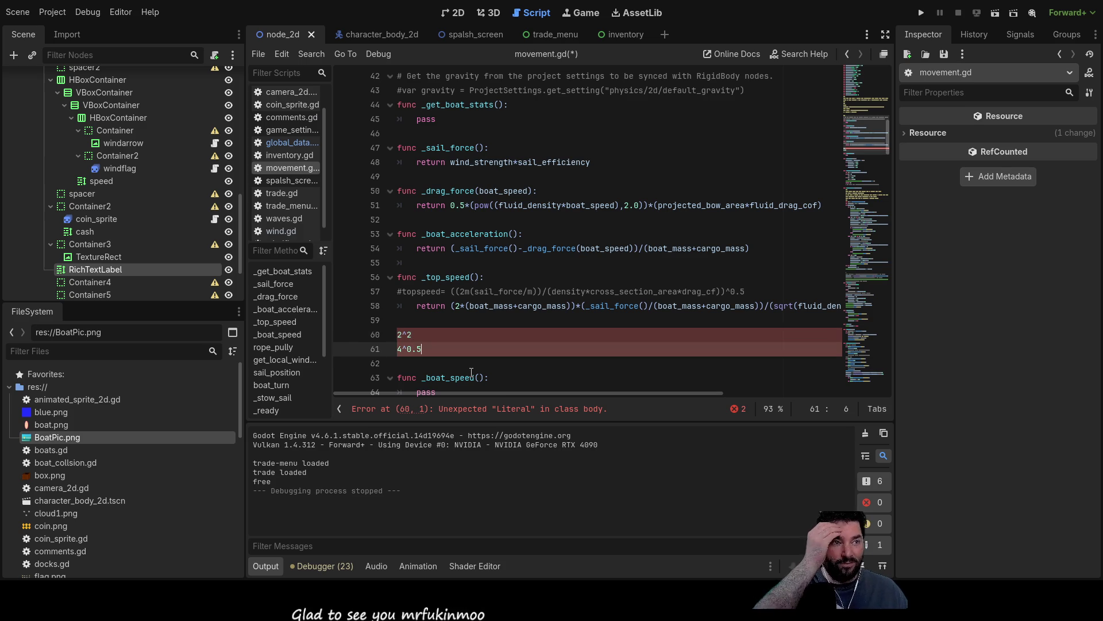
pyautogui.press('Up')
pyautogui.press('Down')
pyautogui.press('Up')
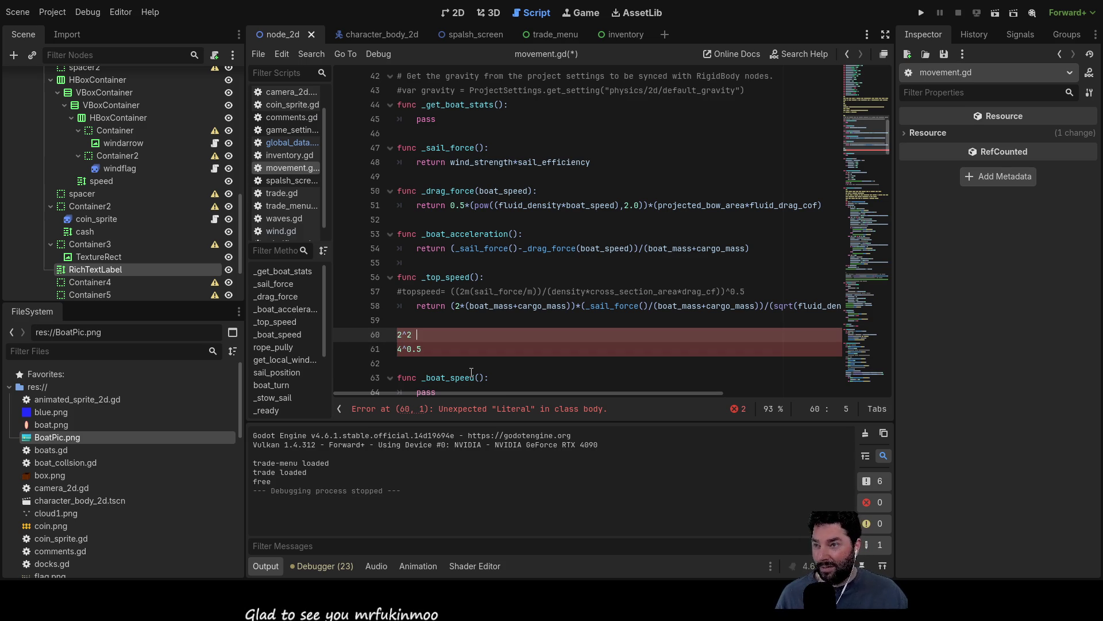
pyautogui.write('pow')
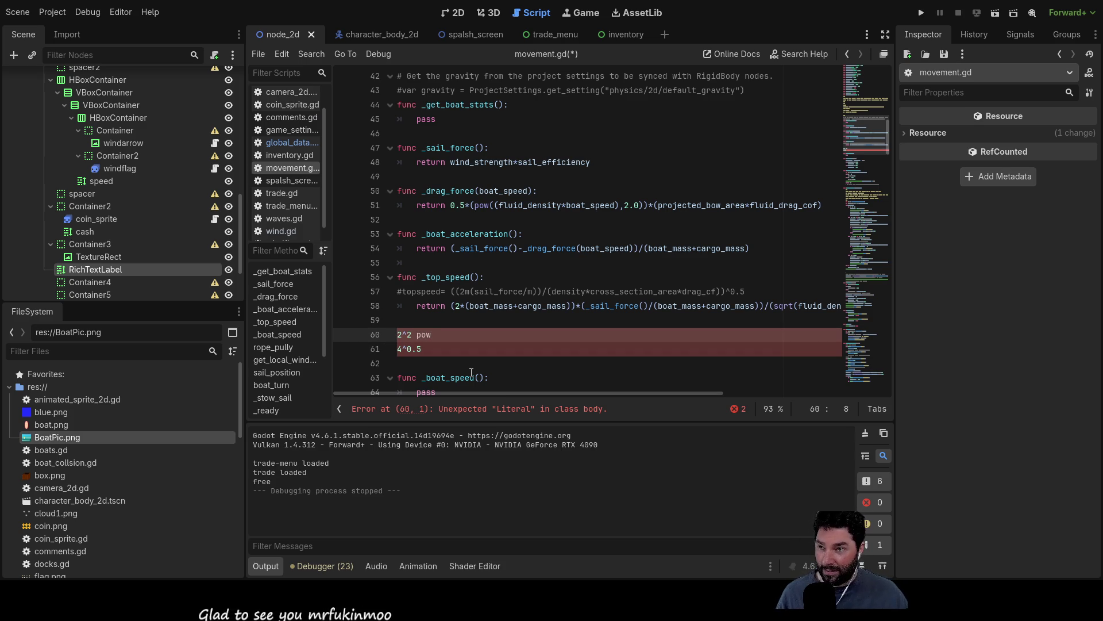
pyautogui.write('(2')
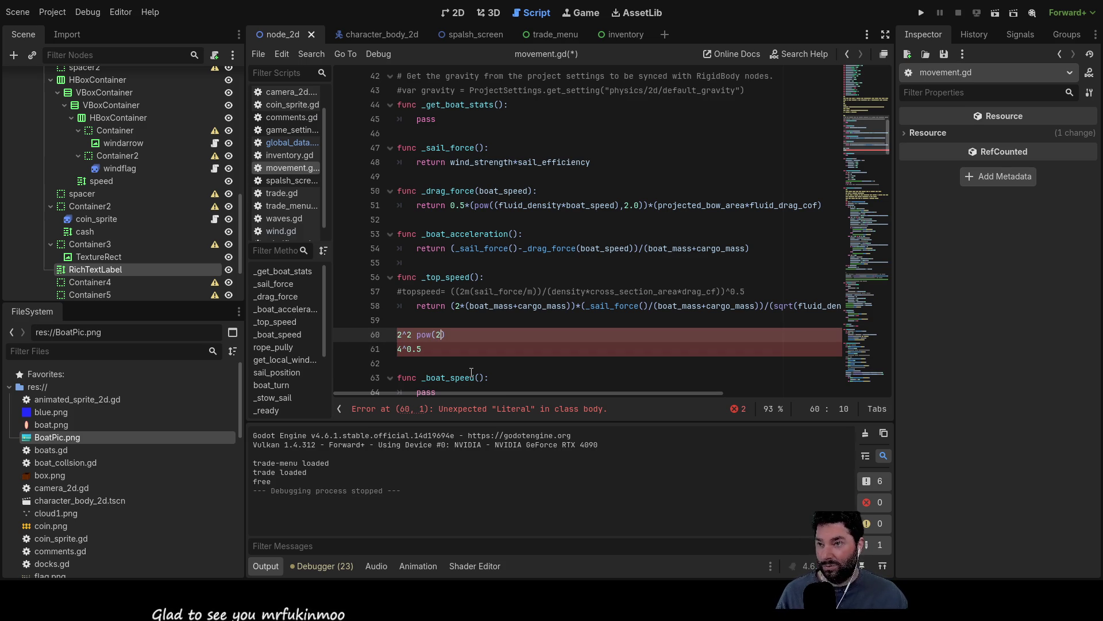
pyautogui.write(',2')
pyautogui.press('Down')
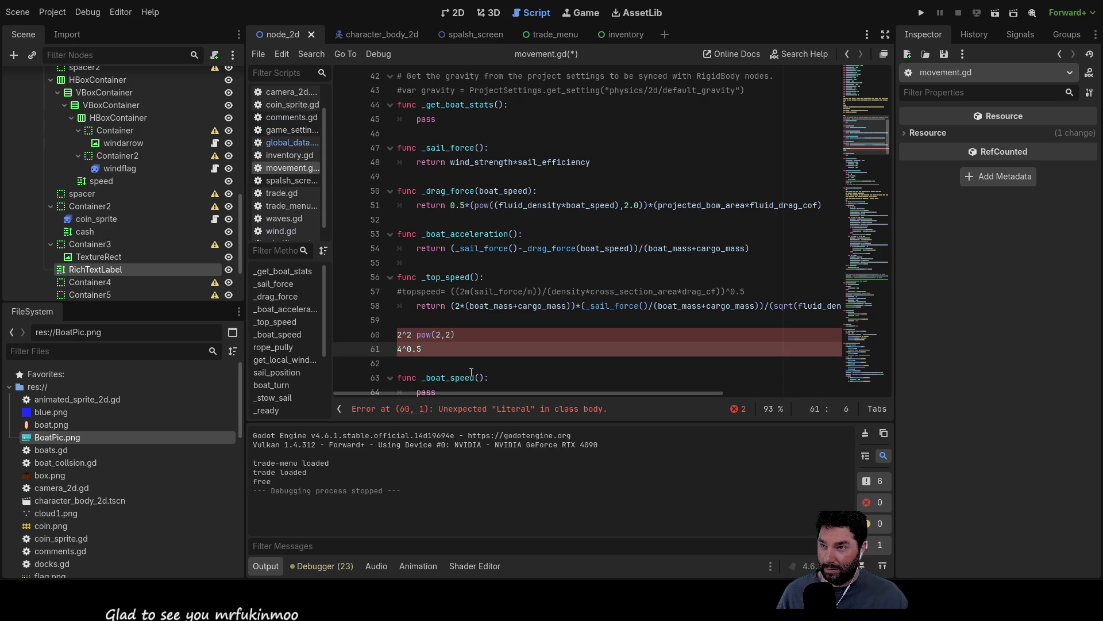
pyautogui.write(' sq')
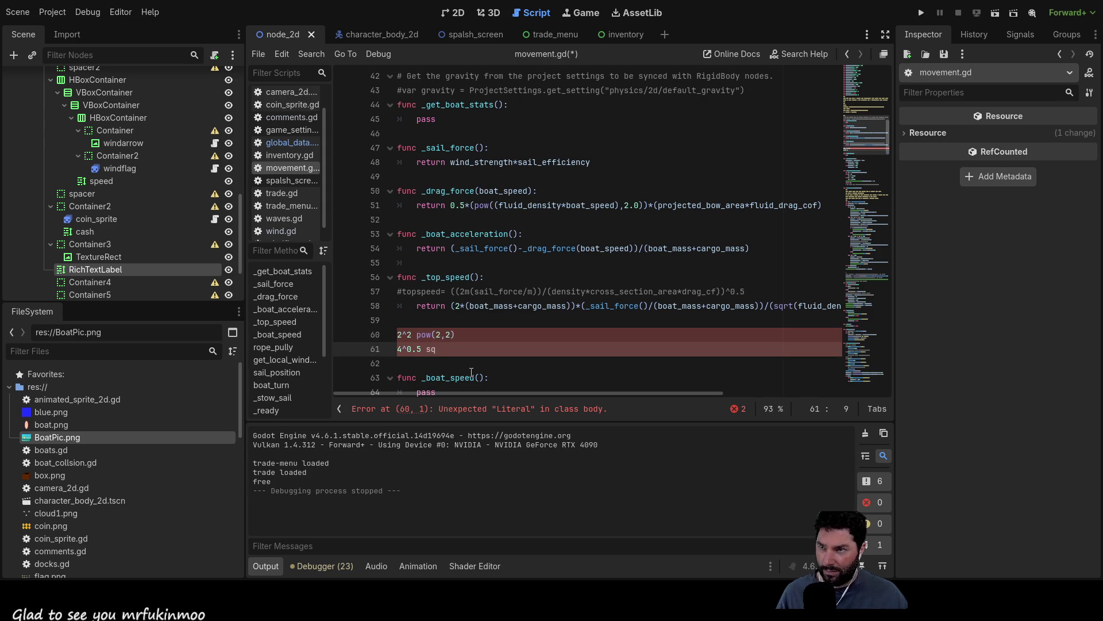
pyautogui.press('BackSpace')
pyautogui.press('BackSpace')
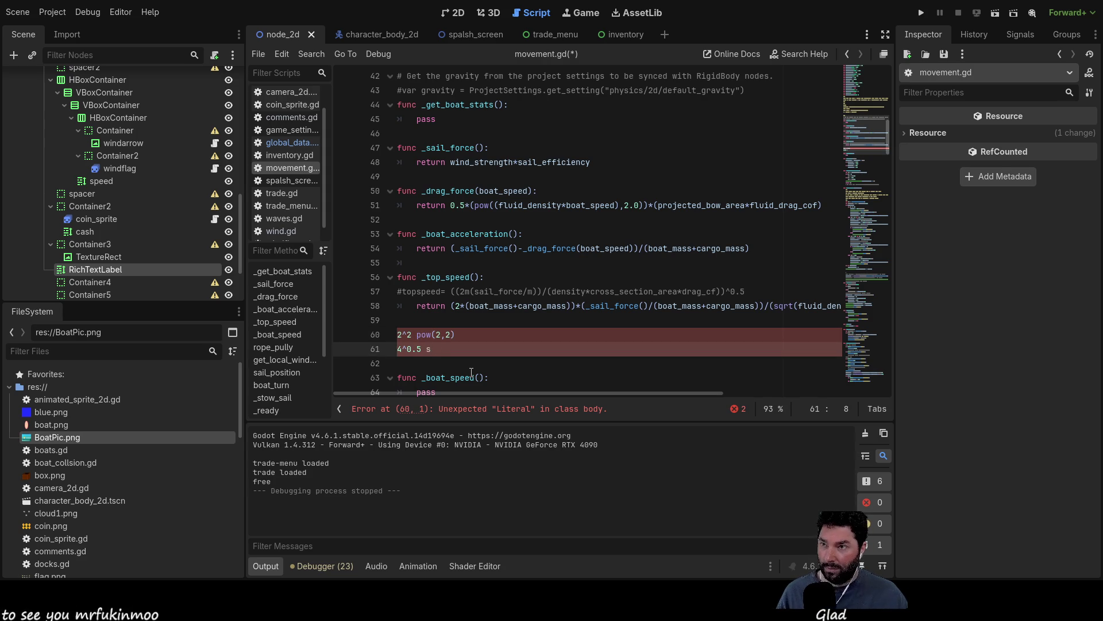
# Step: Move the pow(2,2) expression onto its own line above 2^2
pyautogui.press('Up')
pyautogui.press('Up')
pyautogui.press('Up')
pyautogui.press('End')
pyautogui.press('Down')
pyautogui.press('Down')
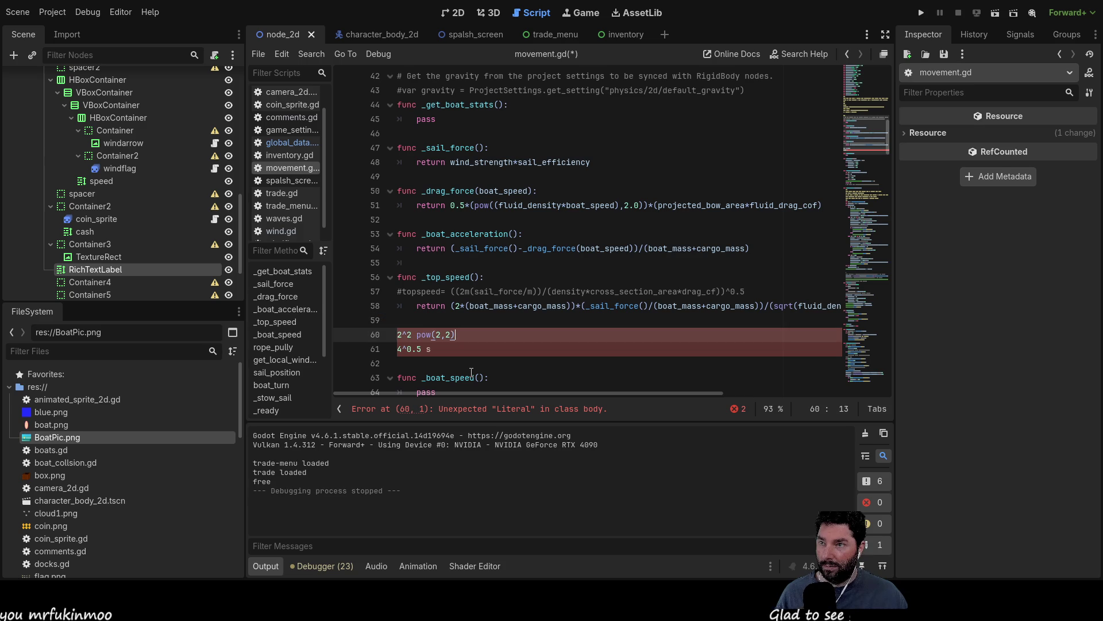
pyautogui.hotkey('shift', 'Left')
pyautogui.hotkey('shift', 'Left')
pyautogui.hotkey('shift', 'Left')
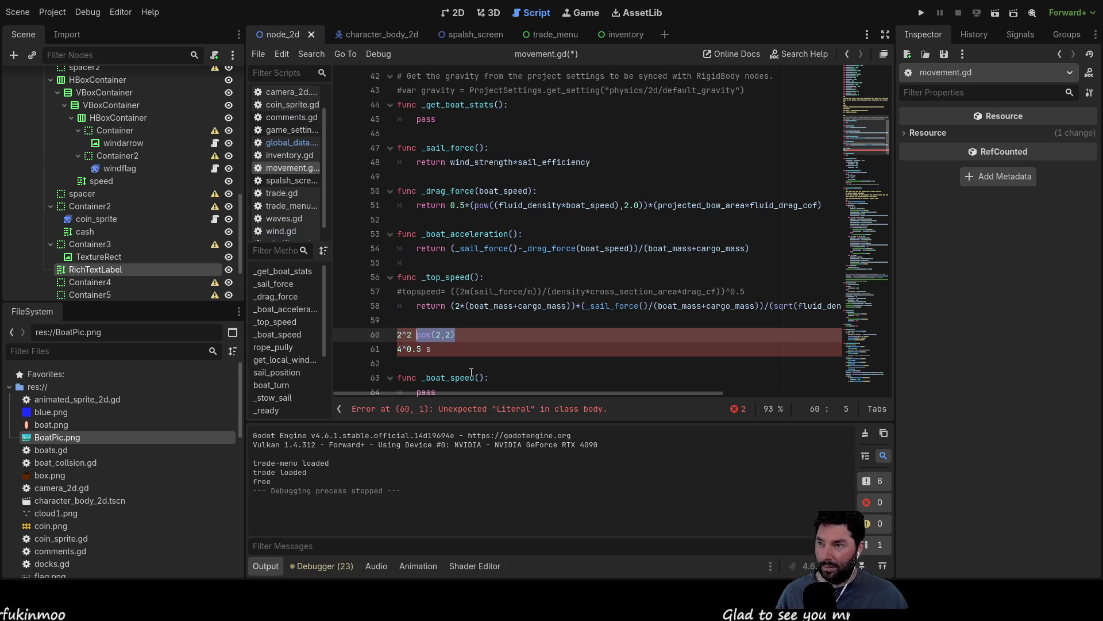
pyautogui.press('BackSpace')
pyautogui.hotkey('ctrl', 'shift', 'Return')
pyautogui.hotkey('ctrl', 'shift', 'Return')
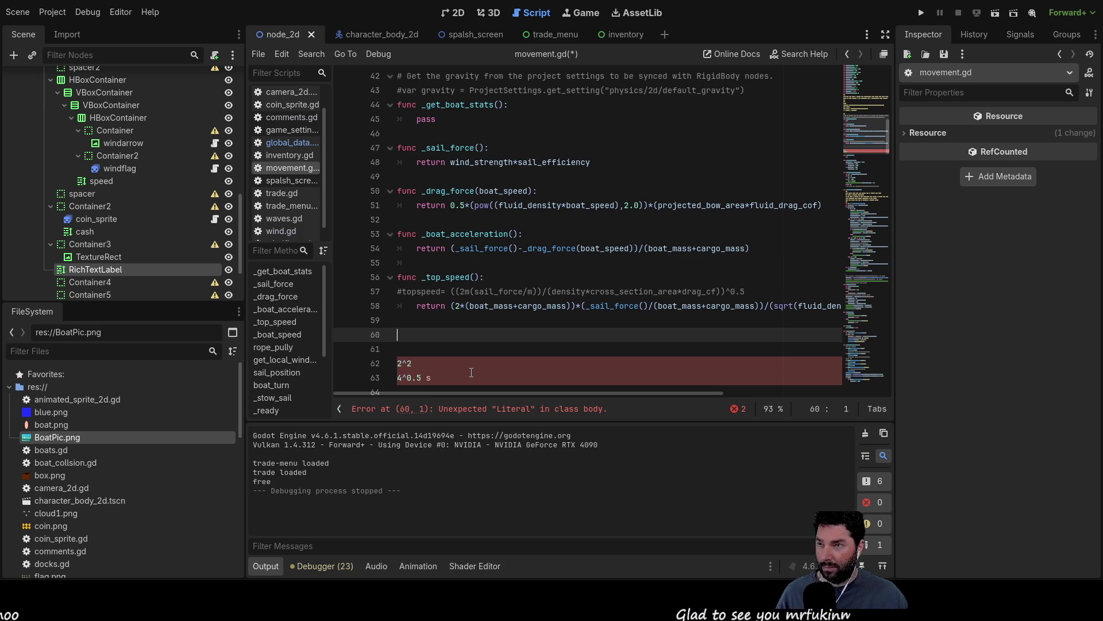
pyautogui.hotkey('ctrl', 'z')
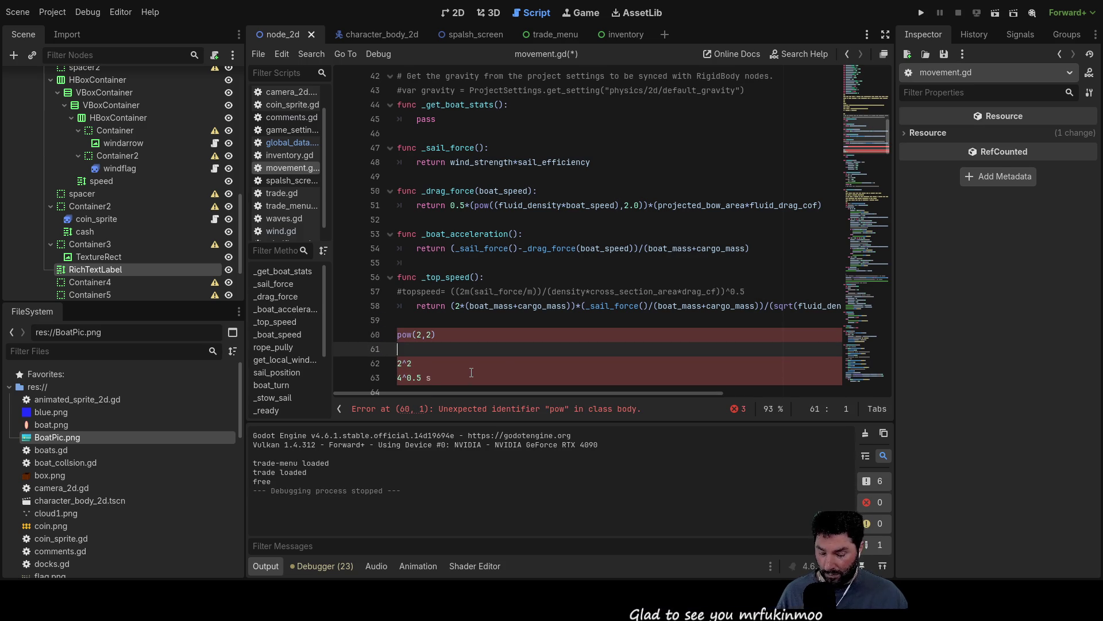
pyautogui.press('Left')
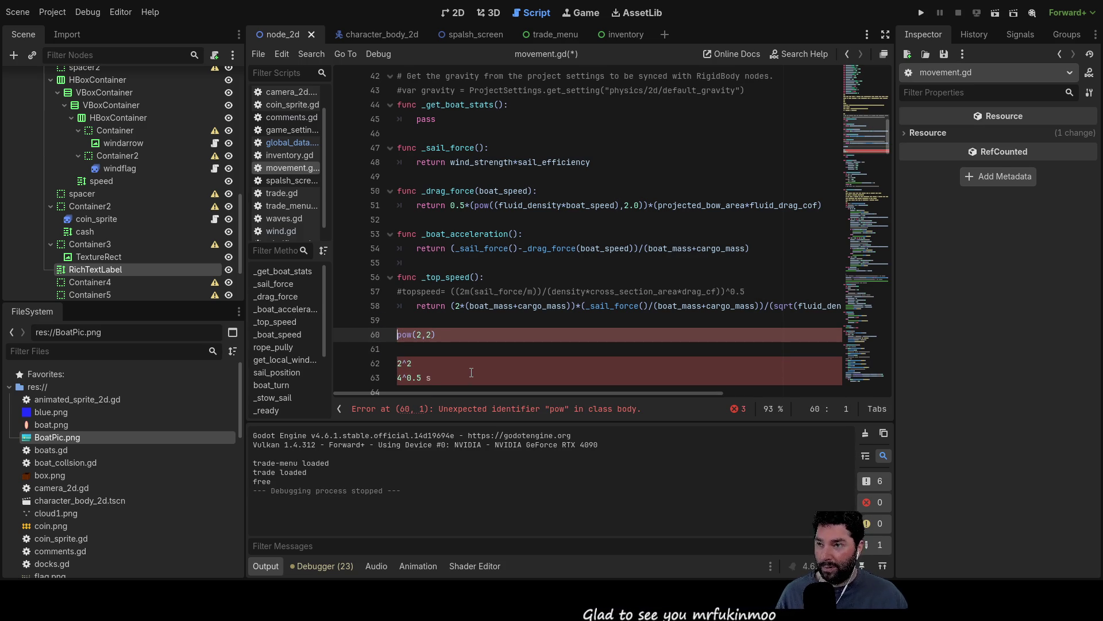
# Step: Indent the pow(2,2), 2^2 and 4^0.5 test lines into _top_speed
pyautogui.press('Home')
pyautogui.press('Tab')
pyautogui.press('Down')
pyautogui.press('Down')
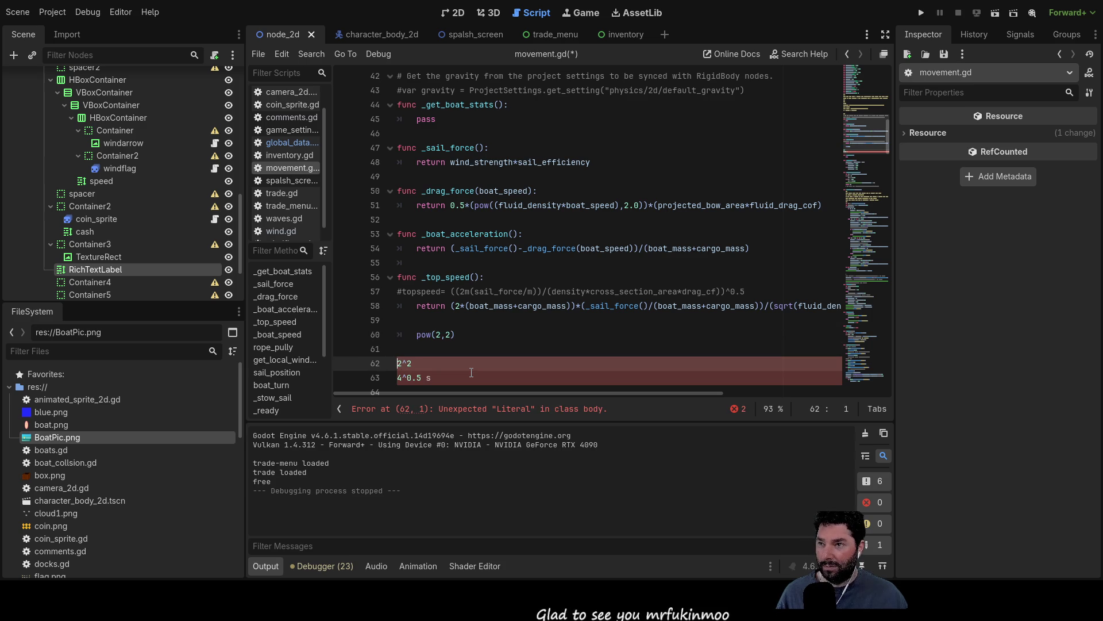
pyautogui.press('Home')
pyautogui.press('Tab')
pyautogui.press('Down')
pyautogui.press('Home')
pyautogui.press('Tab')
pyautogui.press('Up')
pyautogui.press('Up')
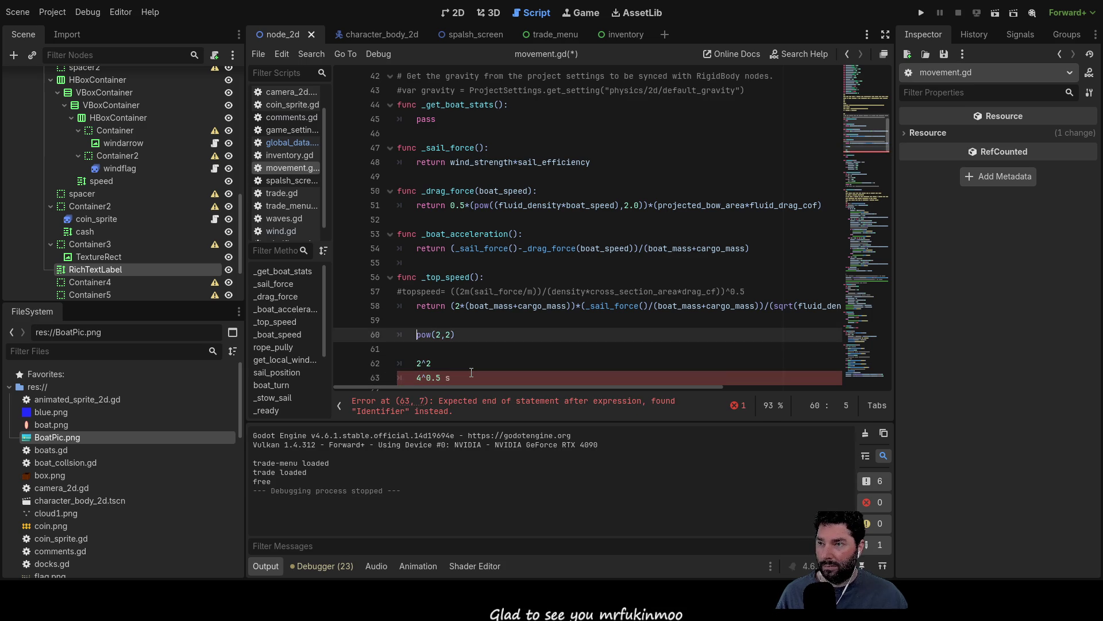
pyautogui.press('Tab')
# Step: Add a sqrt(2) test and delete the stray 's' after 4^0.5
pyautogui.write('s')
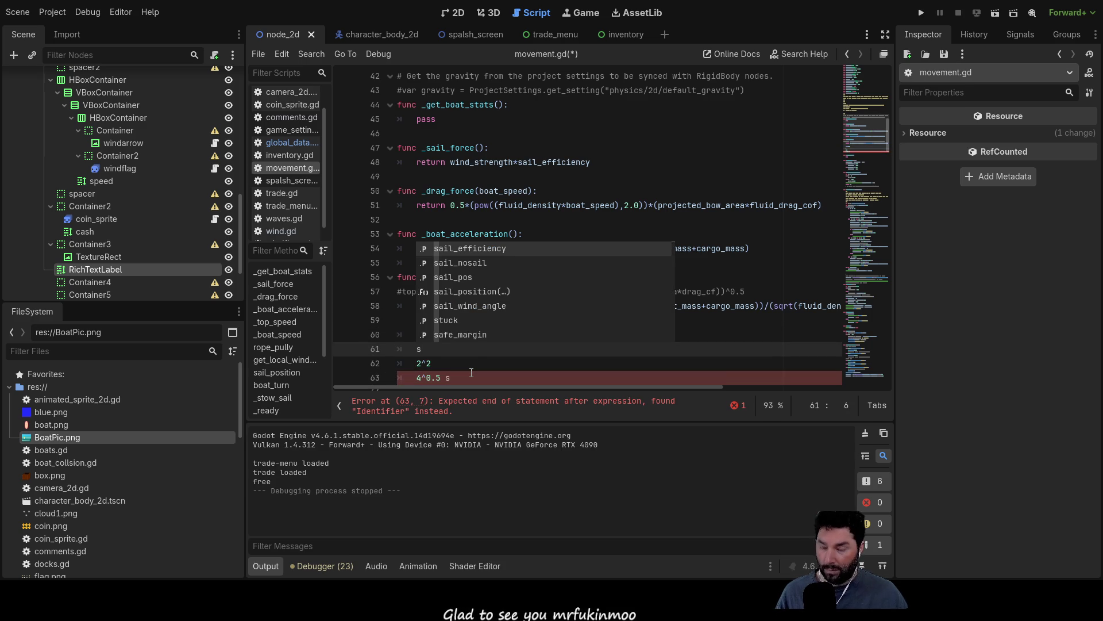
pyautogui.write('q')
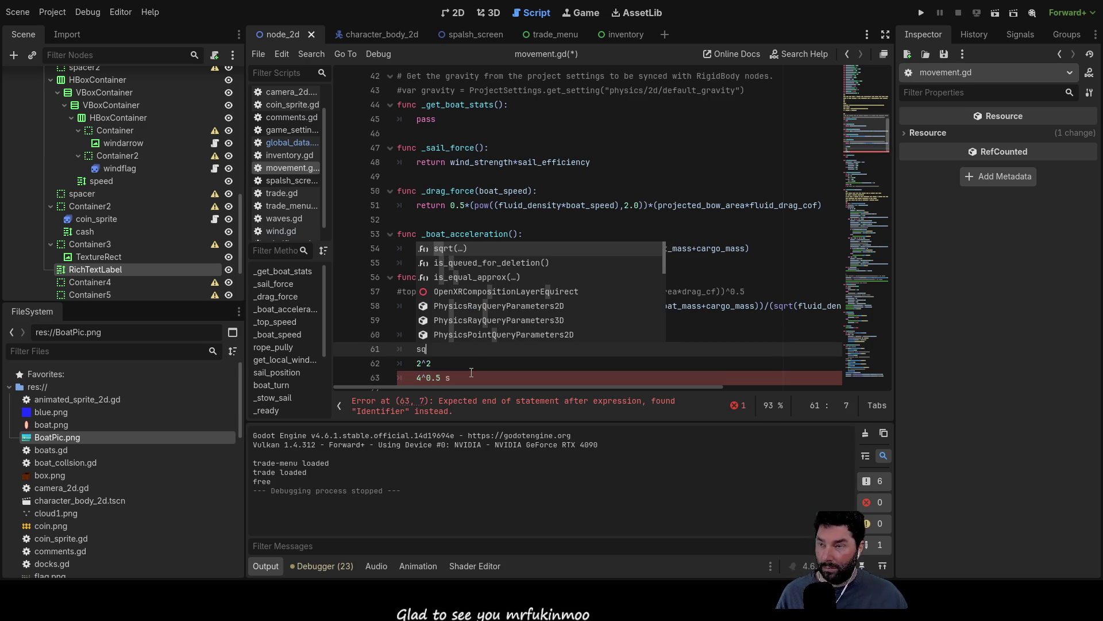
pyautogui.press('Return')
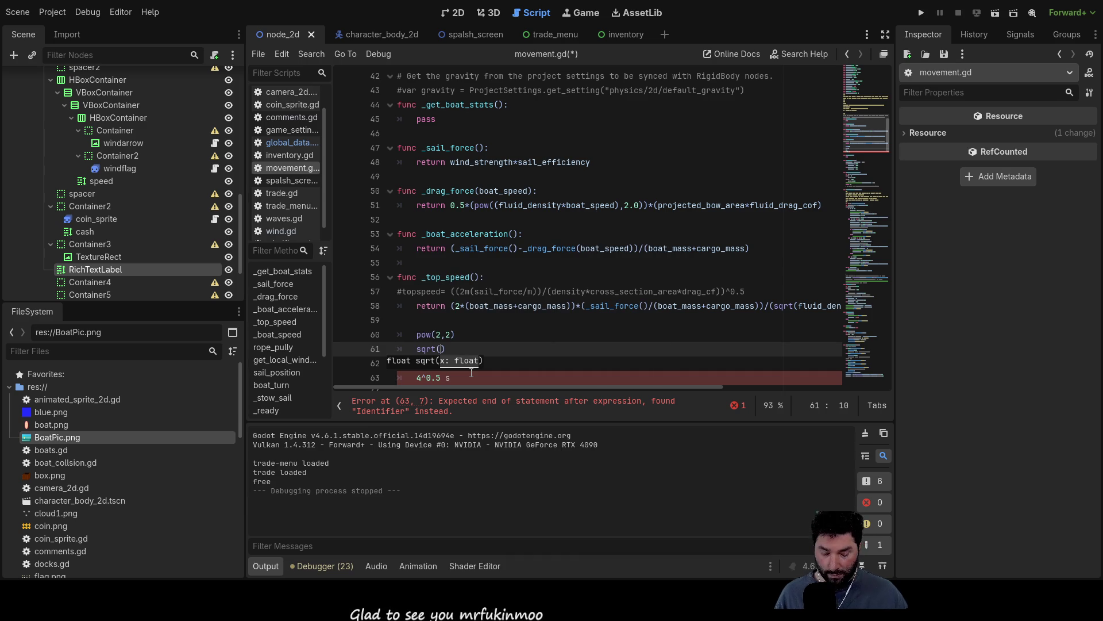
pyautogui.write('2')
pyautogui.press('Down')
pyautogui.press('Down')
pyautogui.press('Down')
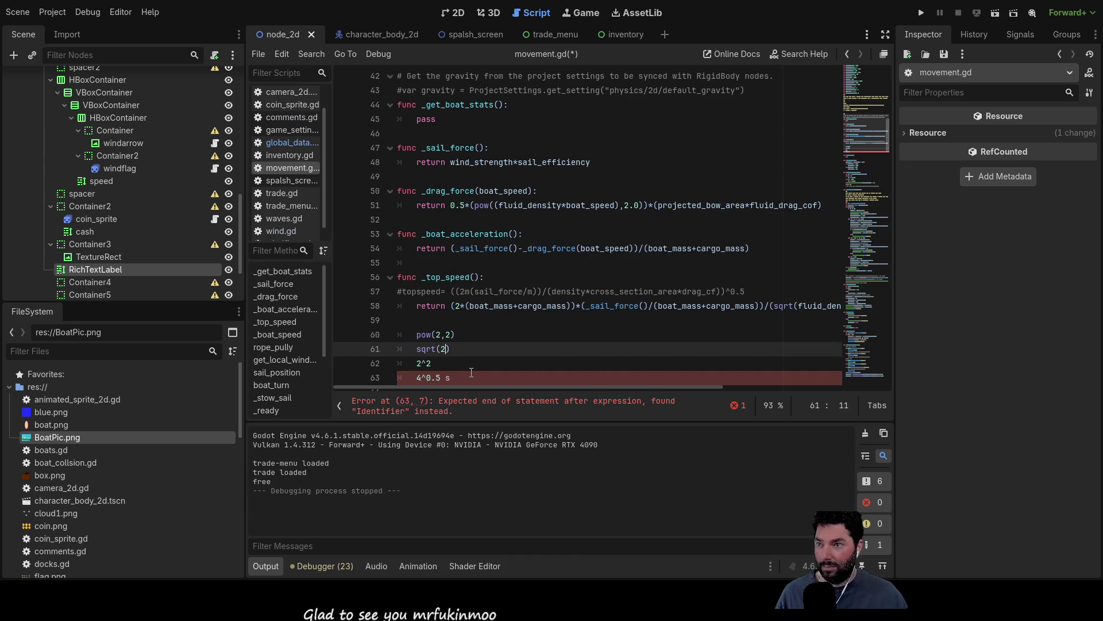
pyautogui.press('Up')
pyautogui.press('End')
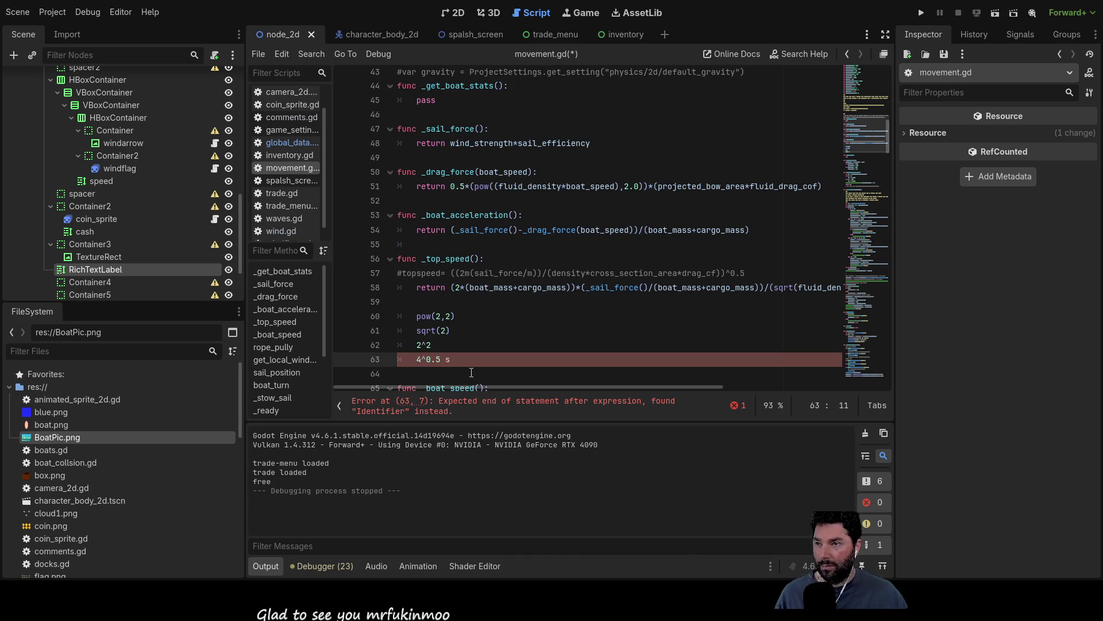
pyautogui.press('BackSpace')
pyautogui.press('BackSpace')
# Step: Insert a blank line above the 2^2 test line
pyautogui.press('Up')
pyautogui.press('Up')
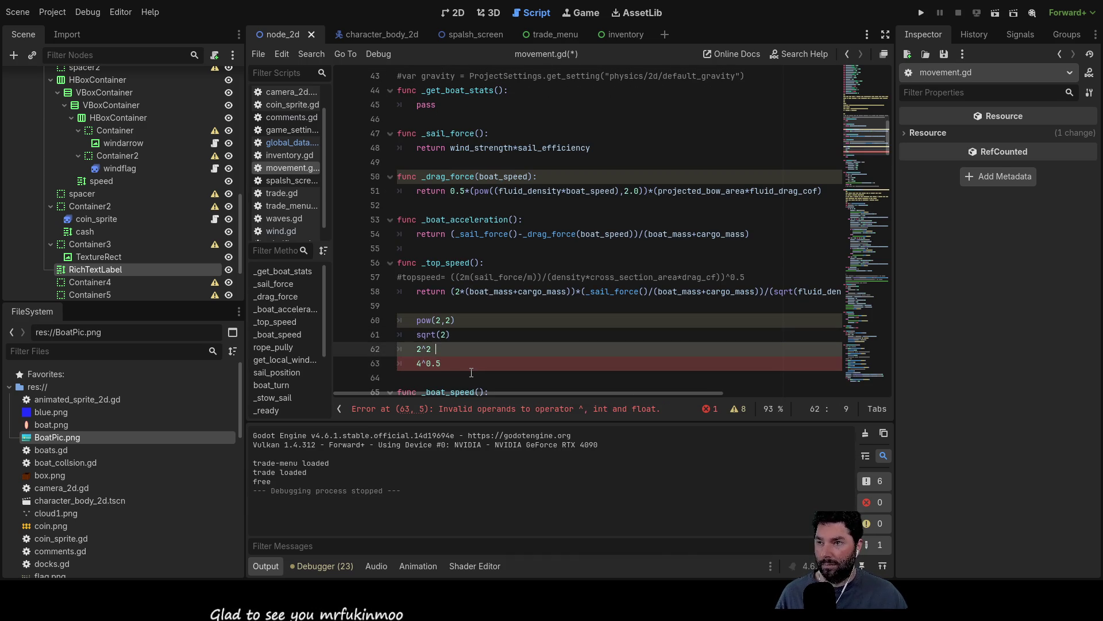
pyautogui.press('Down')
pyautogui.press('Home')
pyautogui.scroll(-4, 471, 372)
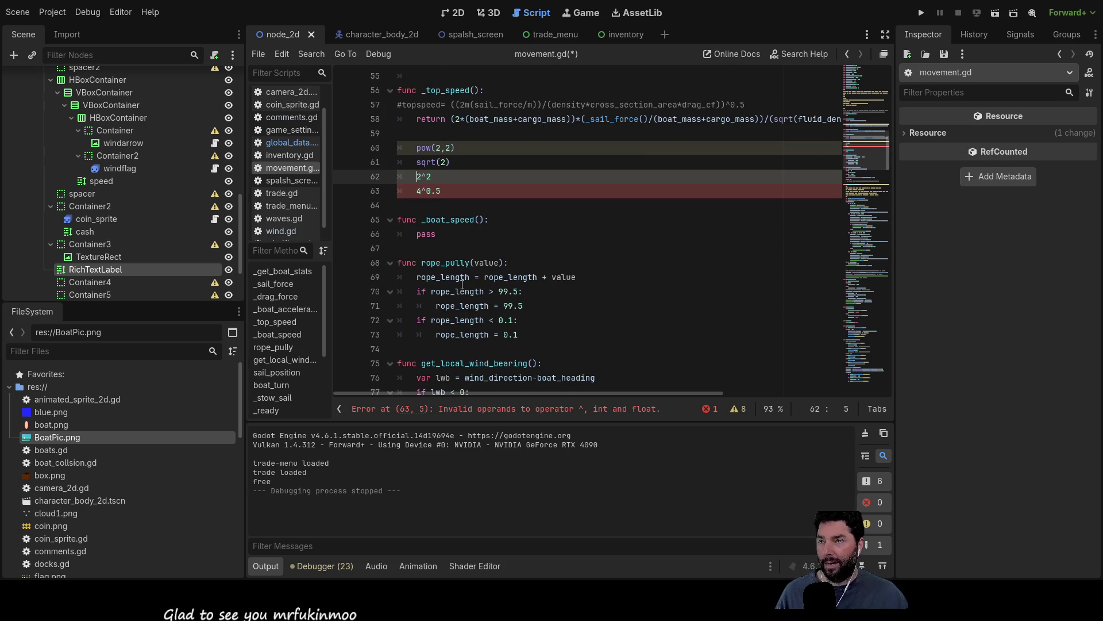
pyautogui.moveTo(458, 190); pyautogui.dragTo(415, 152)
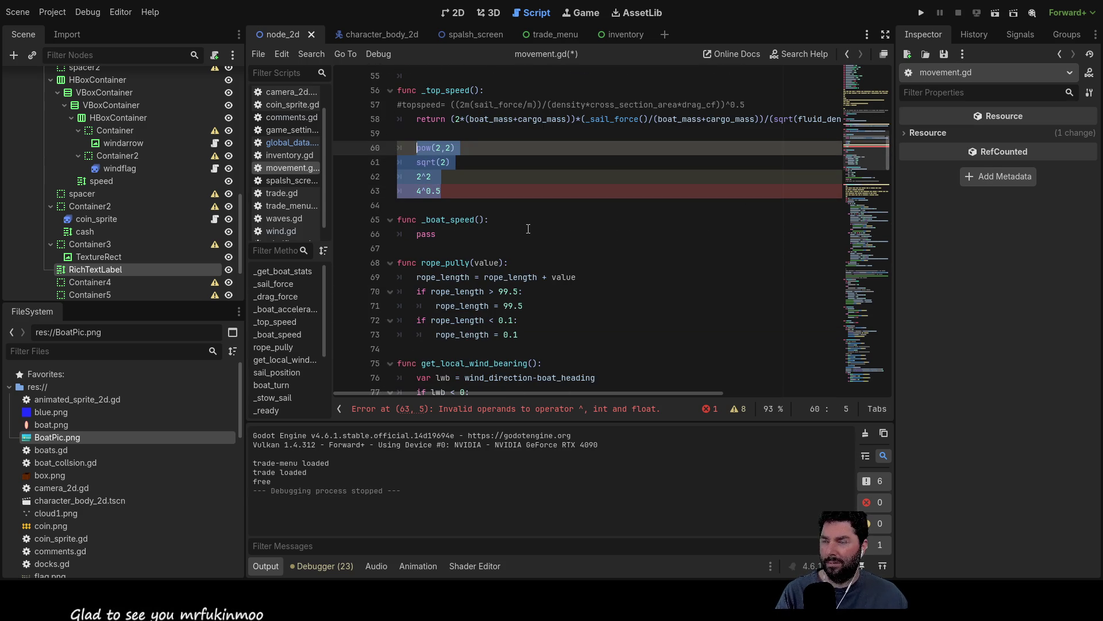
pyautogui.click(420, 173)
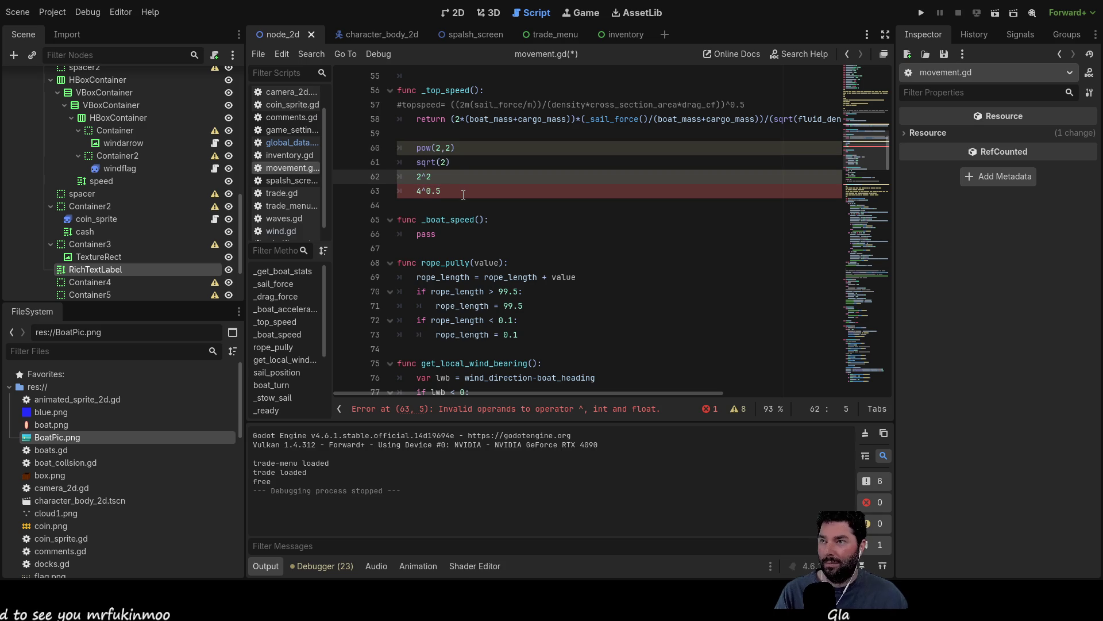
pyautogui.press('Return')
pyautogui.press('Up')
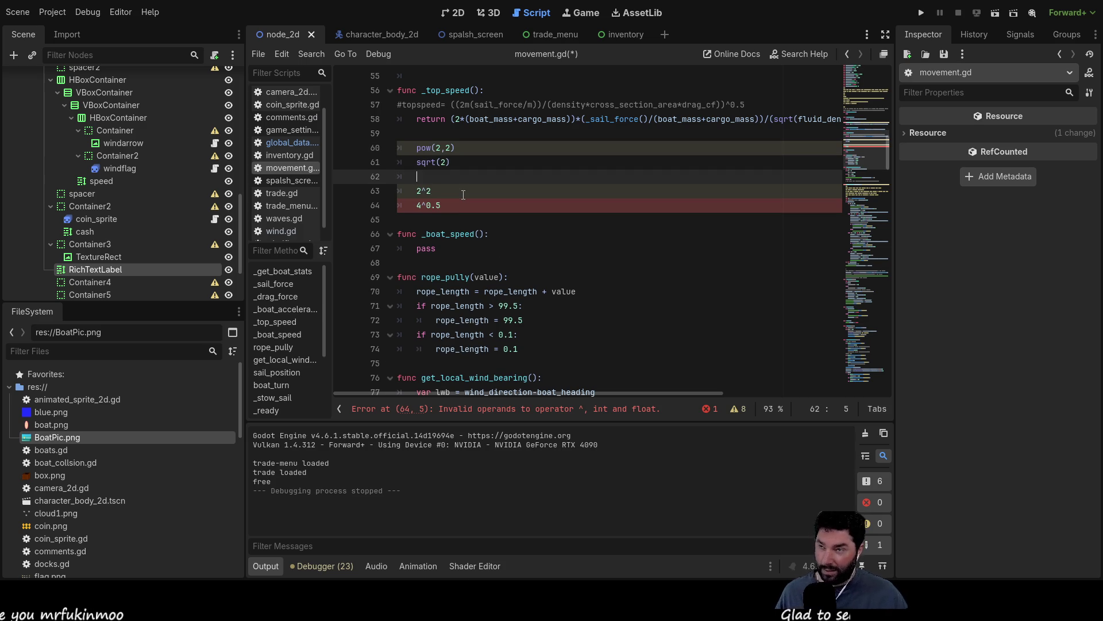
# Step: Change the pow test to pow(2,0.5) and place sqrt(2) on its own separated line
pyautogui.press('Up')
pyautogui.press('Up')
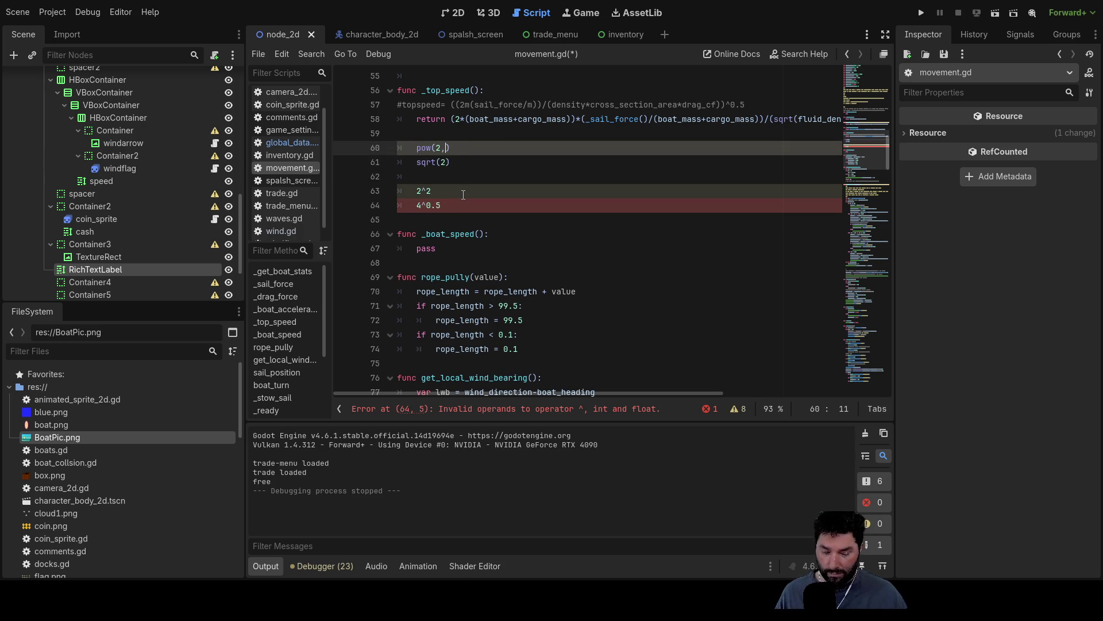
pyautogui.press('End')
pyautogui.press('Return')
pyautogui.write('sqrt(2)')
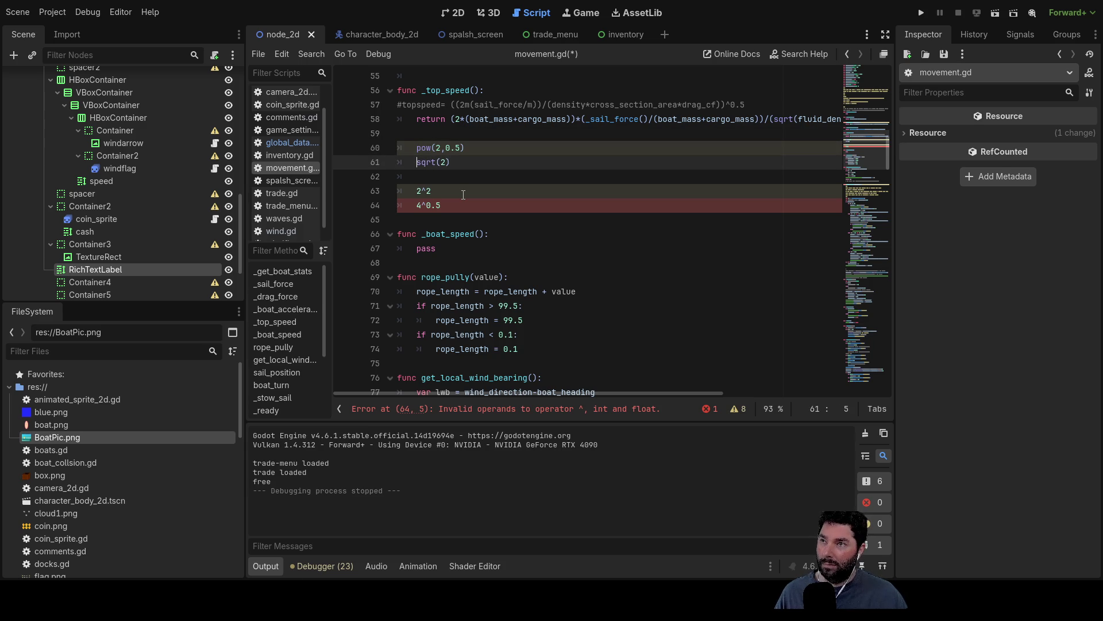
pyautogui.press('Return')
pyautogui.press('Up')
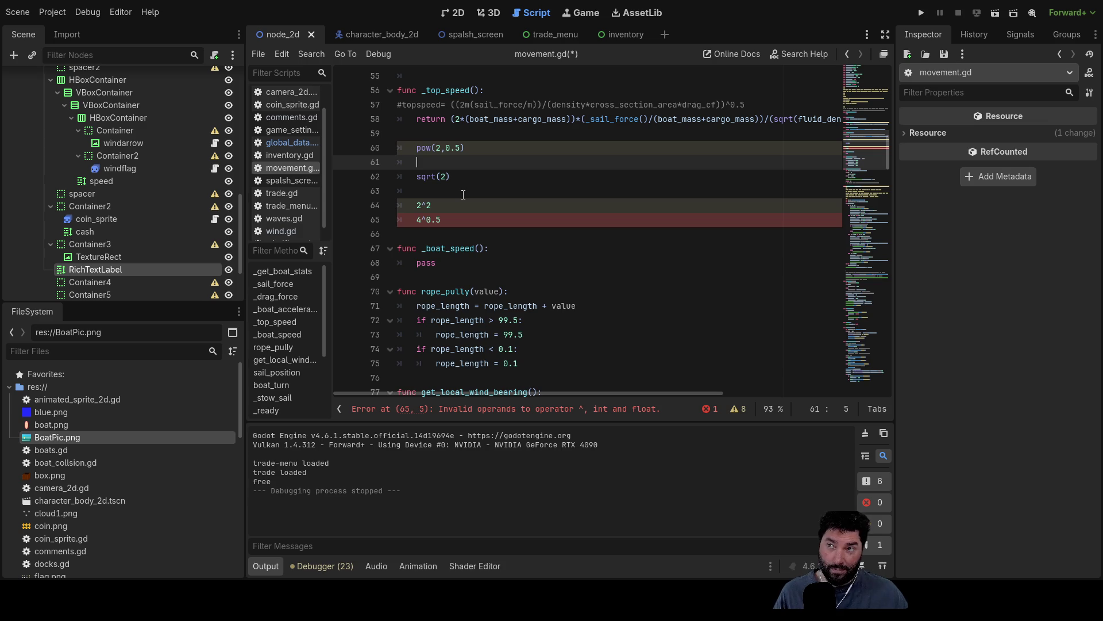
# Step: Select the scratch lines from pow(2,0.5) down to 4^0.5
pyautogui.press('Up')
pyautogui.press('Down')
pyautogui.press('Down')
pyautogui.press('Up')
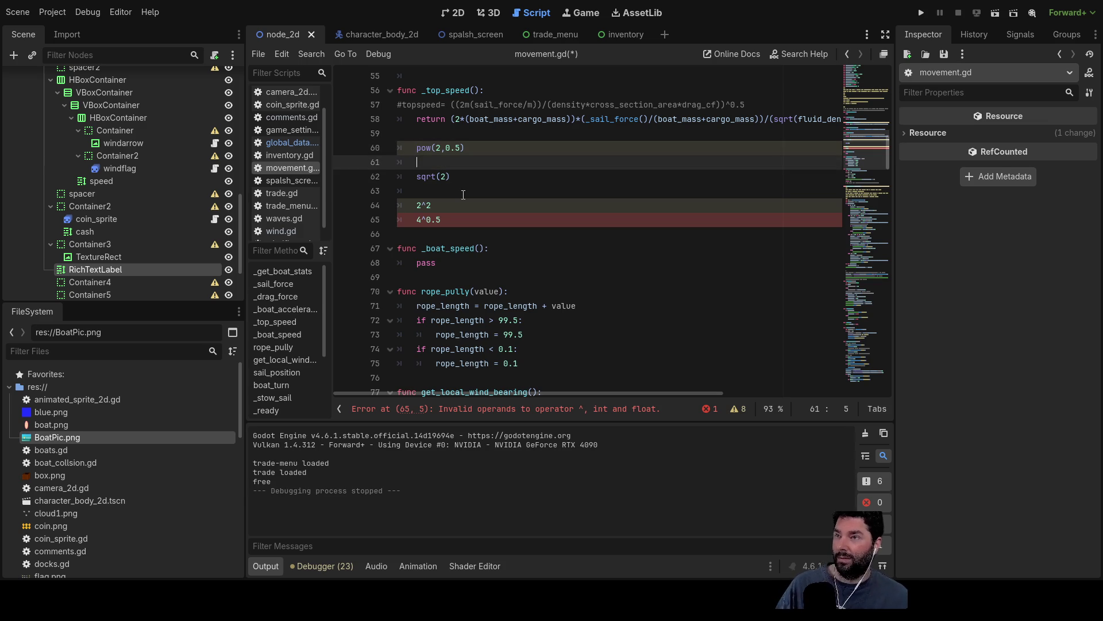
pyautogui.press('Up')
pyautogui.hotkey('shift', 'Down')
pyautogui.hotkey('shift', 'Down')
pyautogui.hotkey('shift', 'Down')
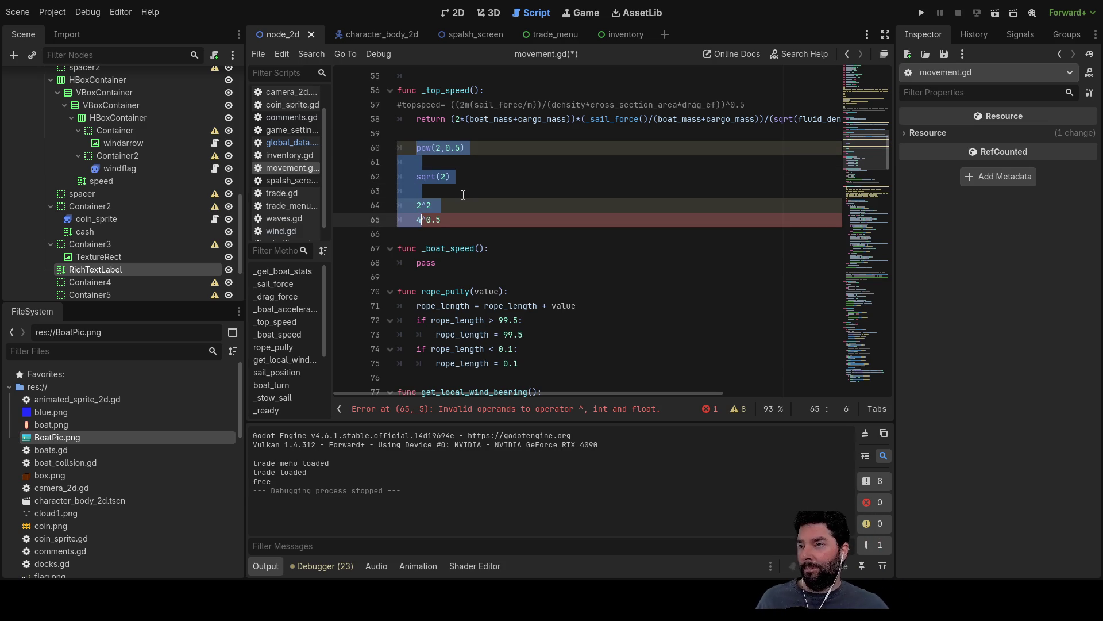
# Step: Delete the selected pow, sqrt, 2^2 and 4^0.5 test lines
pyautogui.press('BackSpace')
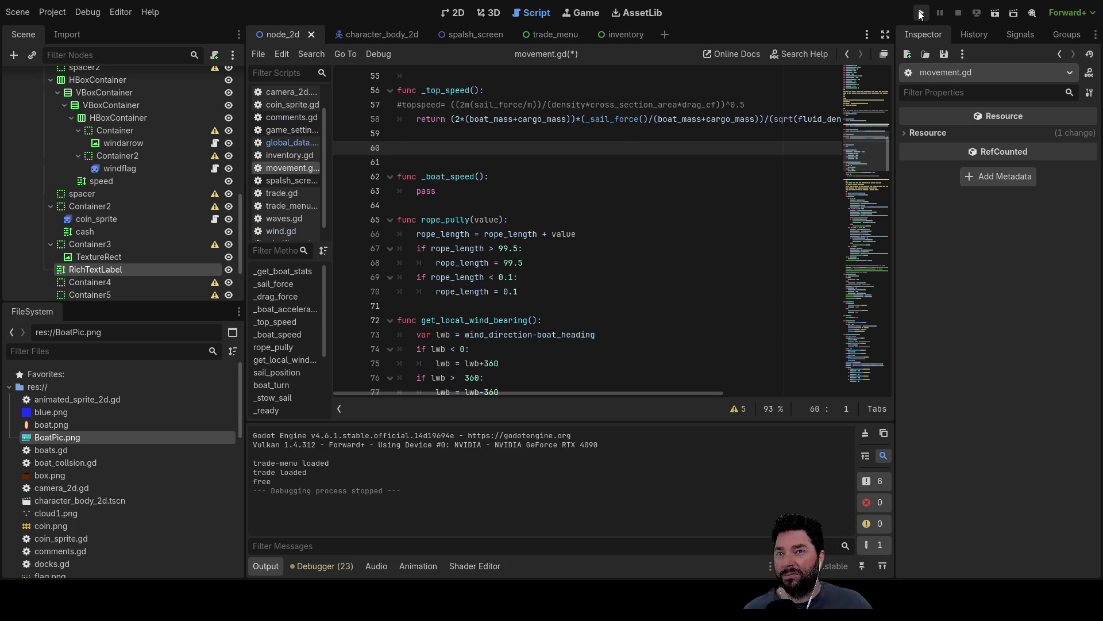
# Step: Run the project and start the game from the splash screen
pyautogui.click(921, 14)
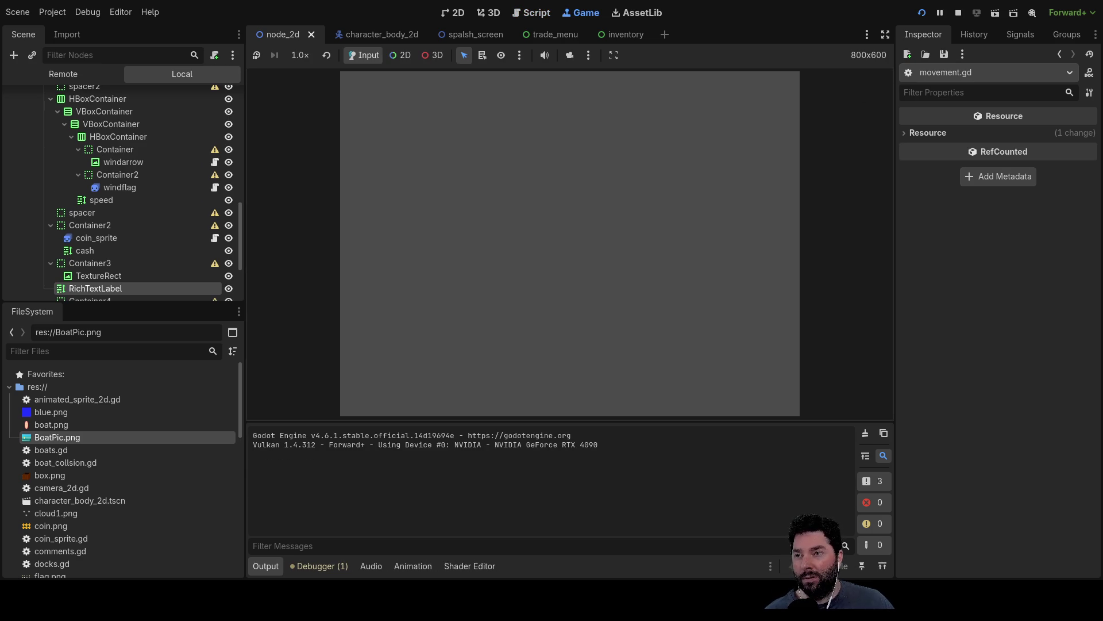
pyautogui.click(402, 89)
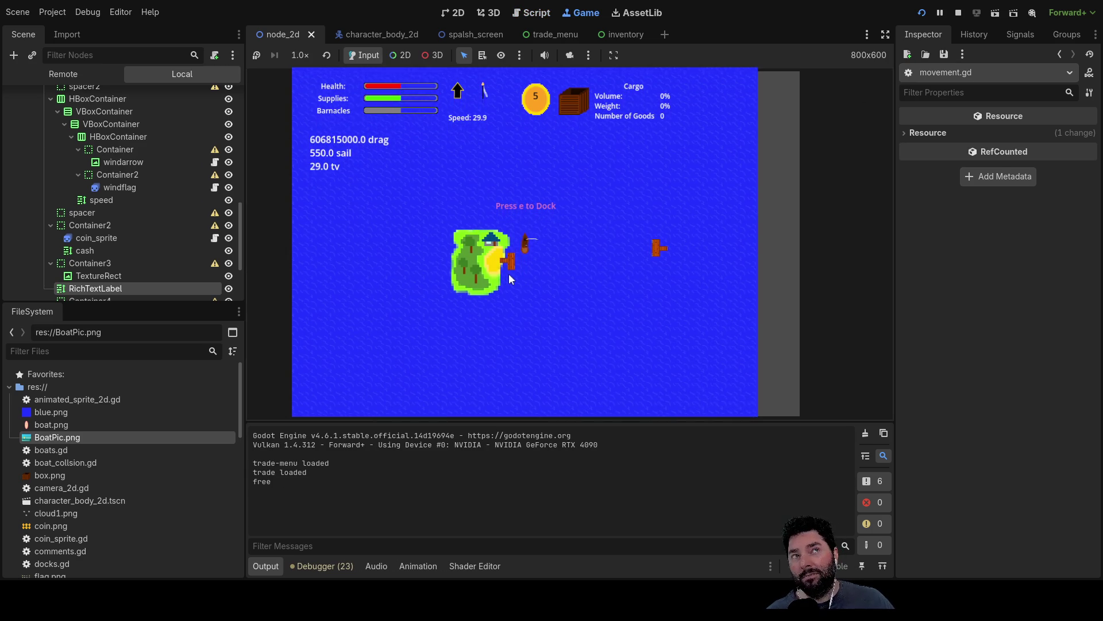
pyautogui.scroll(5, 545, 302)
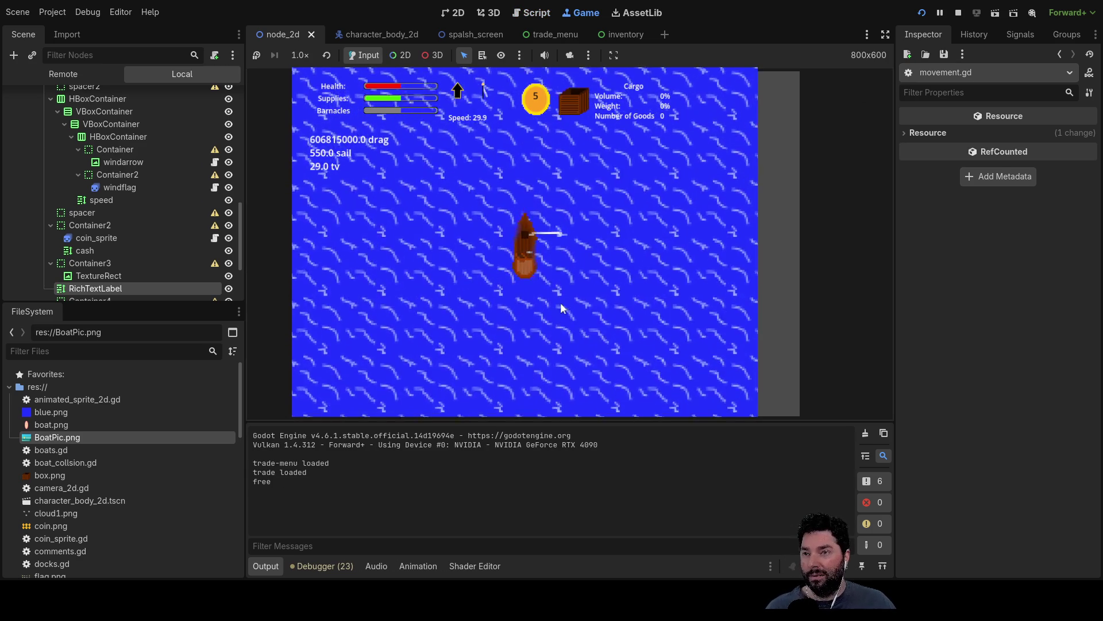
pyautogui.scroll(-3, 561, 308)
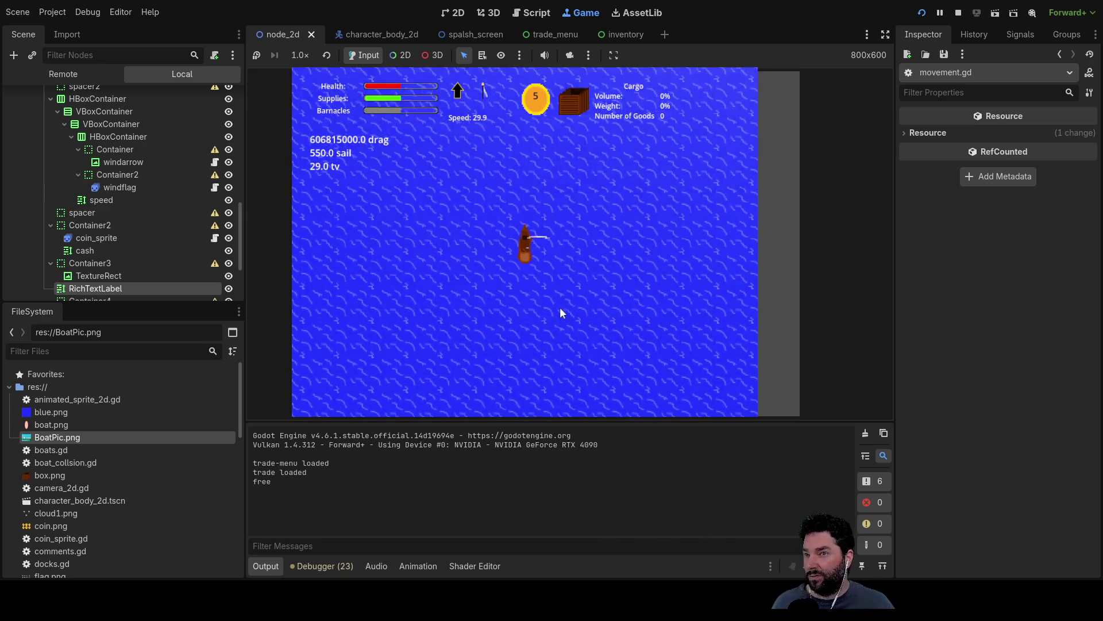
pyautogui.scroll(3, 600, 300)
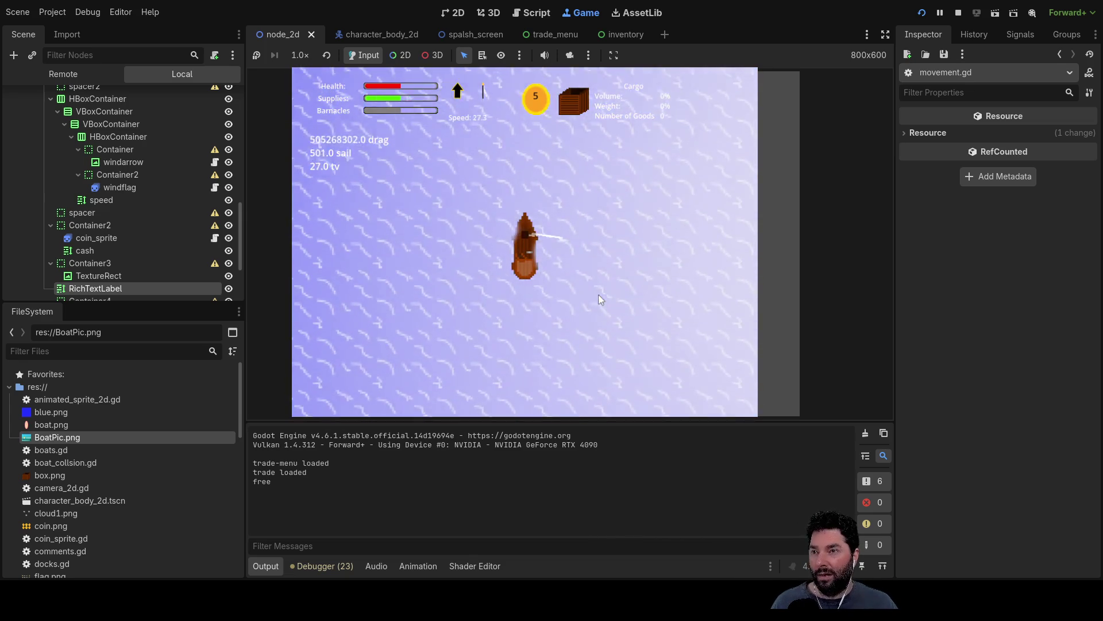
# Step: Steer the boat clockwise past the dock and onto it while watching the readouts
pyautogui.press('Right')
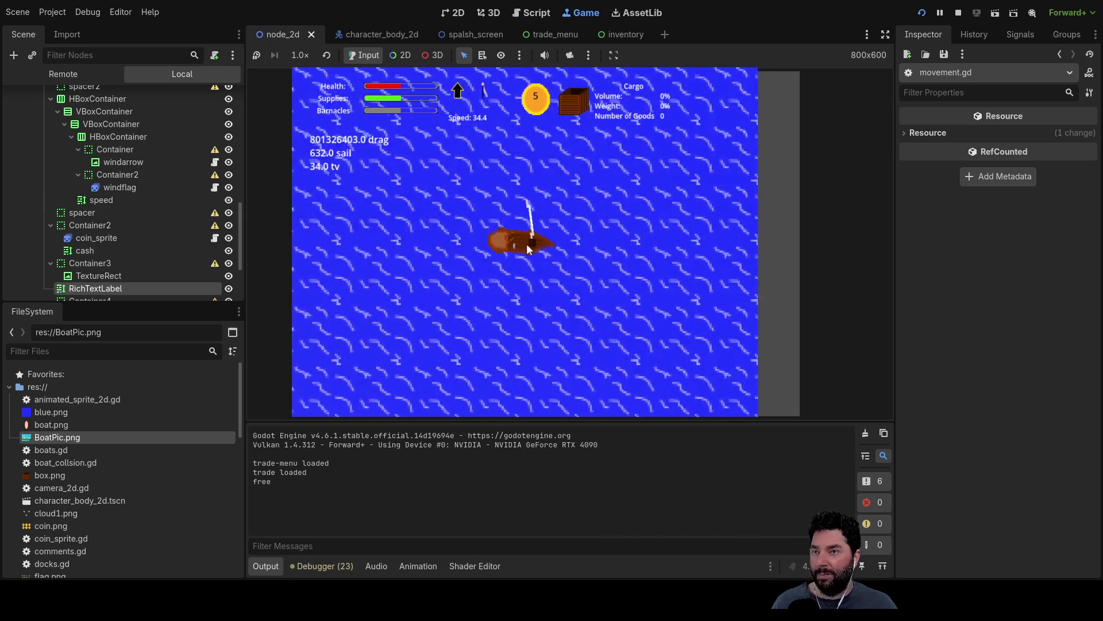
pyautogui.press('Right')
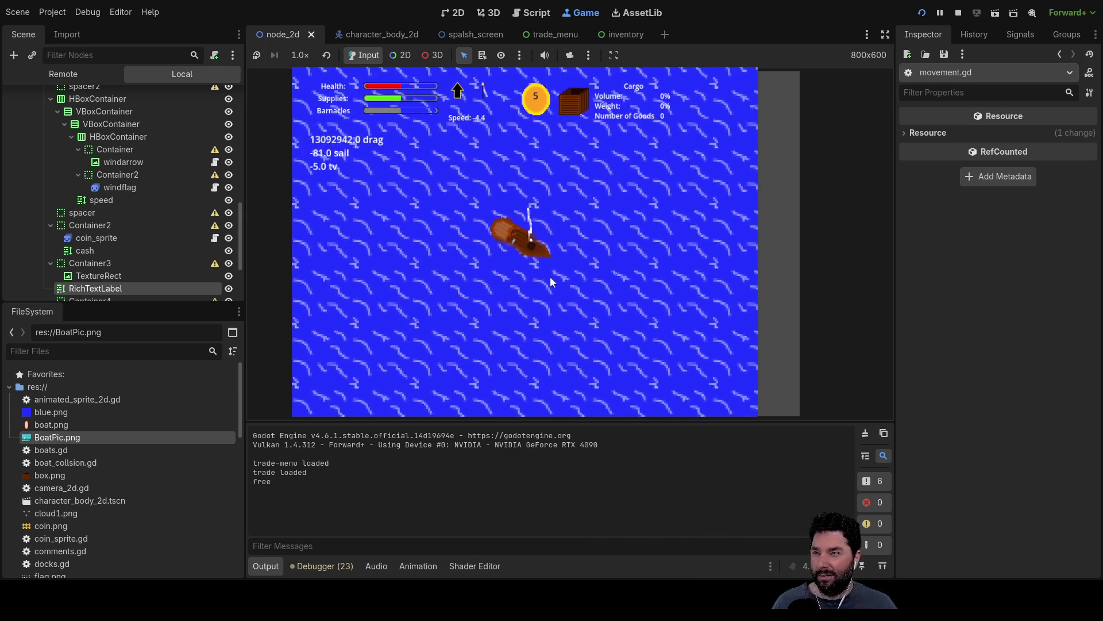
pyautogui.press('Right')
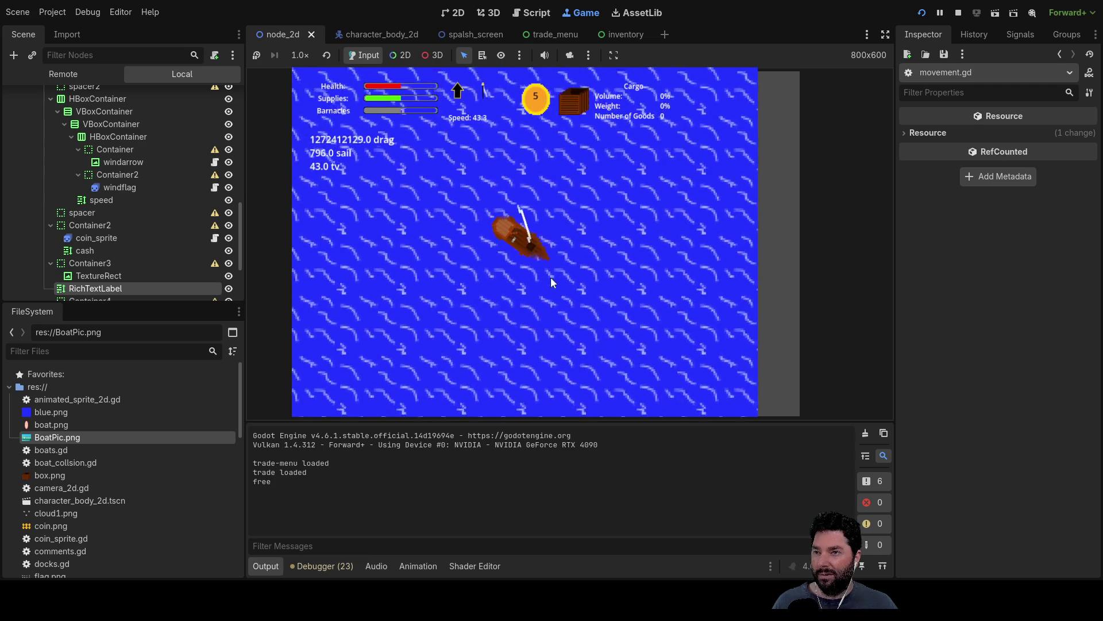
pyautogui.press('Right')
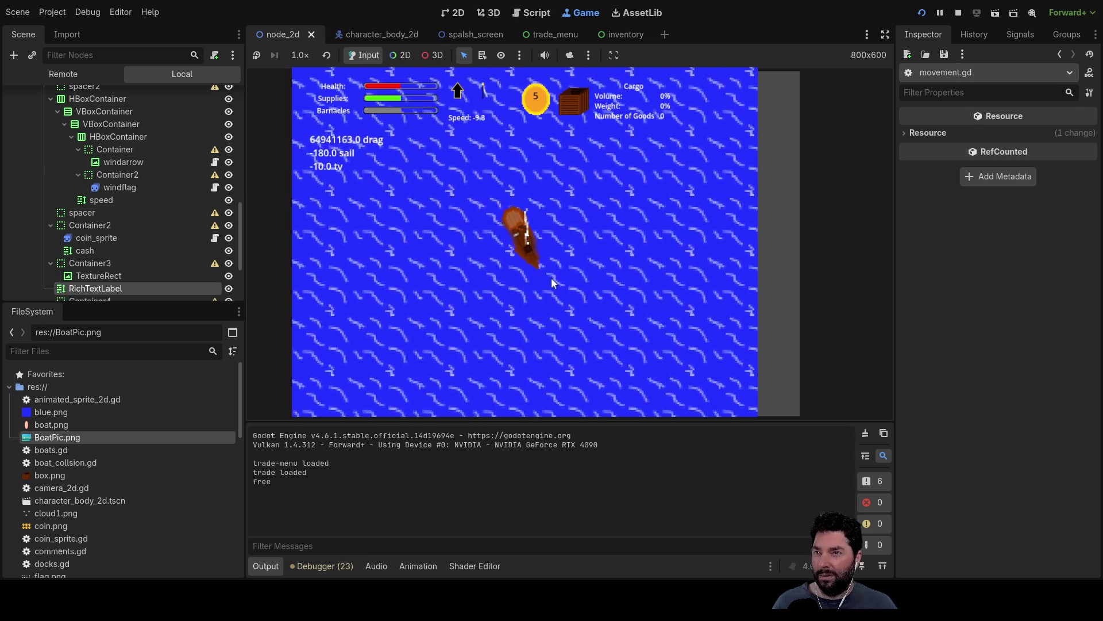
pyautogui.scroll(-3, 555, 271)
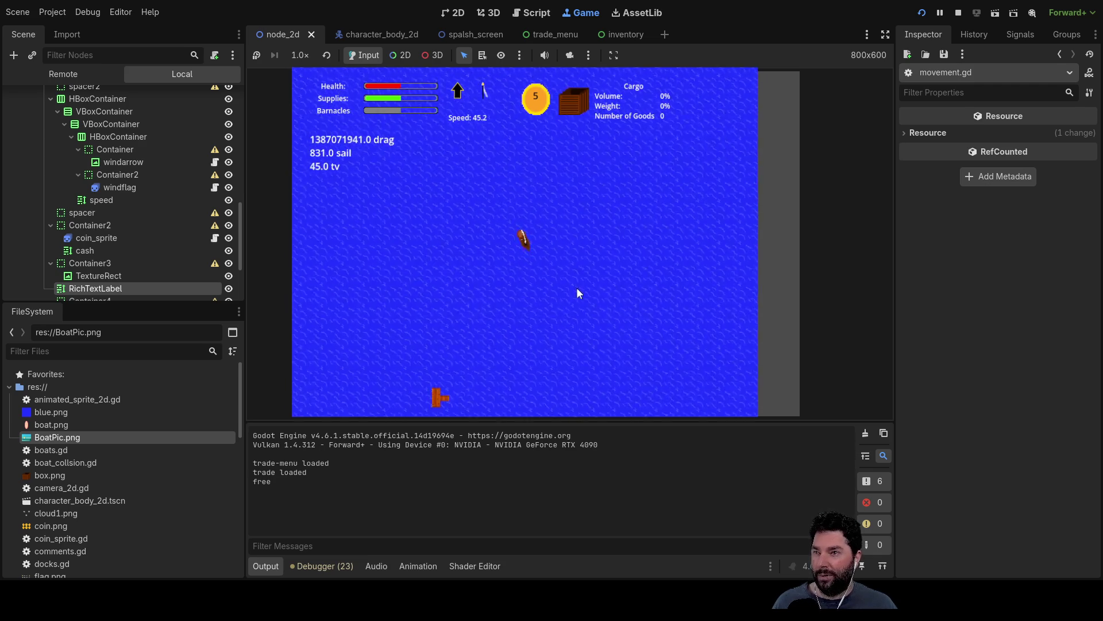
pyautogui.press('Right')
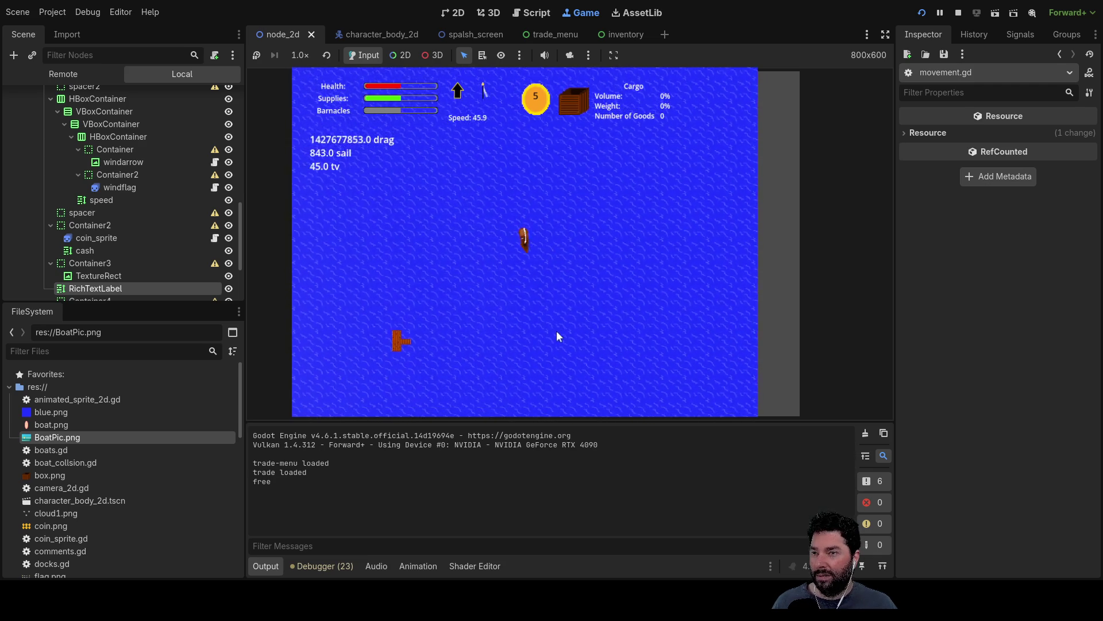
pyautogui.scroll(3, 565, 302)
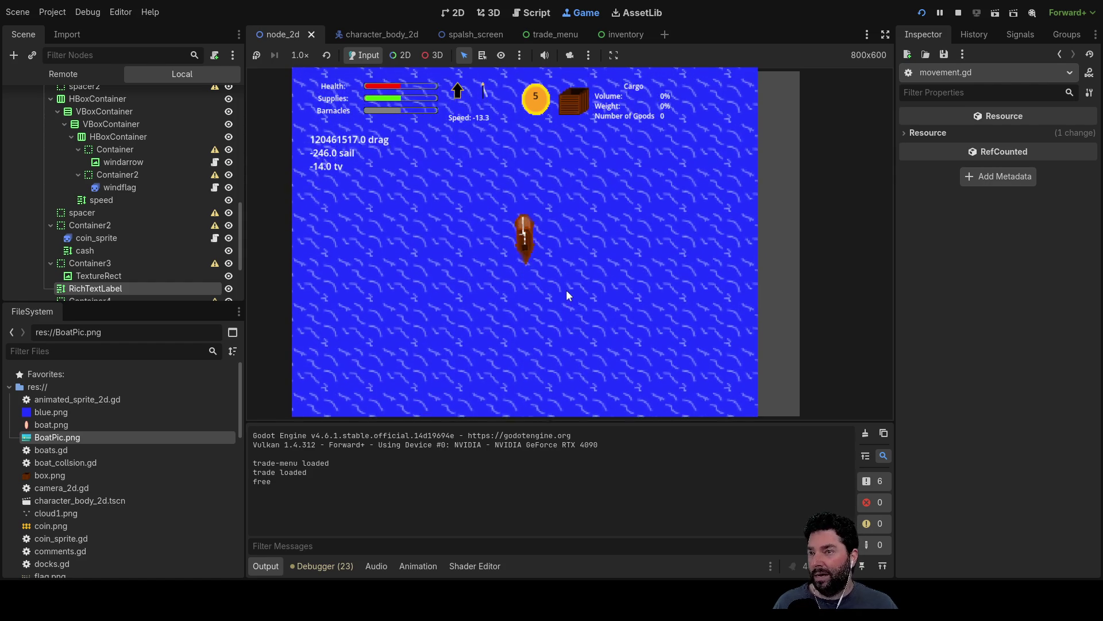
pyautogui.press('Right')
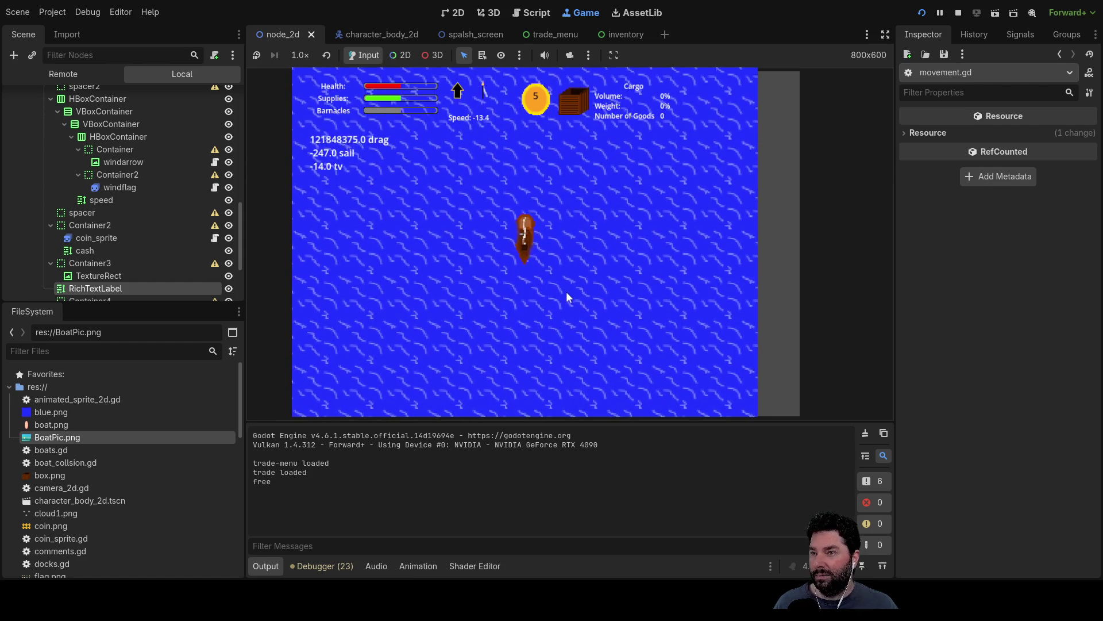
pyautogui.press('Right')
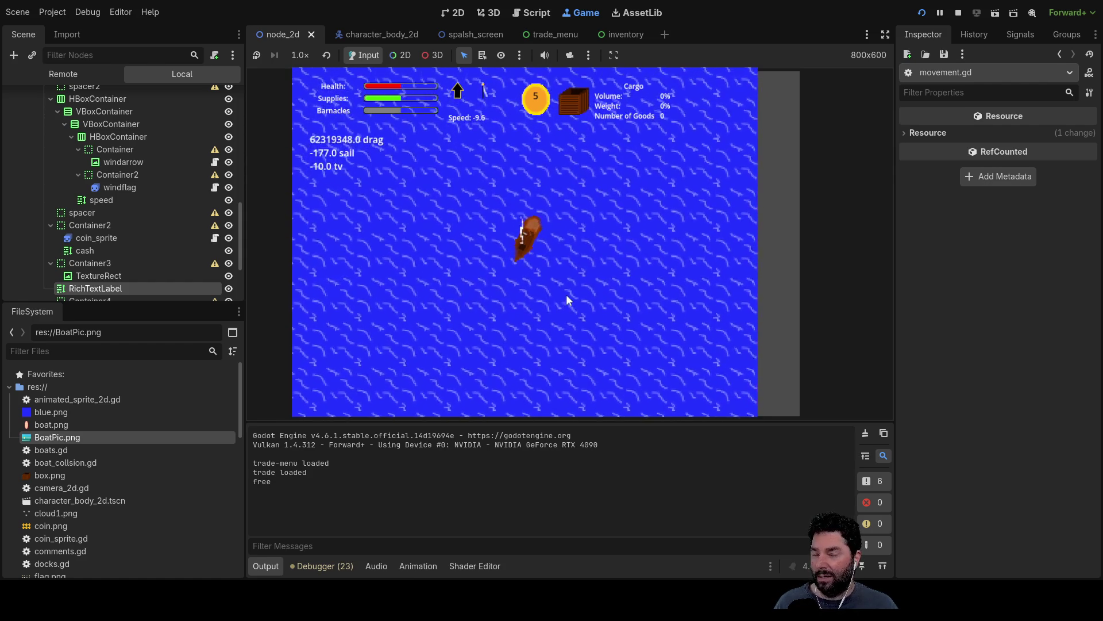
pyautogui.press('Right')
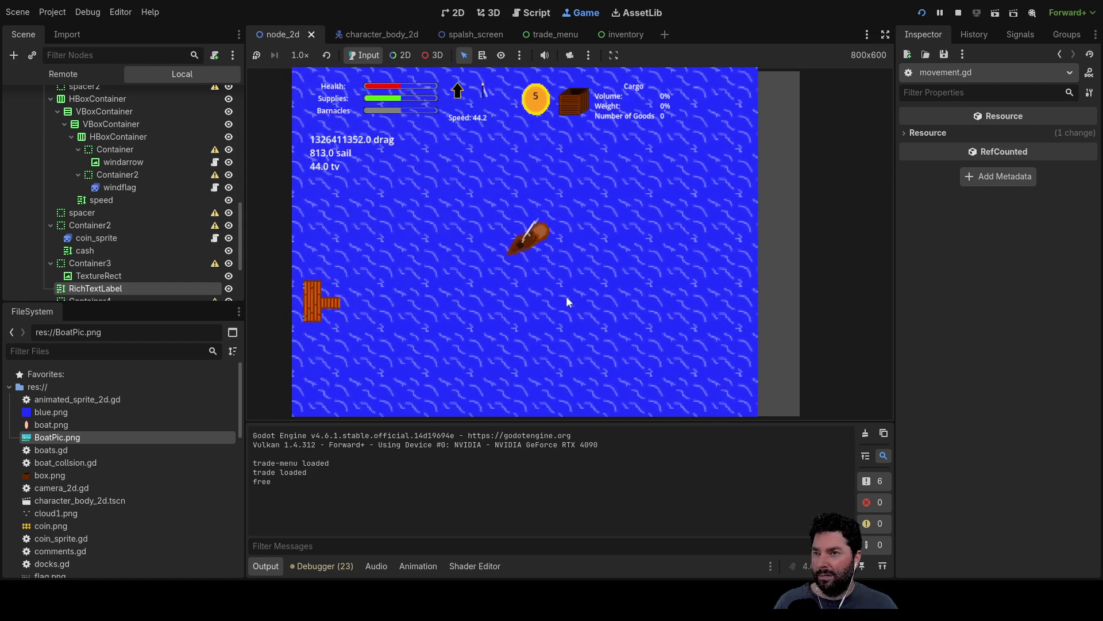
pyautogui.press('Right')
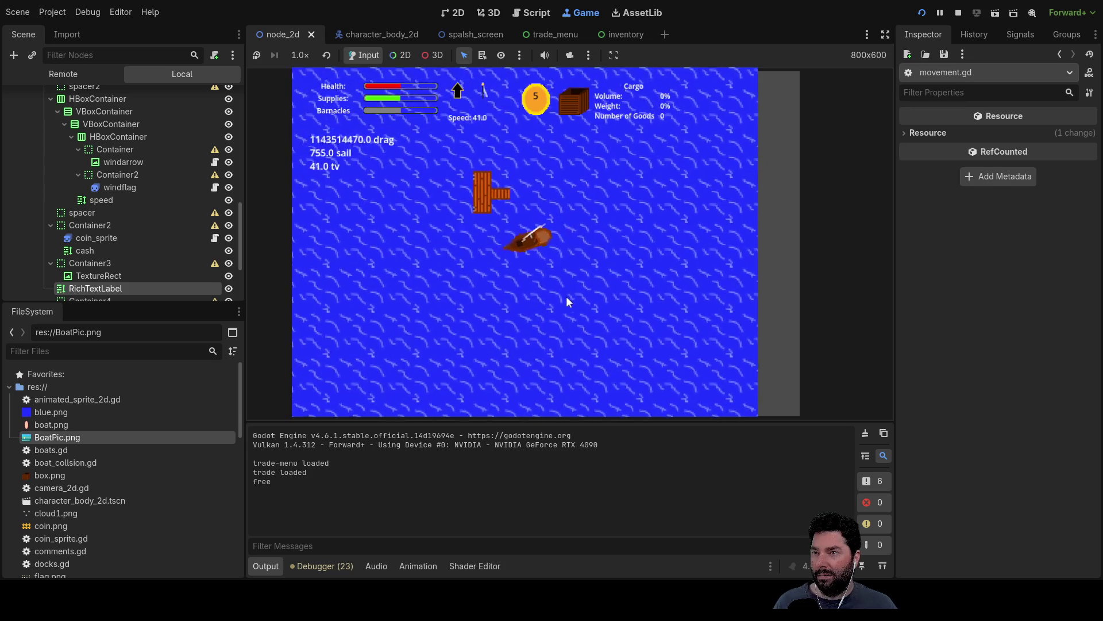
# Step: Dock, buy Mail and Fresh Water, leave the docks and view the Cargo Hold
pyautogui.press('e')
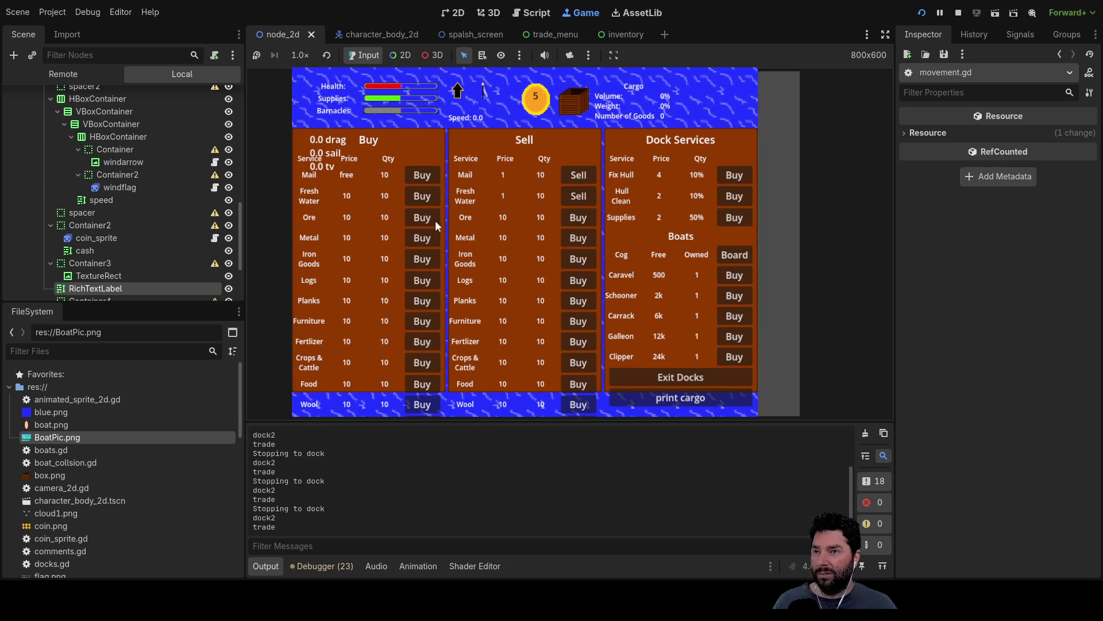
pyautogui.click(423, 176)
pyautogui.click(422, 175)
pyautogui.click(423, 175)
pyautogui.click(422, 196)
pyautogui.click(422, 196)
pyautogui.click(423, 196)
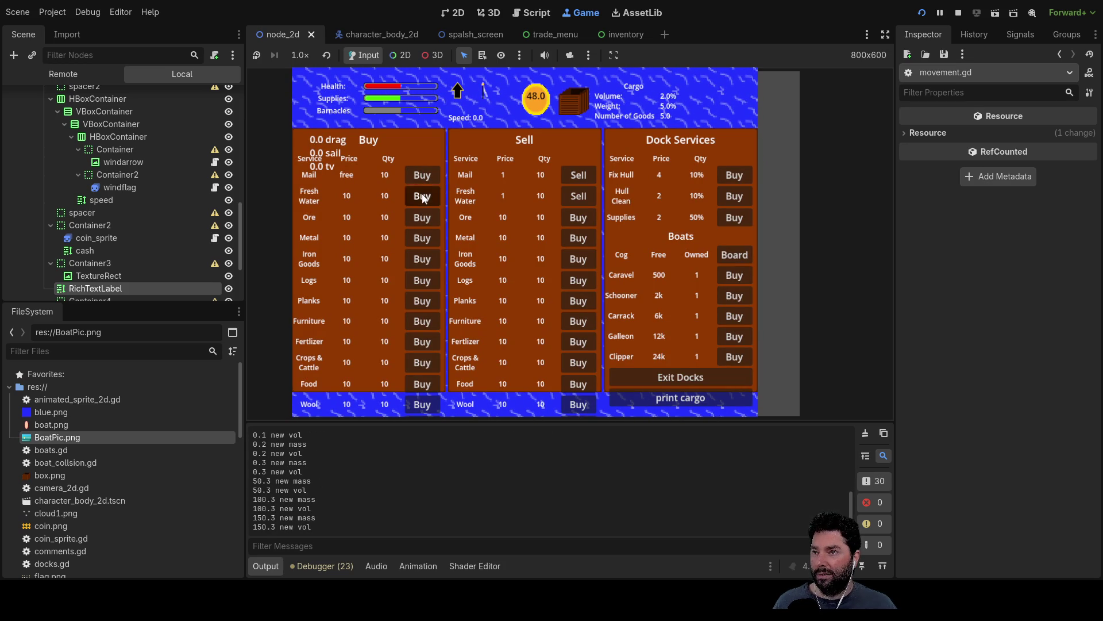
pyautogui.click(692, 376)
pyautogui.press('i')
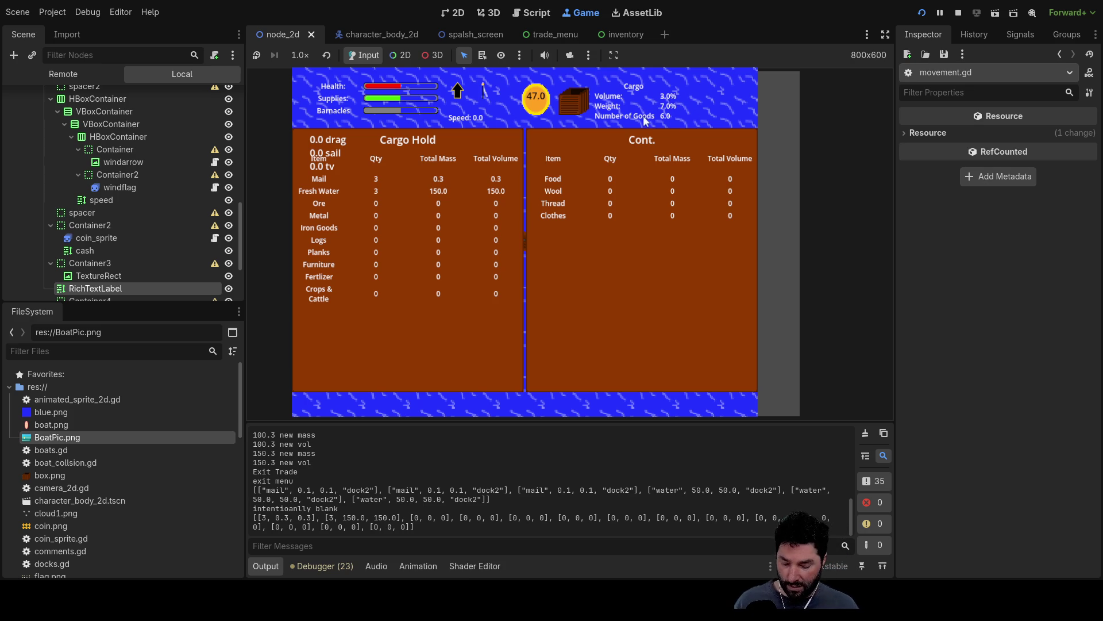
# Step: Close the cargo hold, raise the sail and dock at the island
pyautogui.press('e')
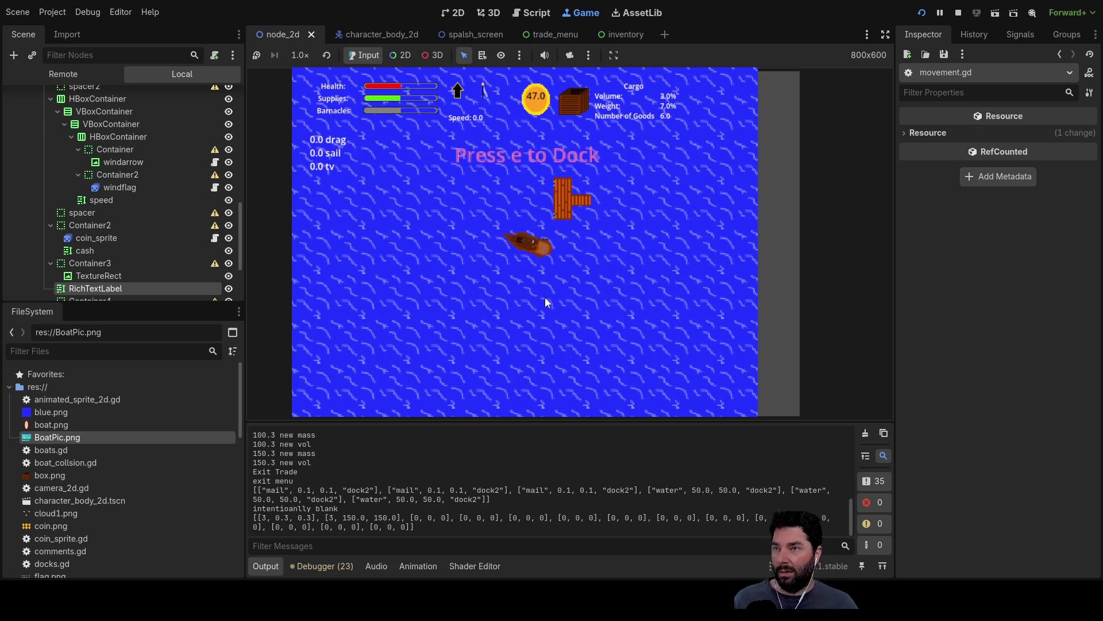
pyautogui.press('w')
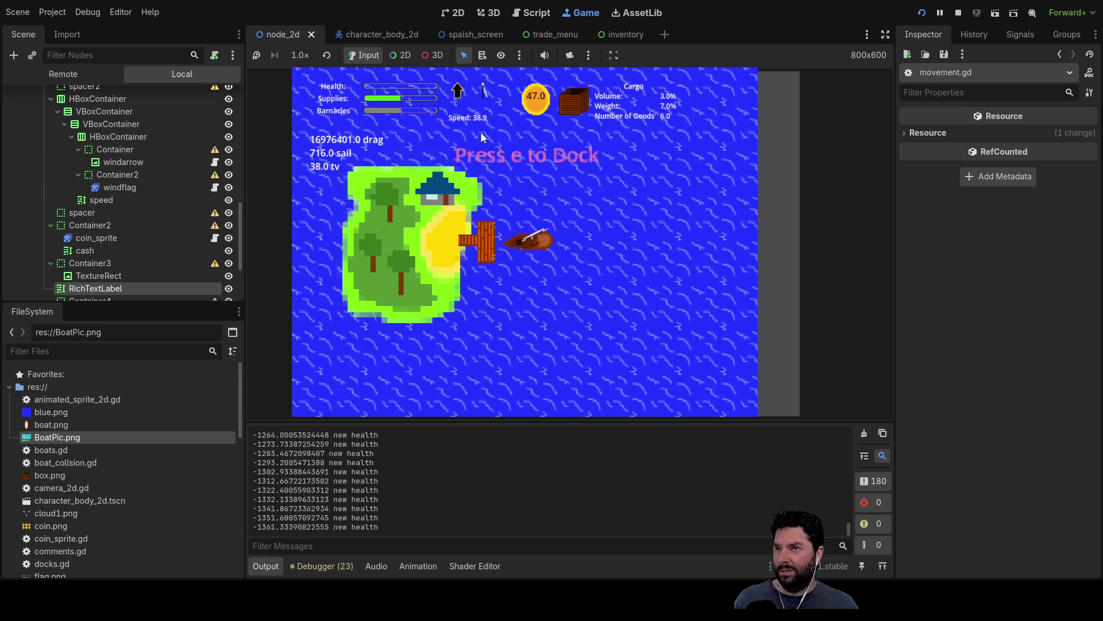
pyautogui.press('e')
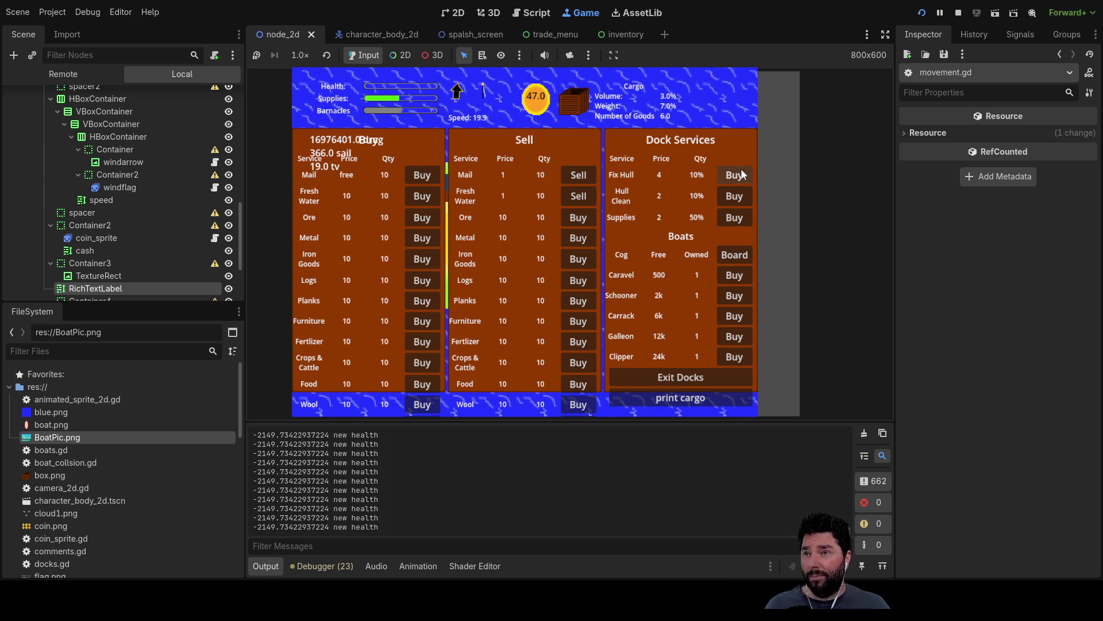
# Step: Buy Hull Clean, then stop the game with F8
pyautogui.click(739, 200)
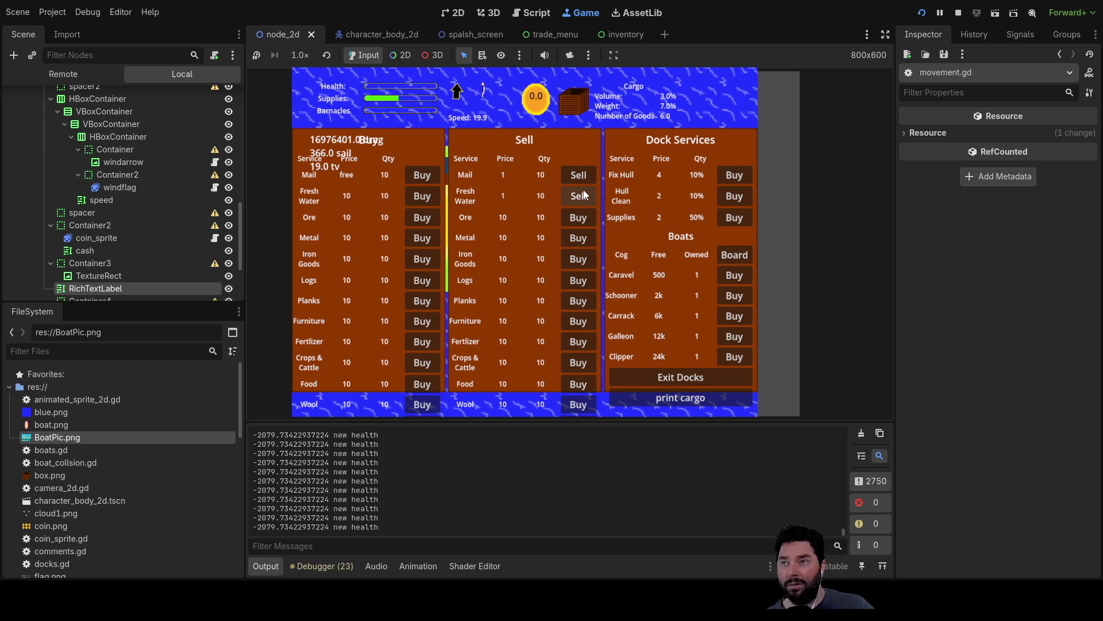
pyautogui.press('F8')
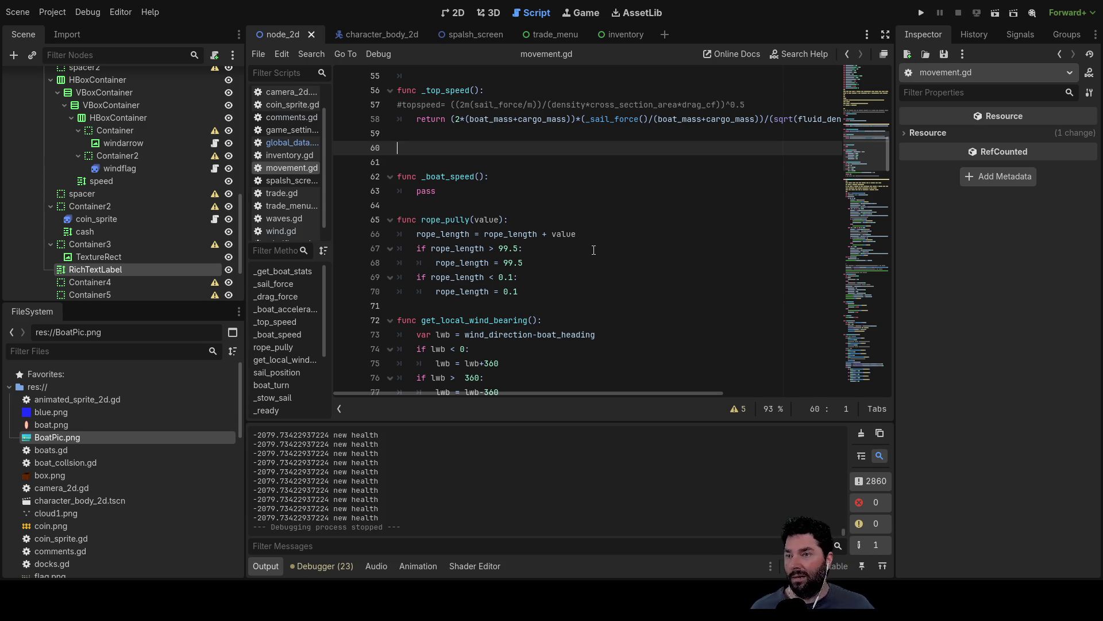
pyautogui.scroll(13, 595, 260)
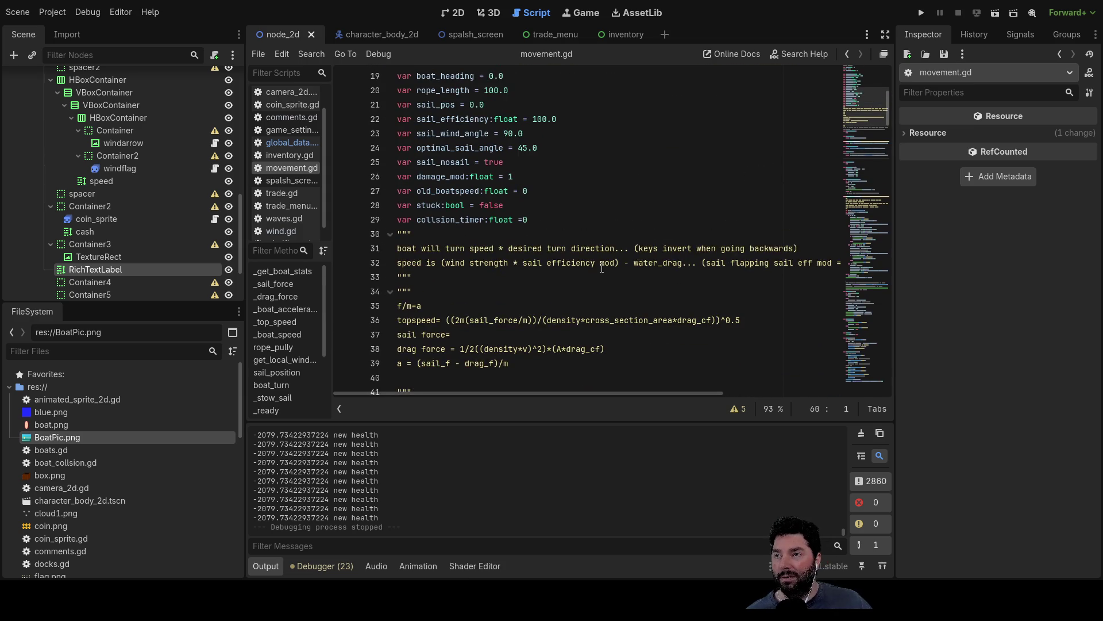
pyautogui.scroll(5, 602, 268)
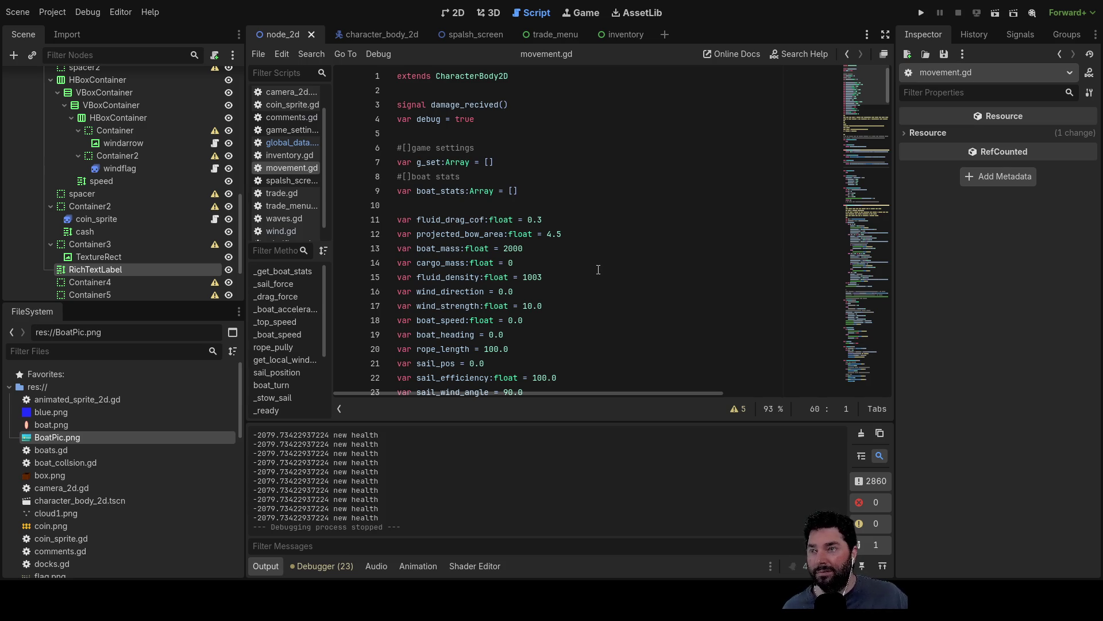
pyautogui.scroll(-7, 598, 270)
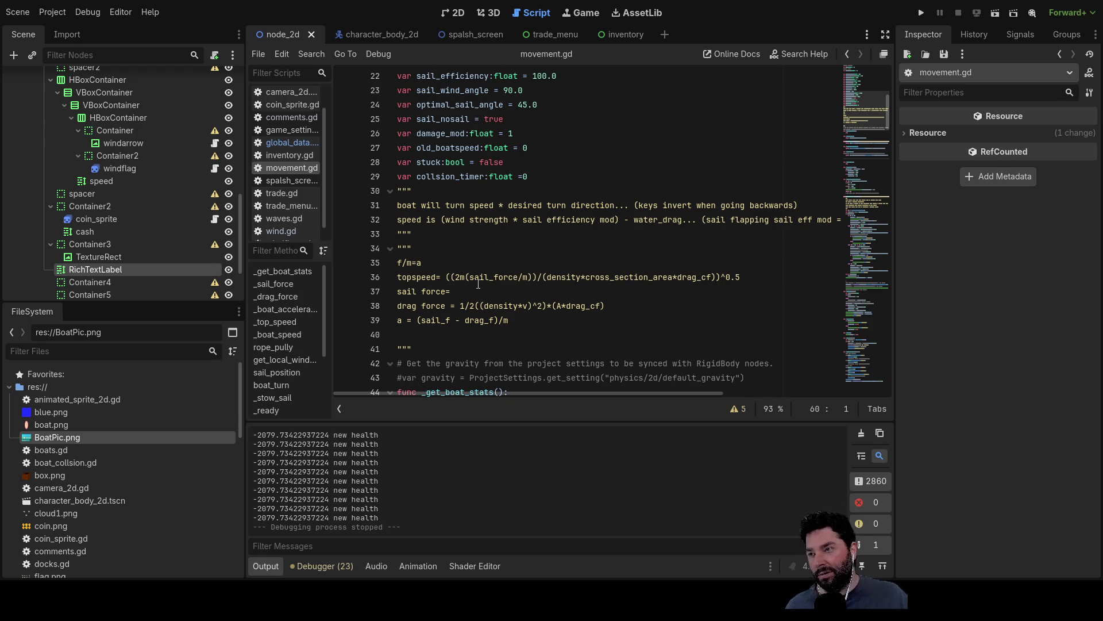
pyautogui.scroll(-3, 504, 245)
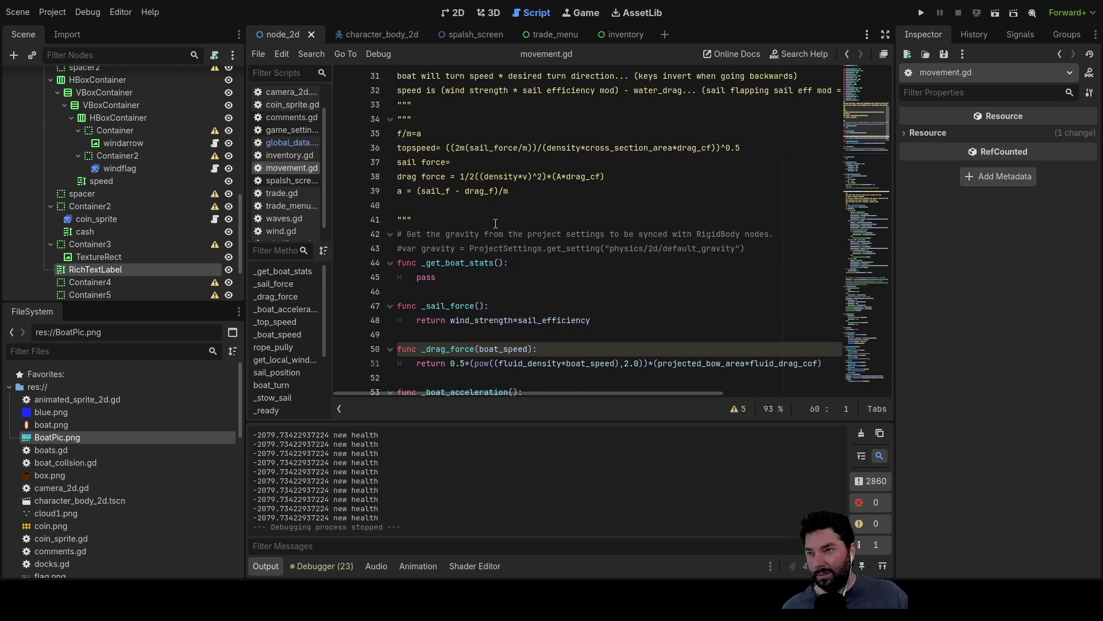
pyautogui.scroll(6, 513, 271)
pyautogui.scroll(4, 512, 267)
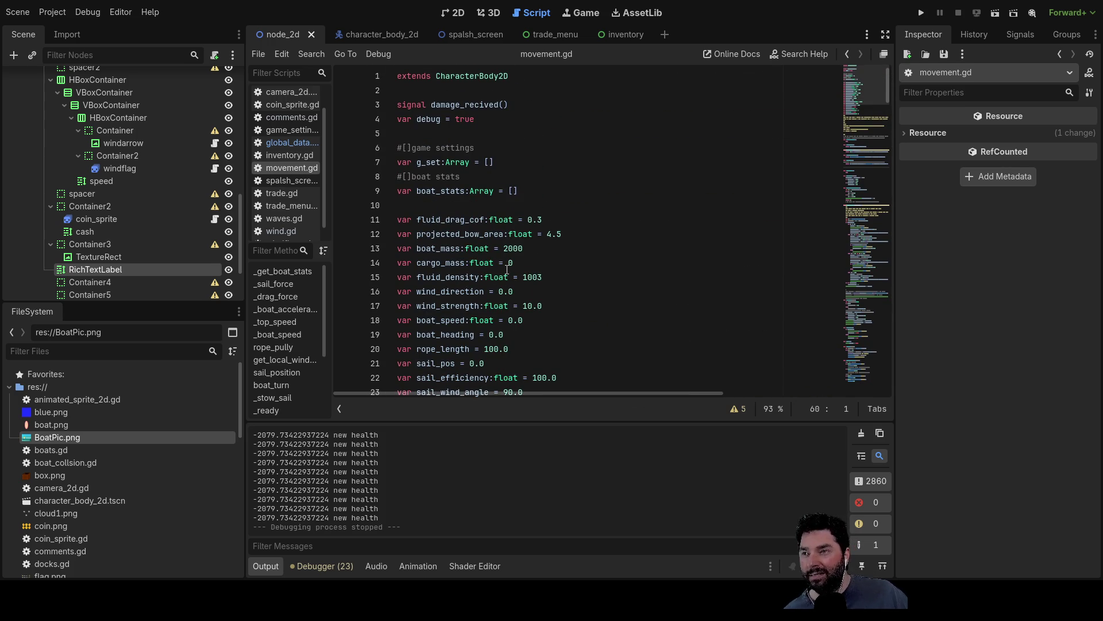
pyautogui.scroll(-18, 507, 270)
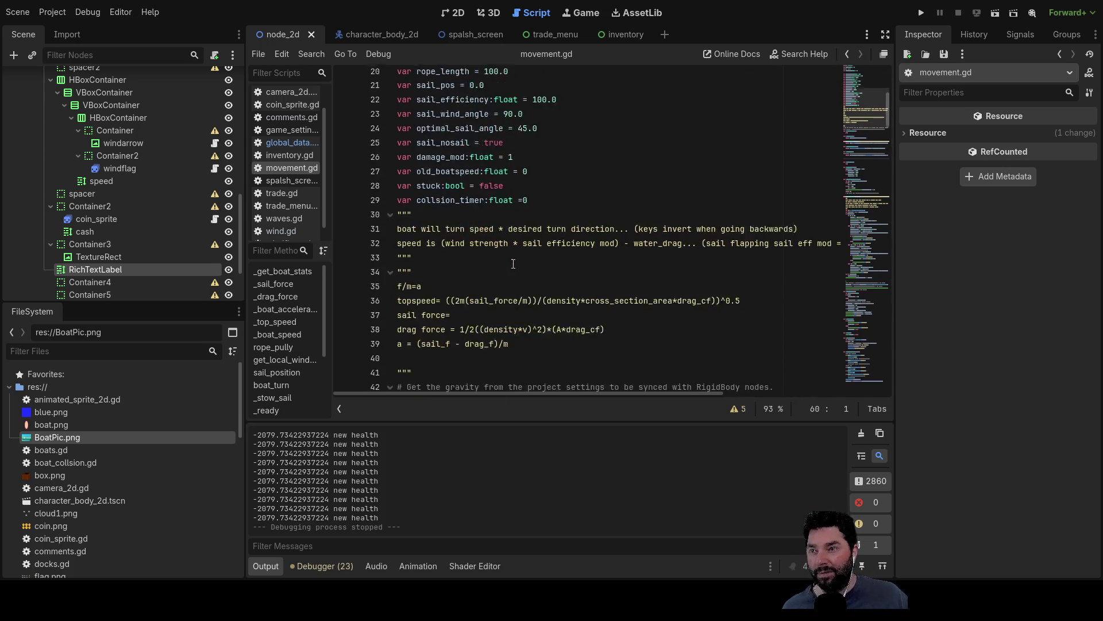
pyautogui.scroll(-7, 513, 265)
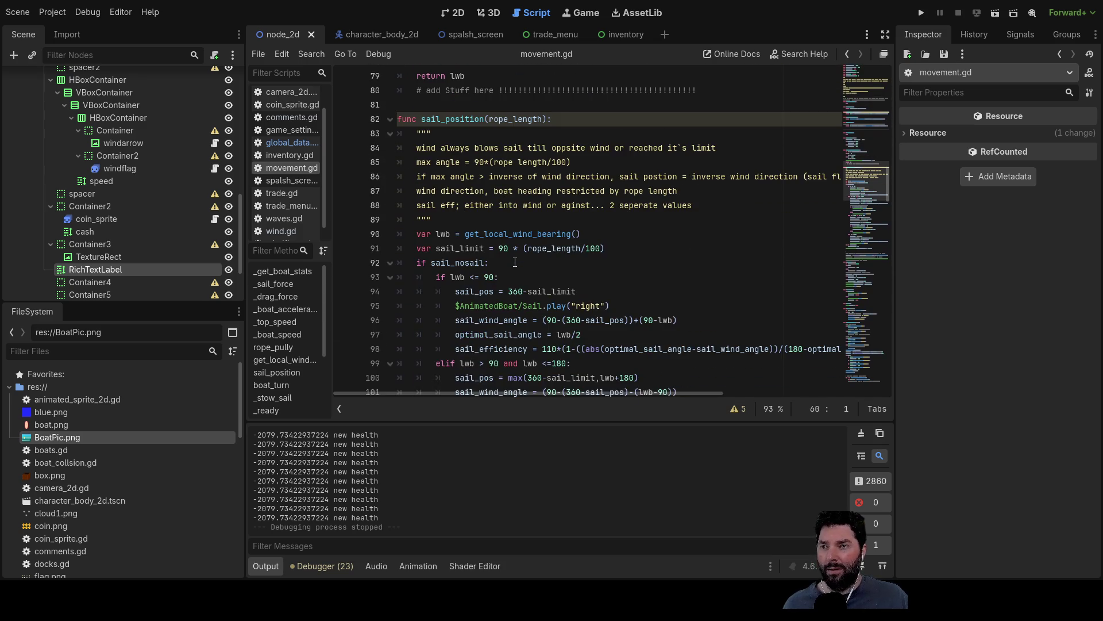
pyautogui.scroll(8, 516, 262)
pyautogui.scroll(18, 516, 262)
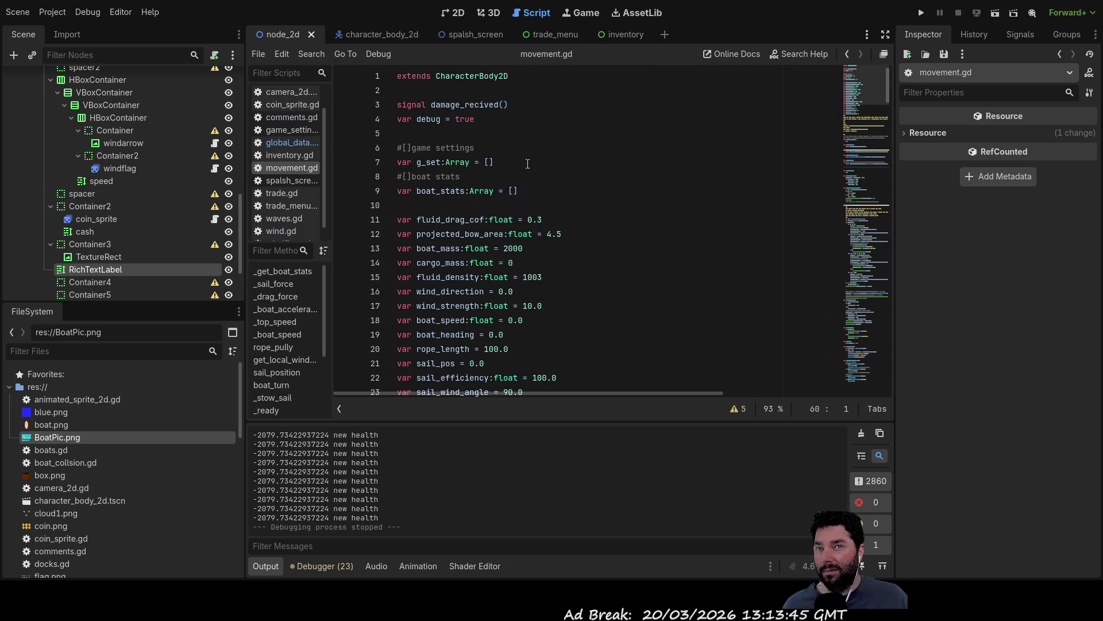
pyautogui.click(282, 155)
pyautogui.scroll(-4, 539, 272)
pyautogui.scroll(2, 426, 148)
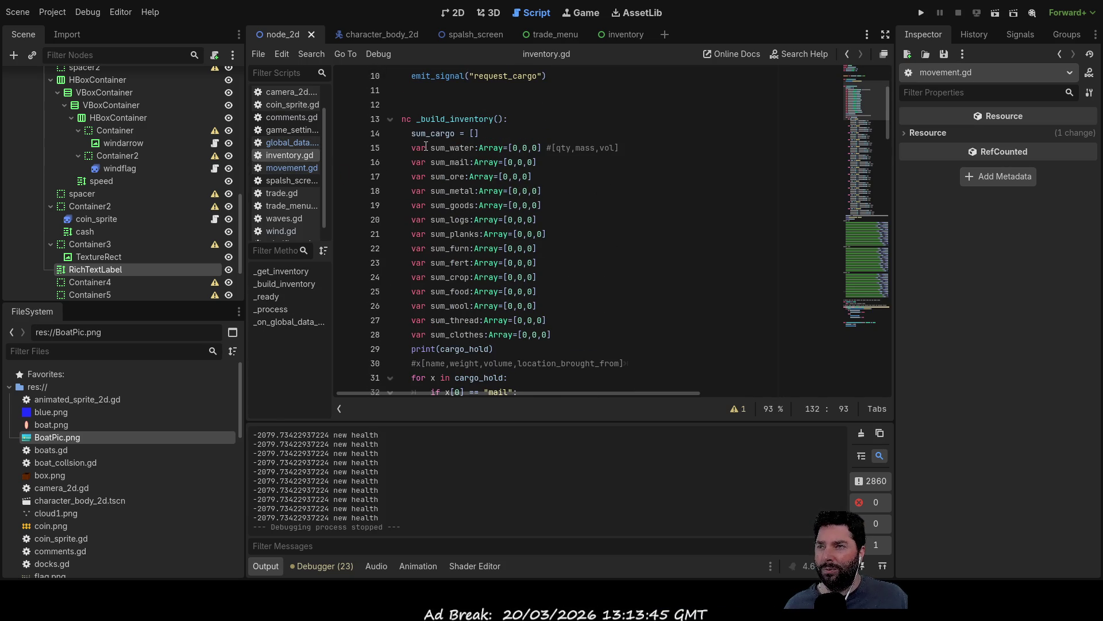
pyautogui.scroll(-5, 553, 206)
pyautogui.scroll(-5, 554, 205)
pyautogui.scroll(5, 413, 164)
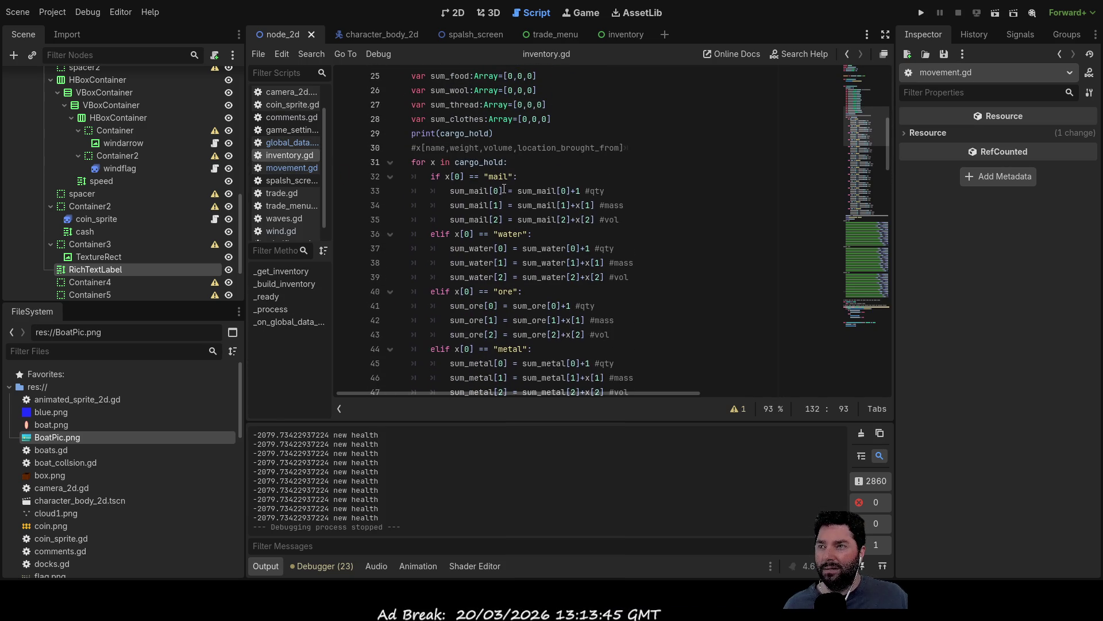
pyautogui.moveTo(406, 162)
pyautogui.mouseDown()
pyautogui.moveTo(517, 290)
pyautogui.moveTo(611, 295)
pyautogui.moveTo(603, 248)
pyautogui.moveTo(595, 292)
pyautogui.moveTo(683, 277)
pyautogui.mouseUp()
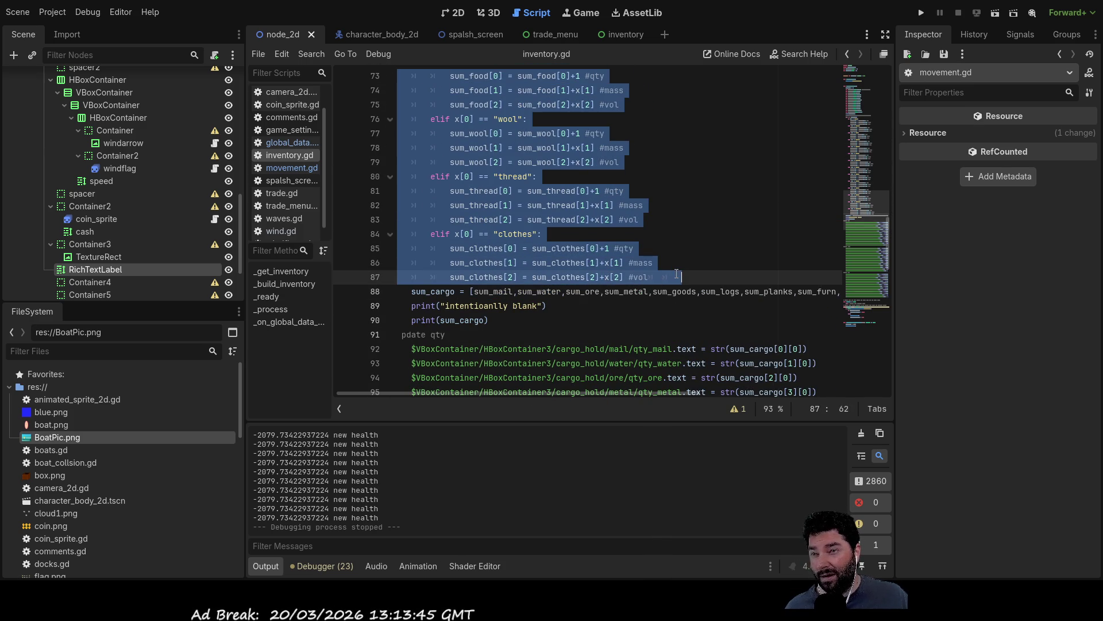
pyautogui.scroll(5, 598, 270)
pyautogui.scroll(9, 597, 267)
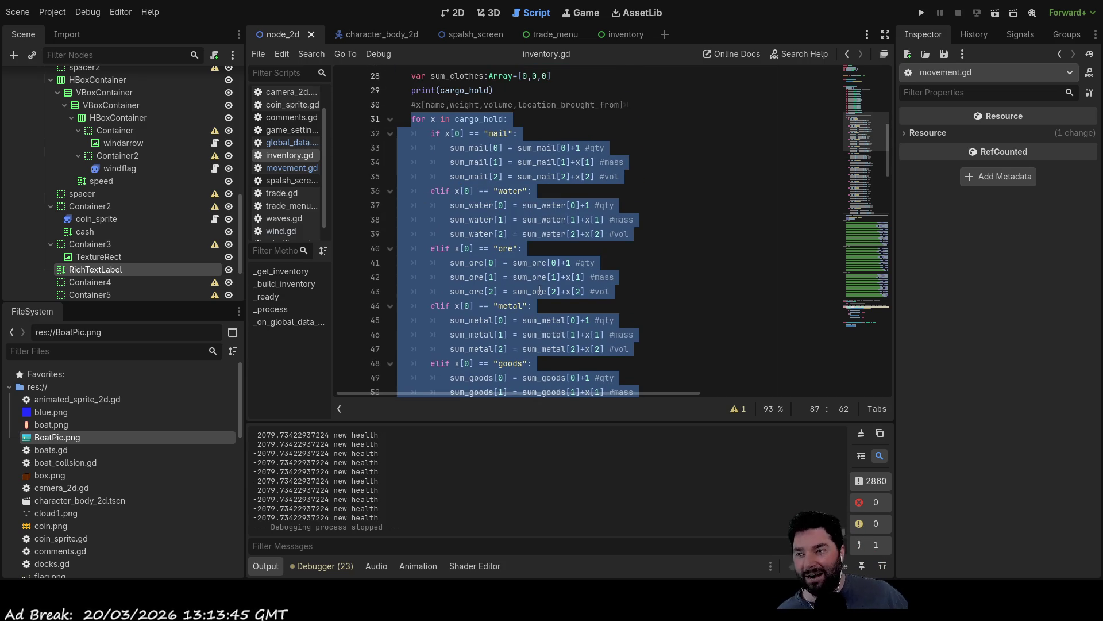
pyautogui.scroll(-6, 577, 262)
pyautogui.scroll(-7, 577, 261)
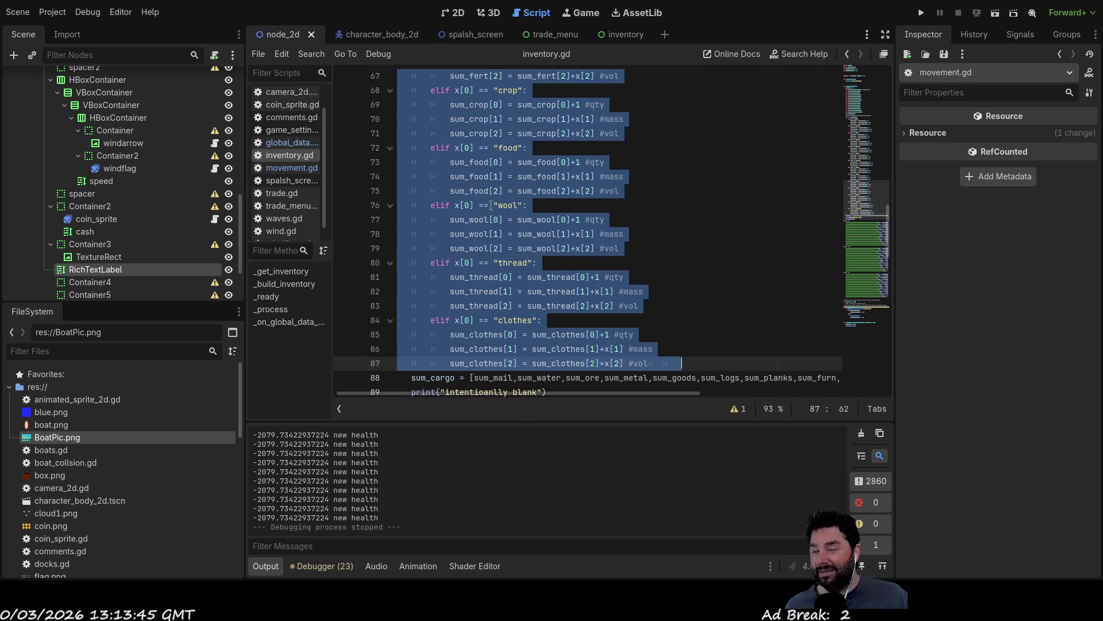
pyautogui.scroll(-3, 645, 288)
pyautogui.press('Down')
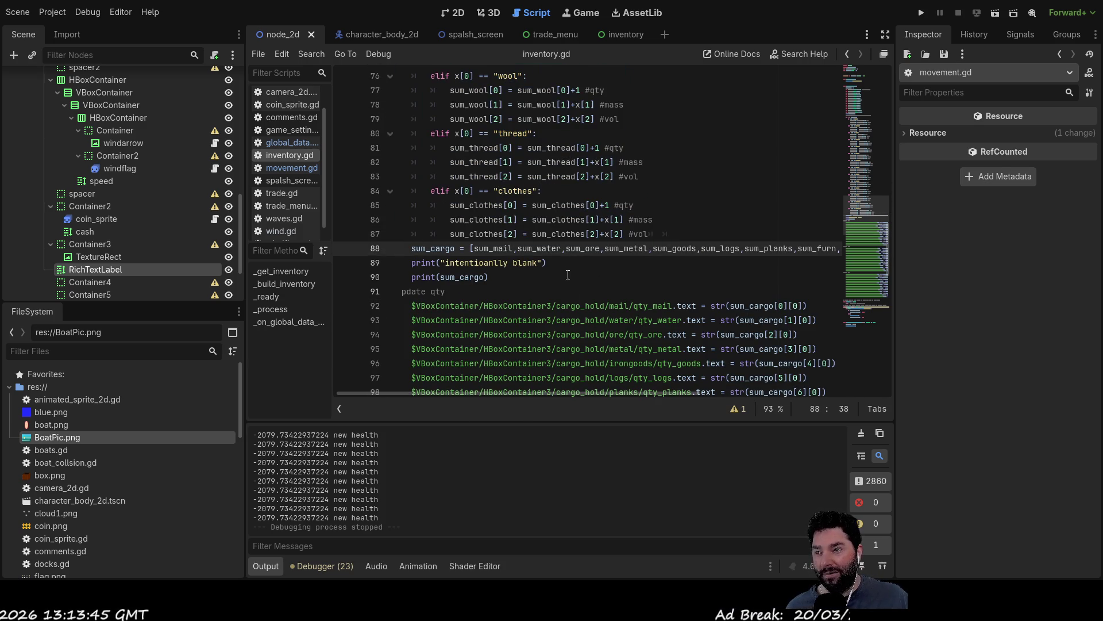
pyautogui.press('Down')
pyautogui.press('Down')
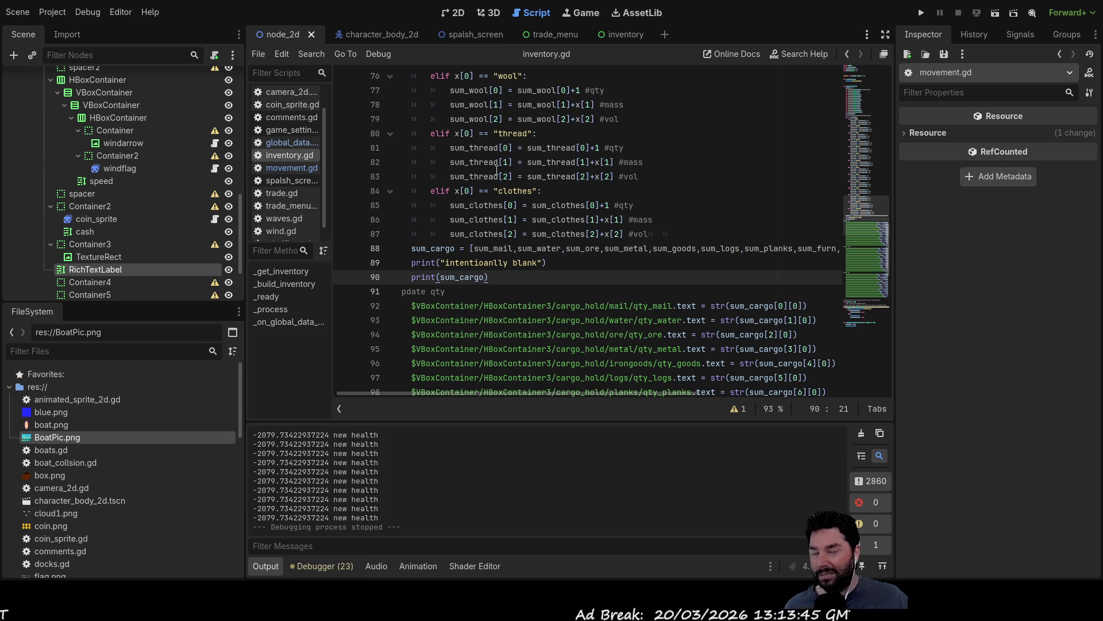
pyautogui.scroll(-8, 587, 263)
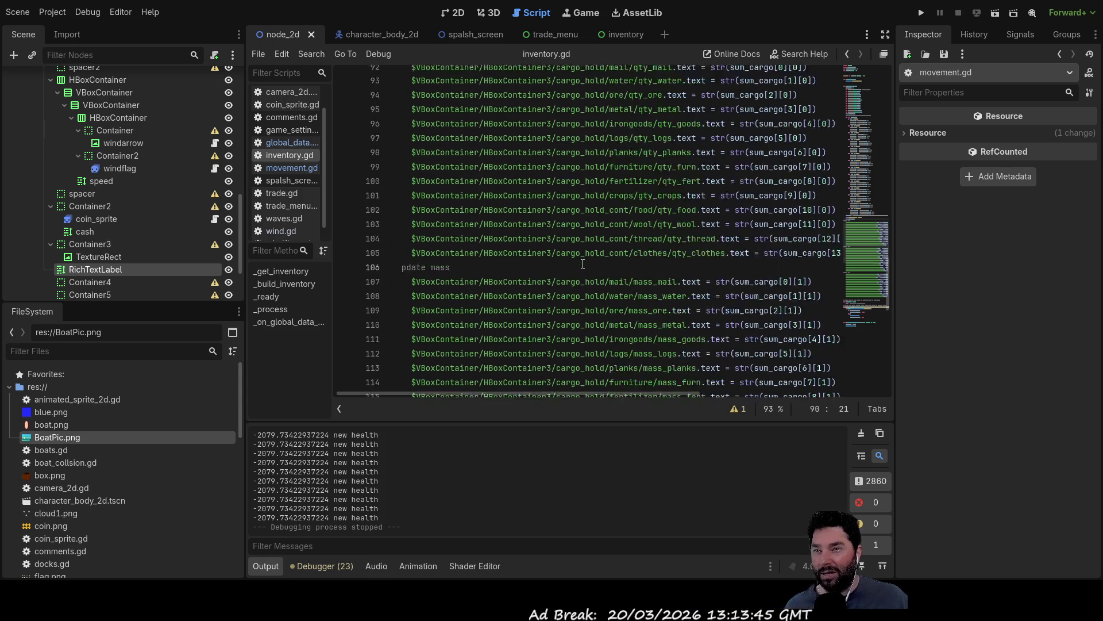
pyautogui.scroll(-3, 585, 253)
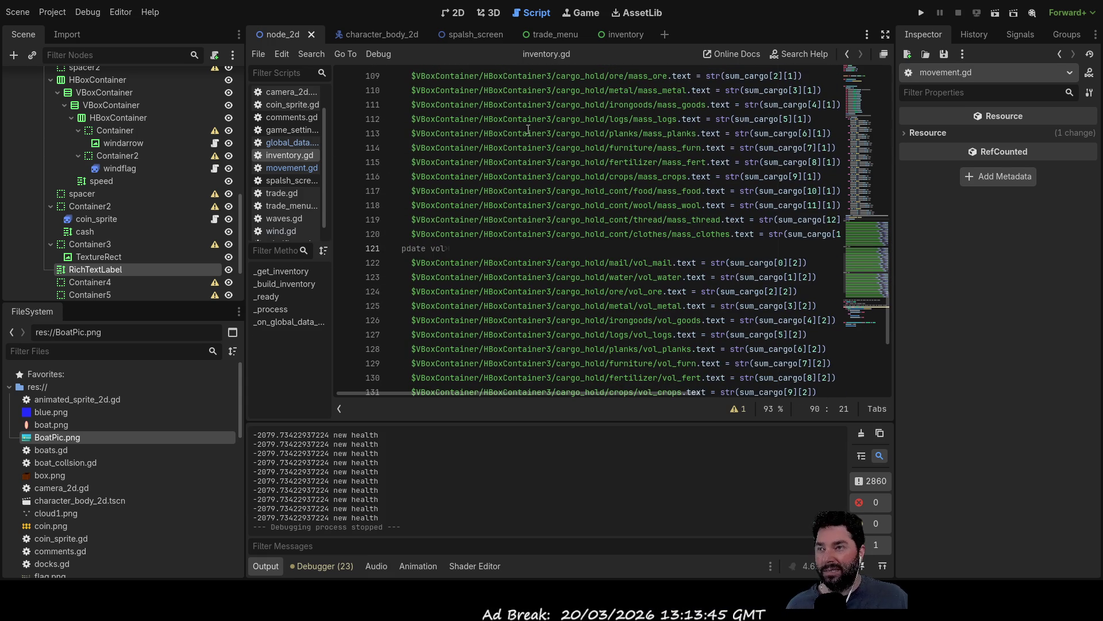
pyautogui.scroll(2, 500, 225)
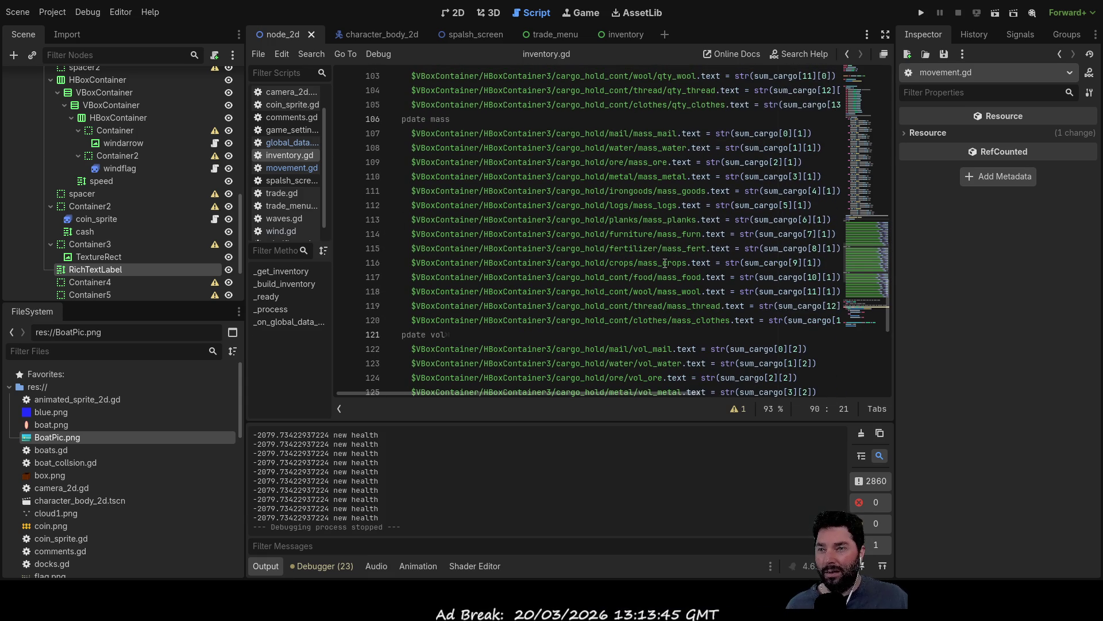
pyautogui.moveTo(633, 133); pyautogui.dragTo(412, 133)
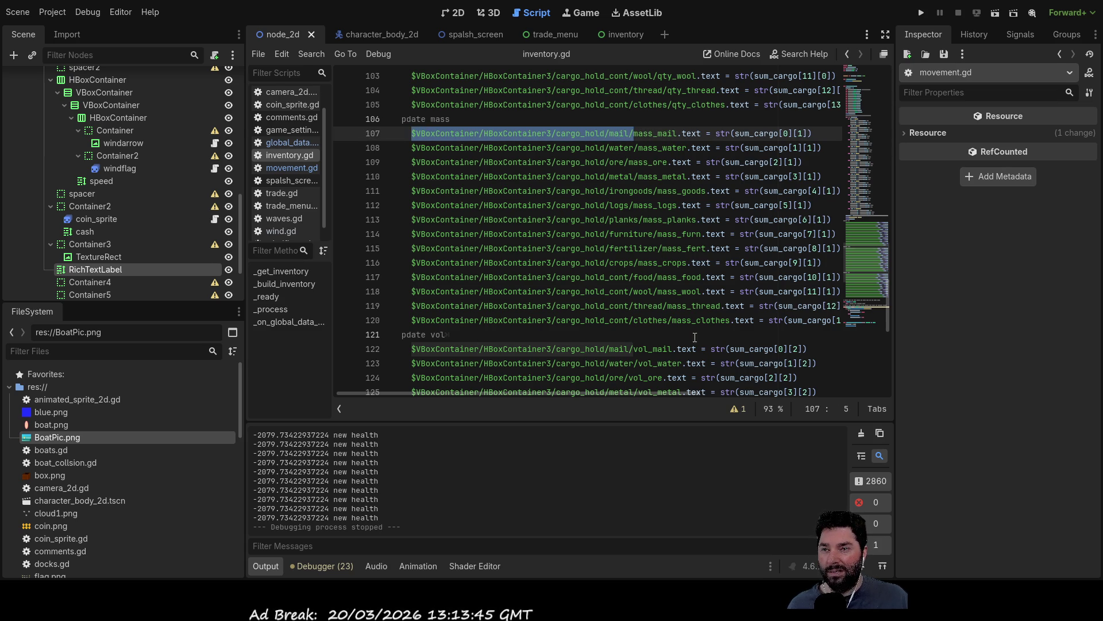
pyautogui.scroll(6, 718, 281)
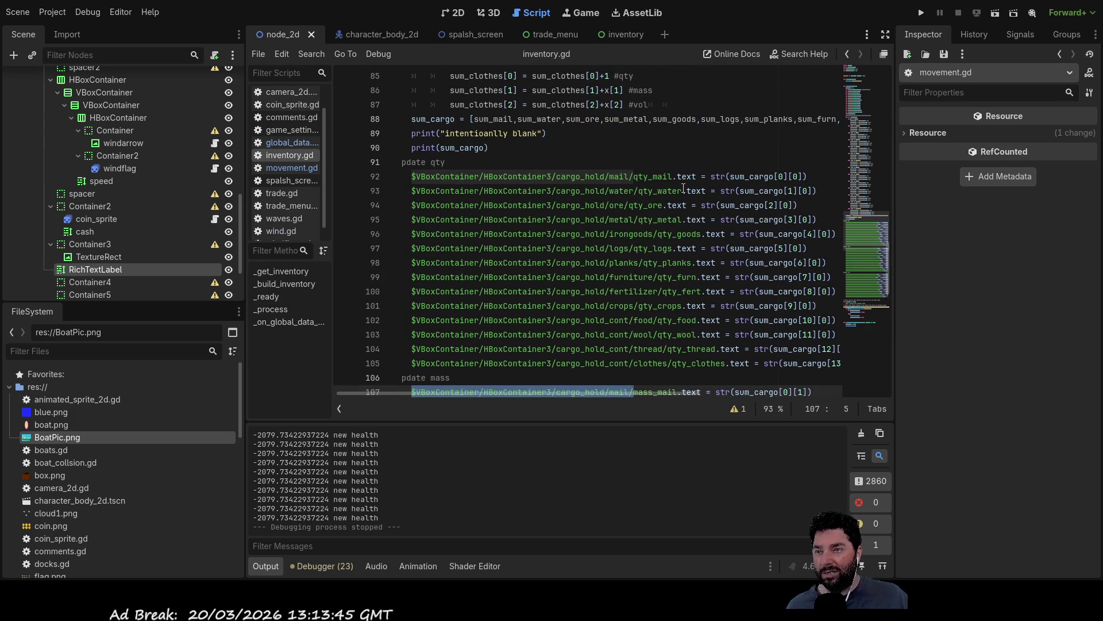
pyautogui.scroll(-12, 661, 230)
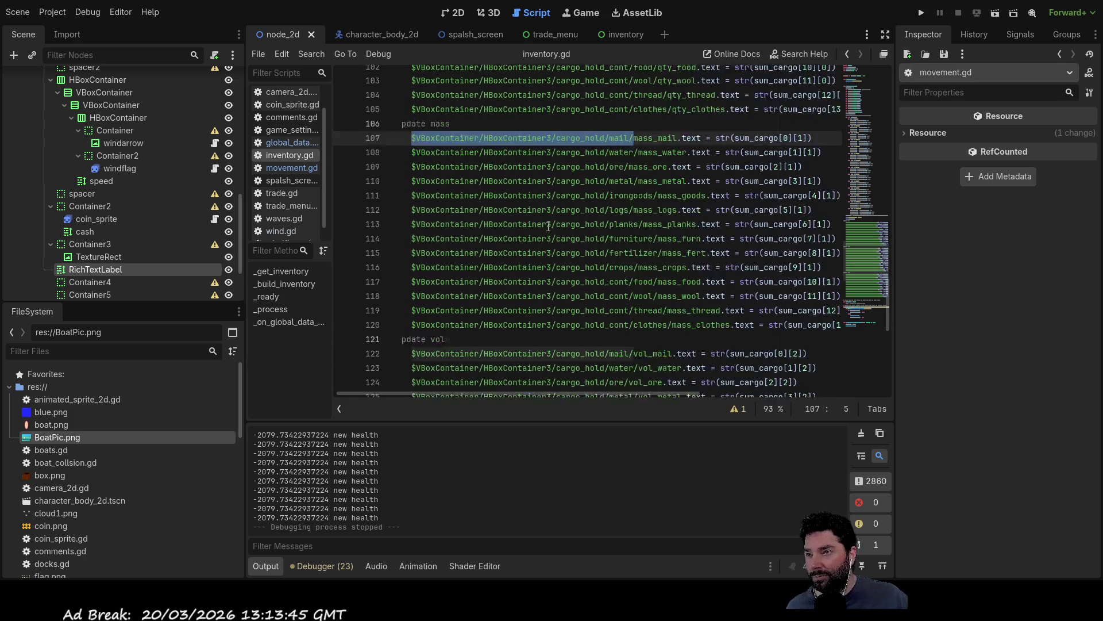
pyautogui.scroll(20, 554, 240)
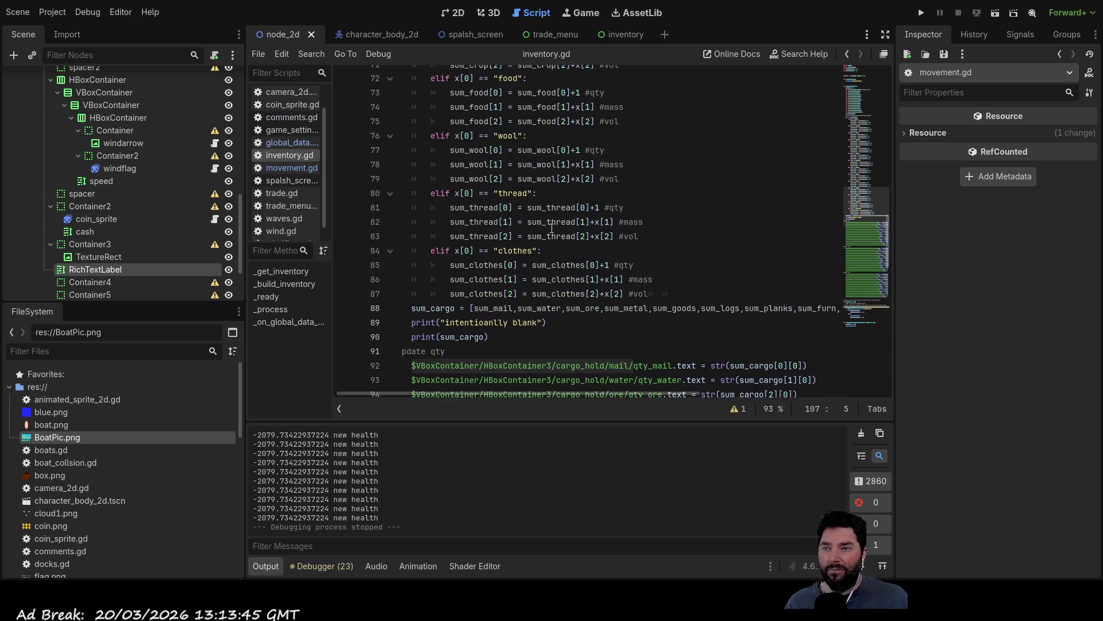
pyautogui.scroll(9, 552, 228)
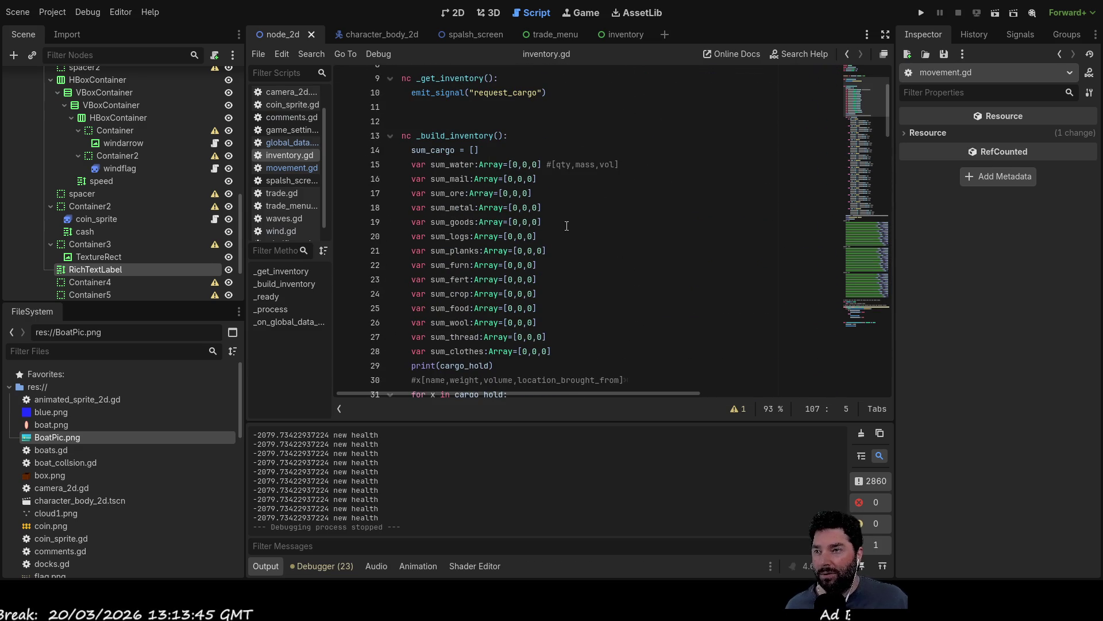
pyautogui.click(566, 221)
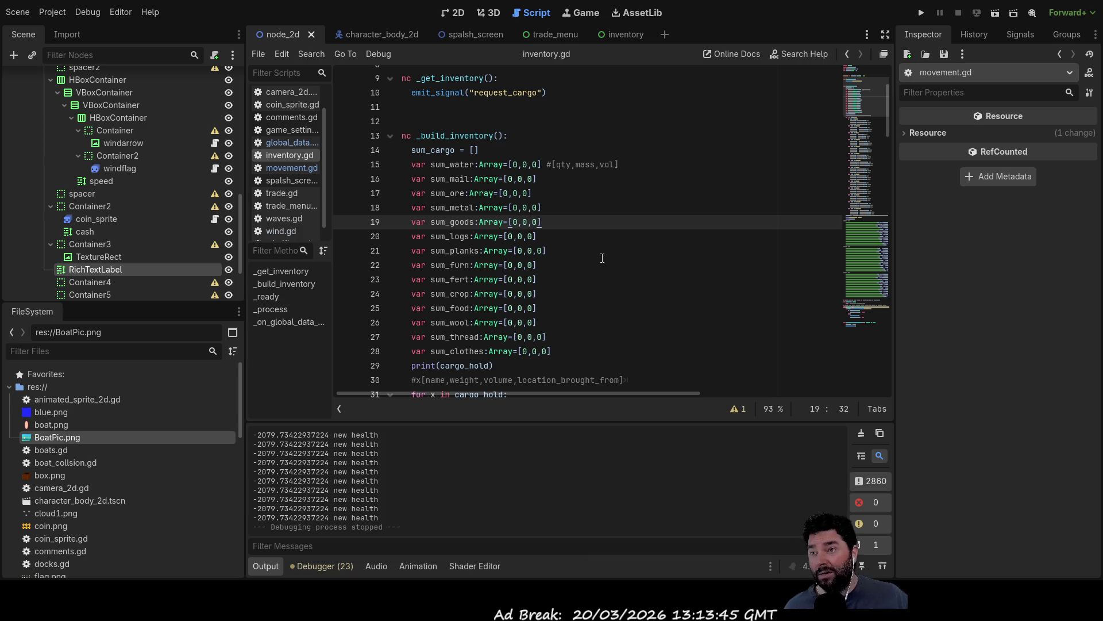
pyautogui.scroll(3, 598, 252)
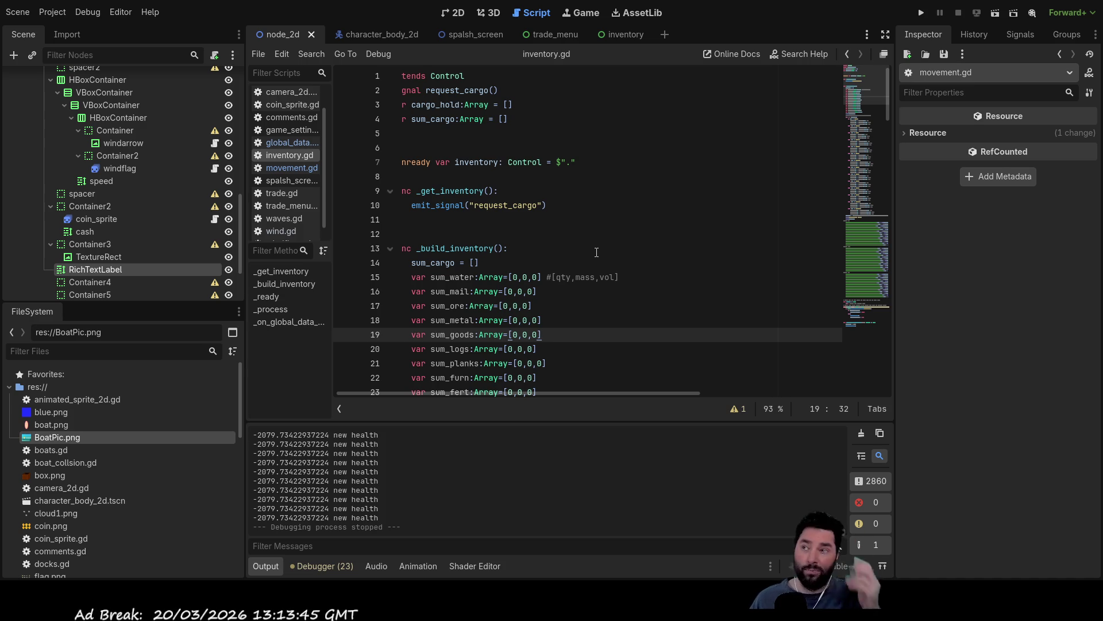
# Step: Open global_data.gd at the top and select the float type of health
pyautogui.click(304, 142)
pyautogui.scroll(15, 520, 243)
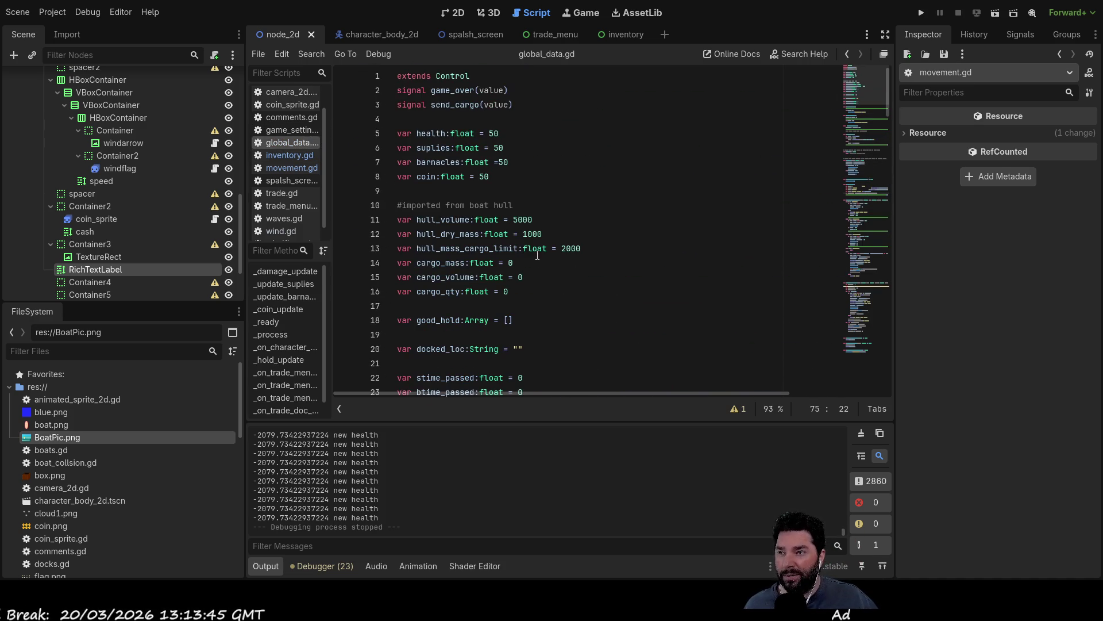
pyautogui.moveTo(425, 163)
pyautogui.mouseDown()
pyautogui.moveTo(500, 163)
pyautogui.moveTo(447, 133)
pyautogui.mouseUp()
pyautogui.click(425, 132)
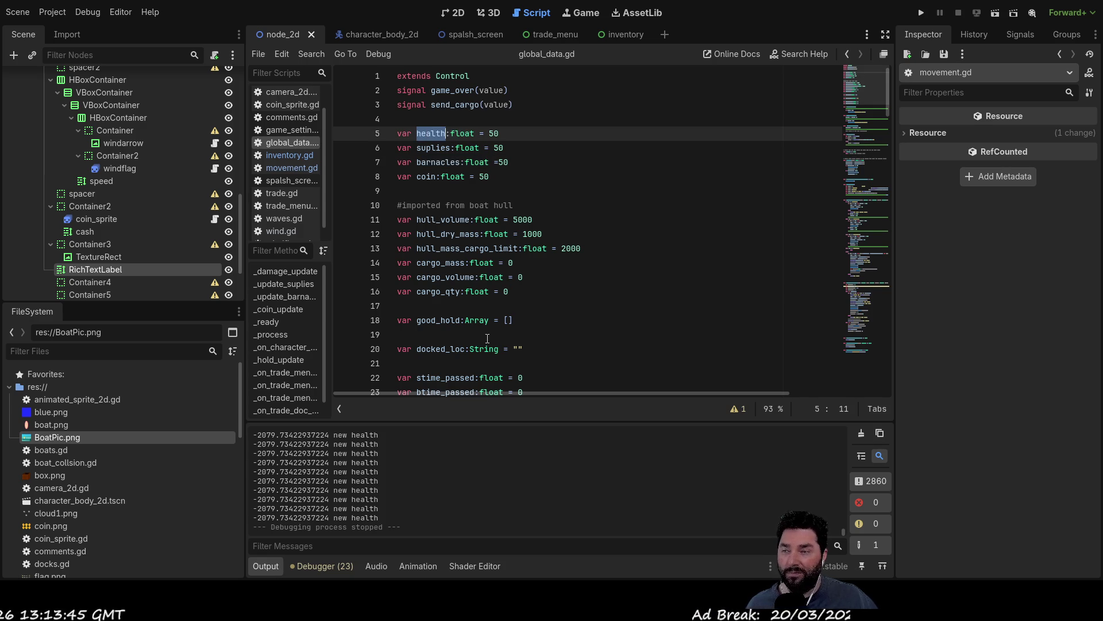
pyautogui.doubleClick(462, 133)
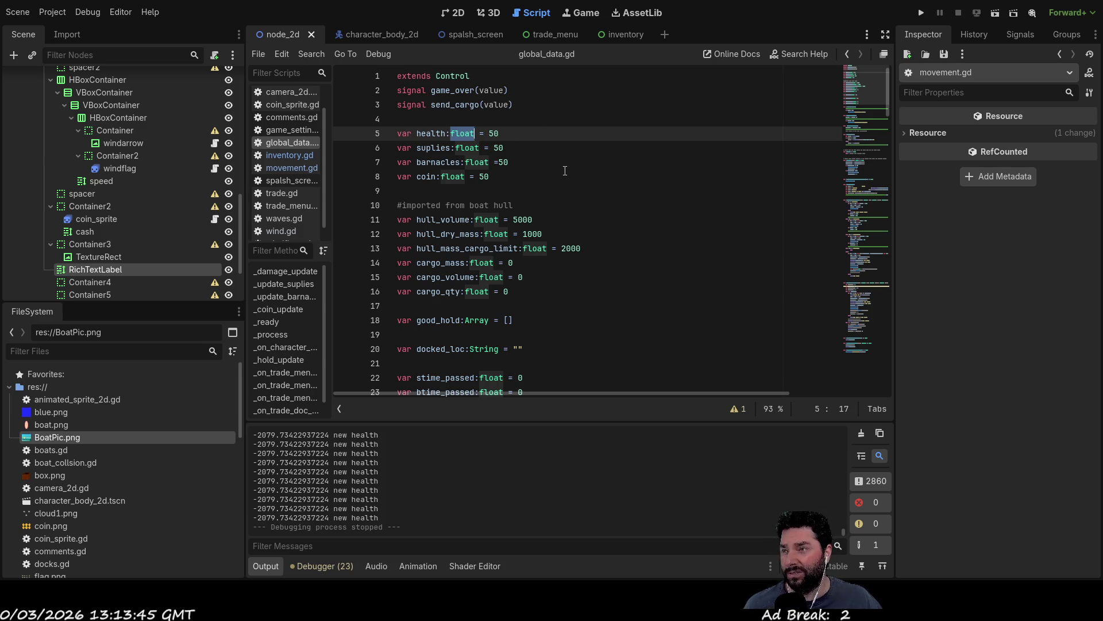
pyautogui.scroll(-4, 576, 229)
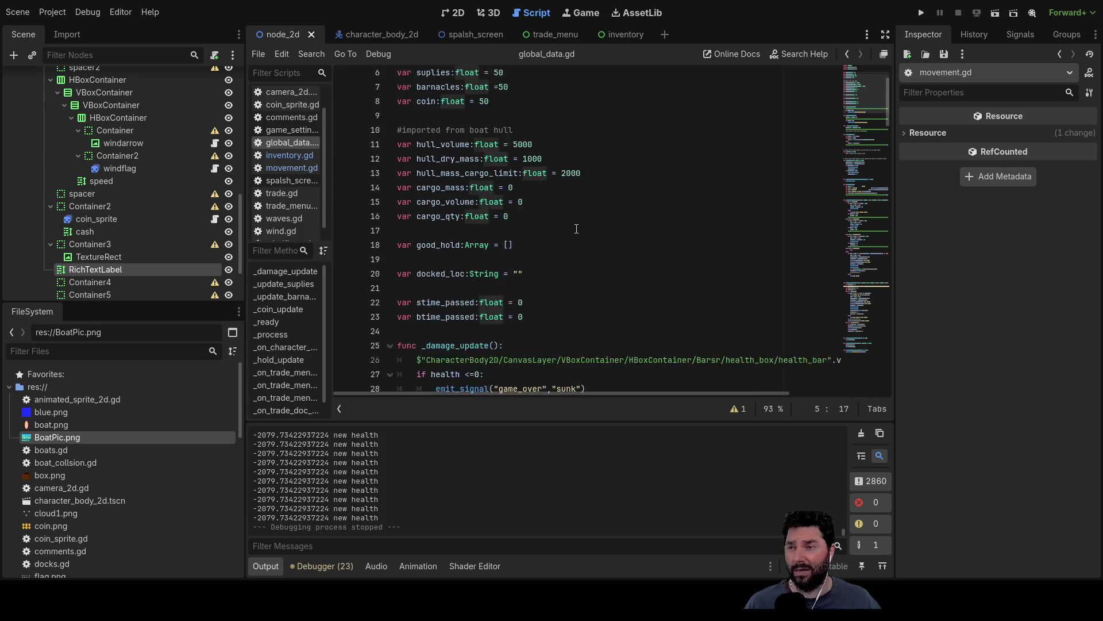
pyautogui.scroll(-3, 576, 229)
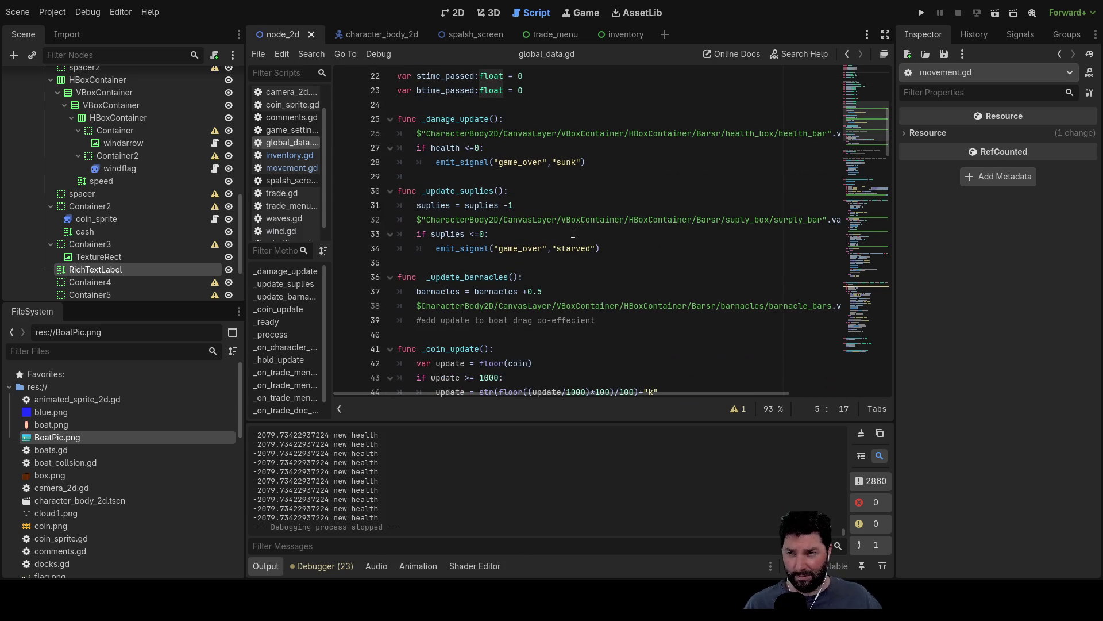
pyautogui.scroll(-4, 573, 233)
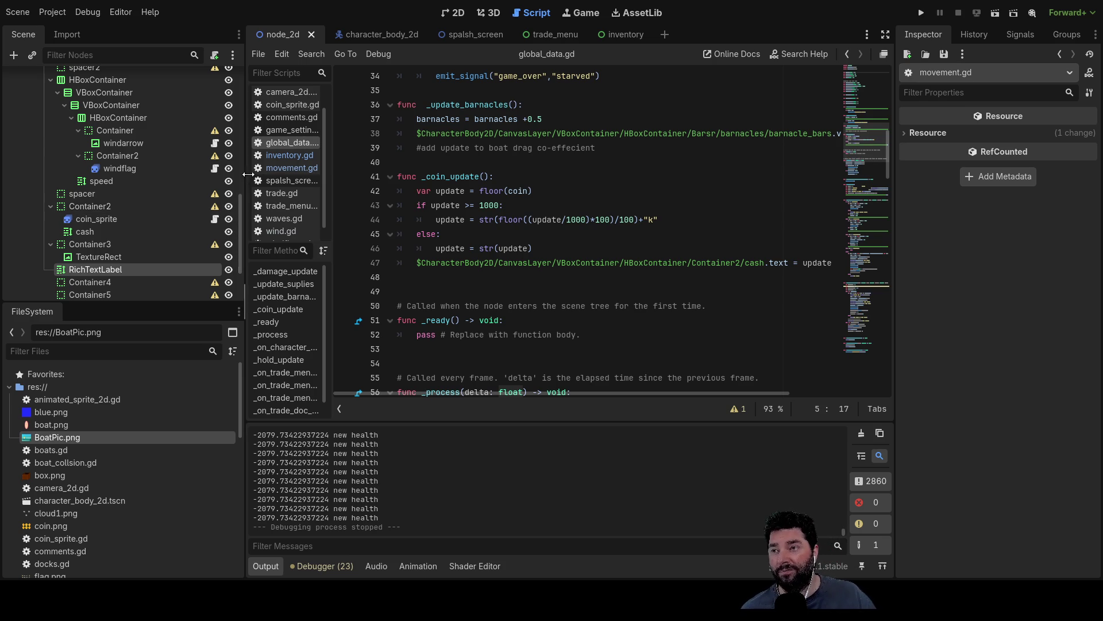
pyautogui.scroll(10, 502, 234)
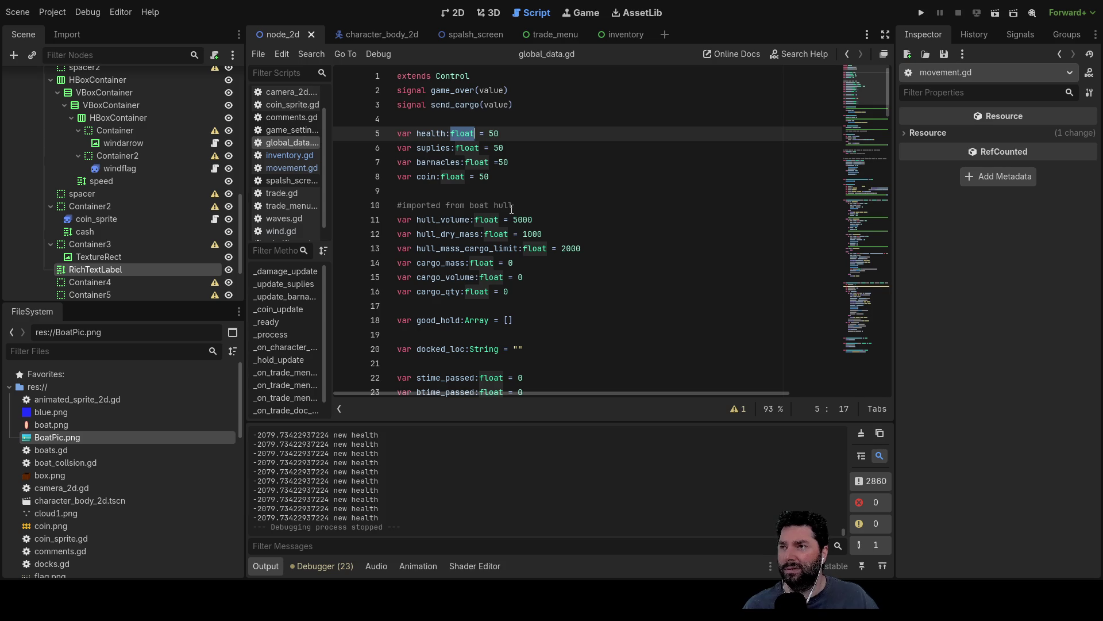
pyautogui.scroll(-5, 512, 209)
pyautogui.scroll(5, 488, 350)
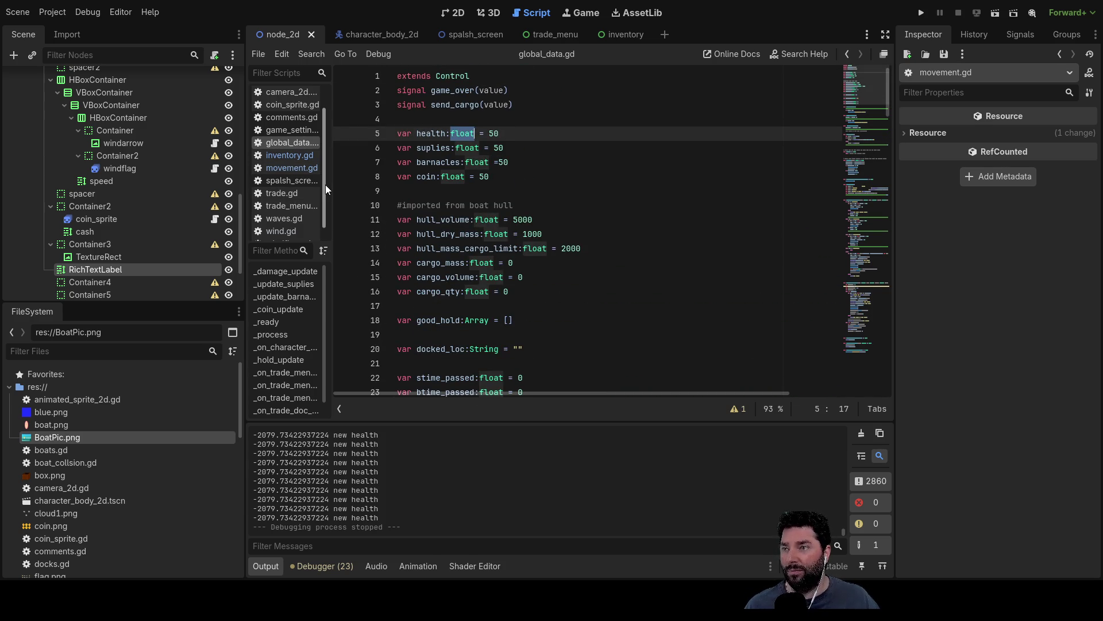
pyautogui.scroll(2, 324, 185)
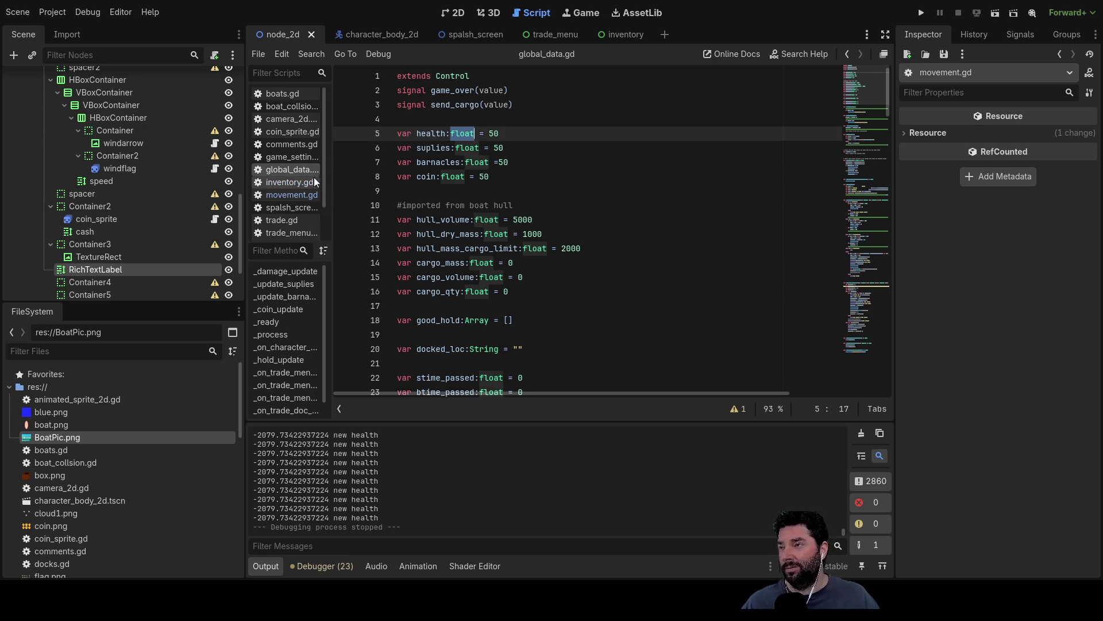
pyautogui.scroll(5, 159, 195)
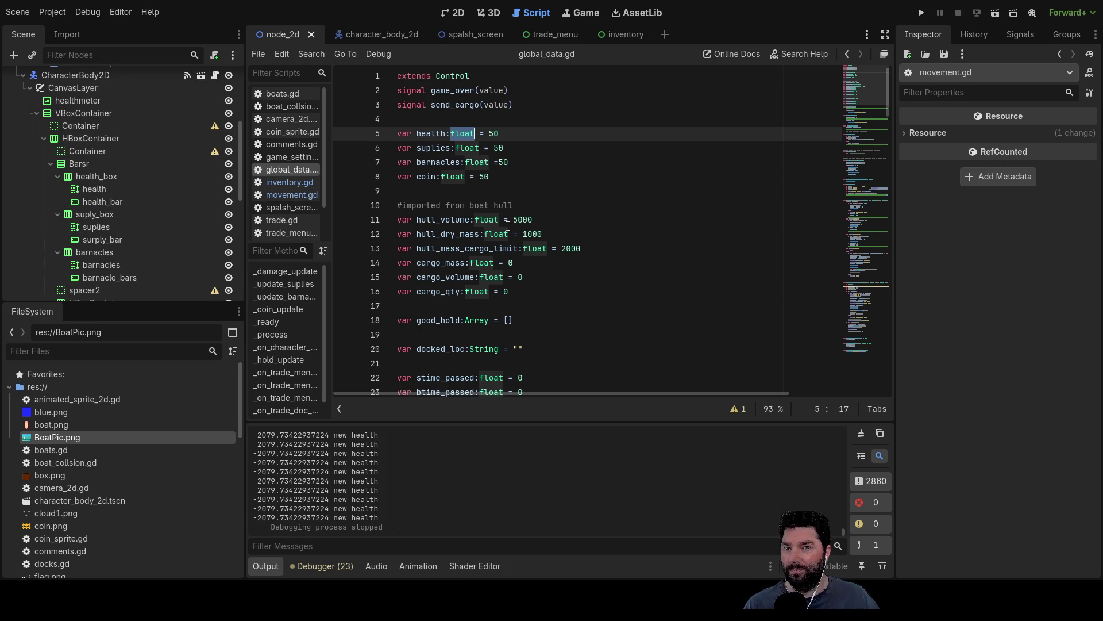
pyautogui.scroll(-10, 508, 226)
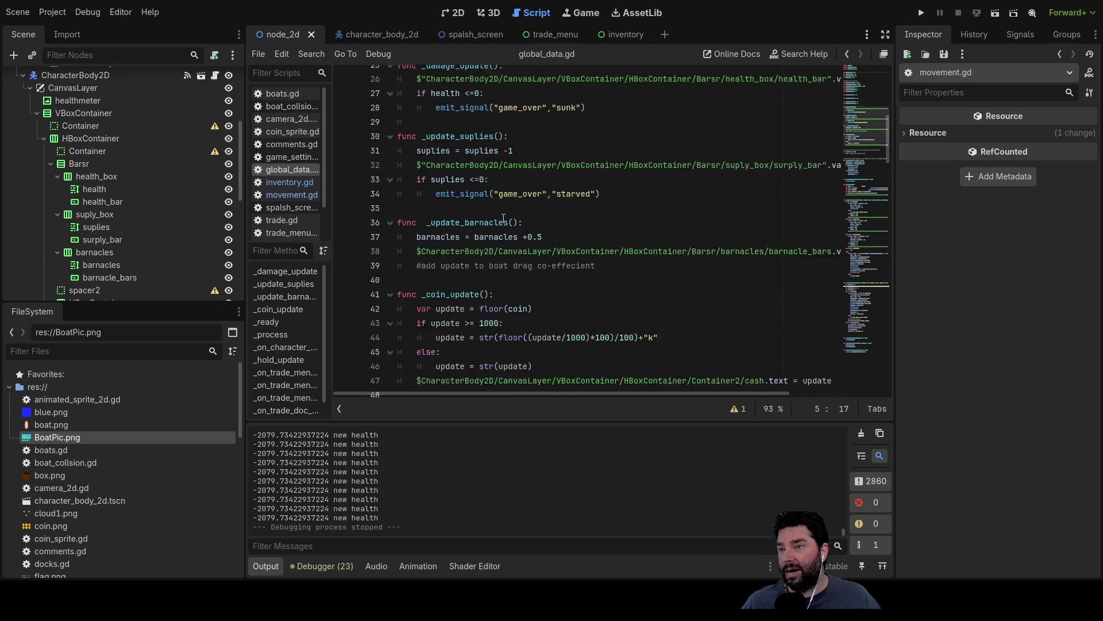
pyautogui.scroll(10, 500, 213)
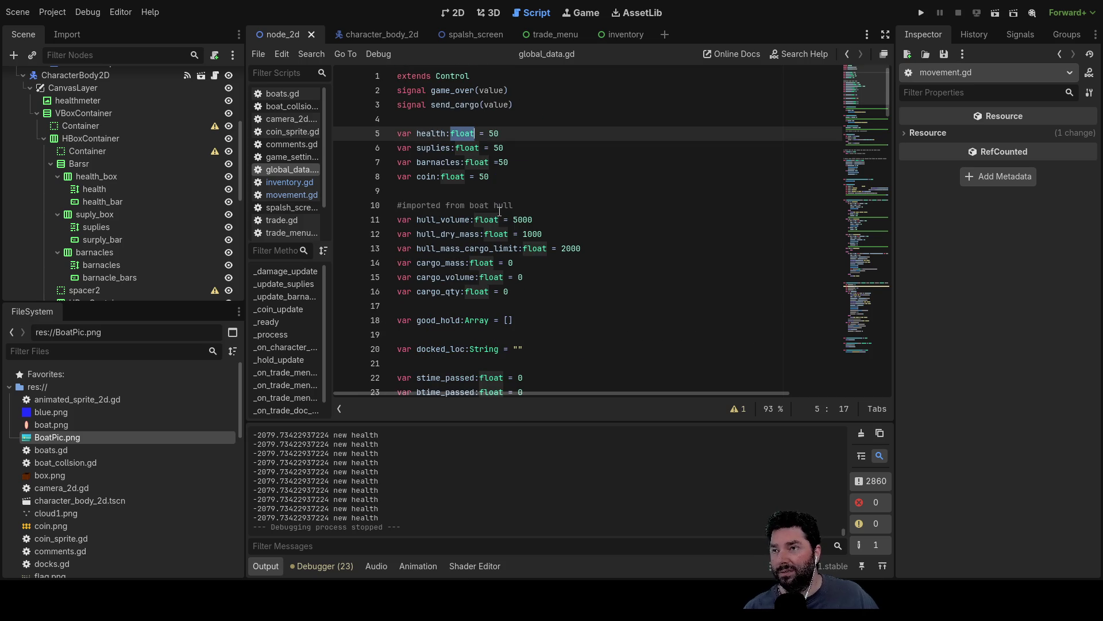
pyautogui.scroll(-9, 501, 218)
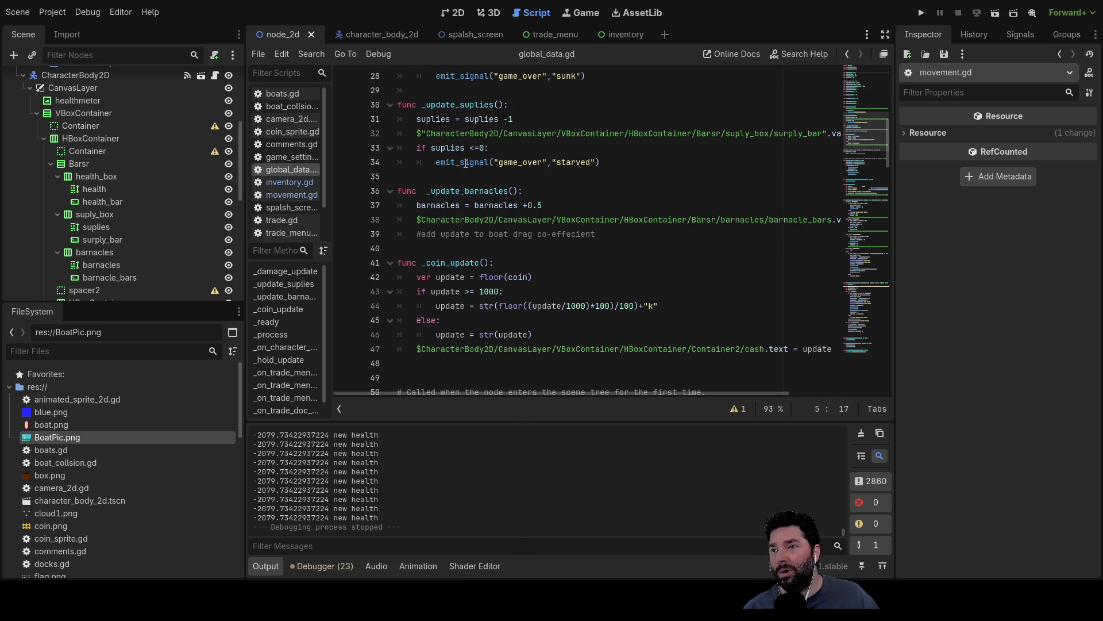
pyautogui.scroll(2, 487, 212)
pyautogui.scroll(3, 512, 228)
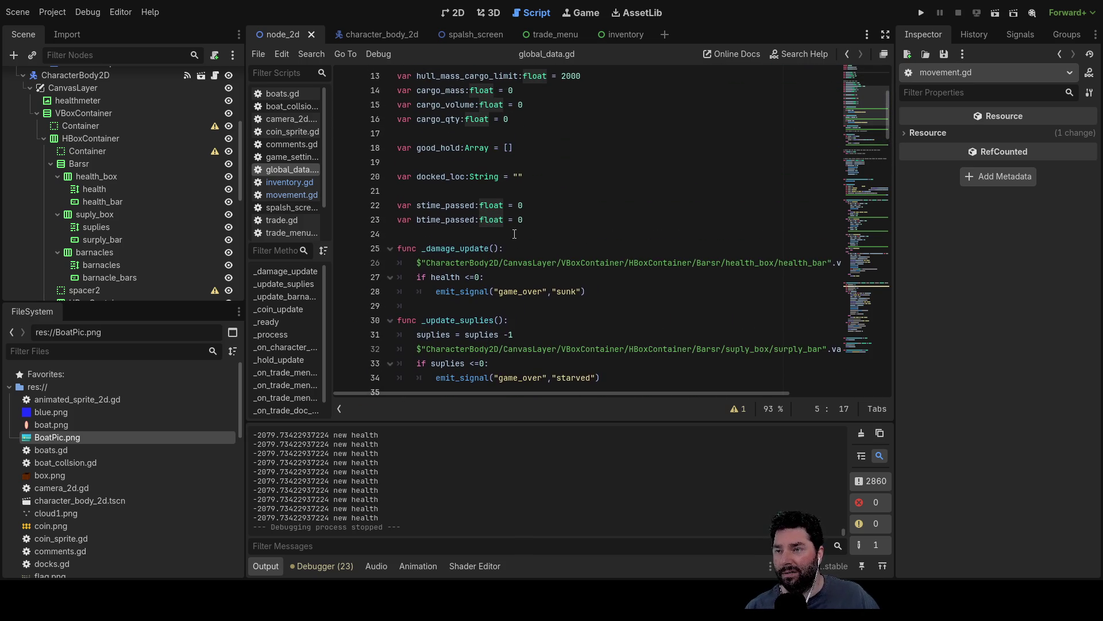
pyautogui.scroll(-3, 512, 228)
pyautogui.scroll(-5, 512, 229)
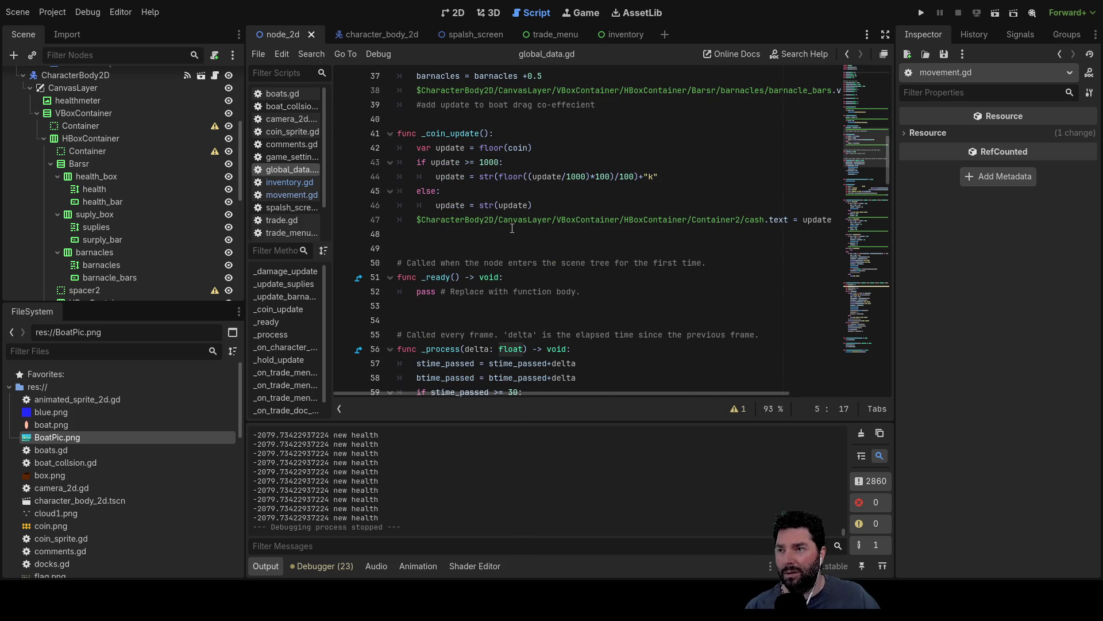
# Step: Switch to movement.gd and select the _drag_force return formula on line 51
pyautogui.click(286, 195)
pyautogui.scroll(-3, 604, 221)
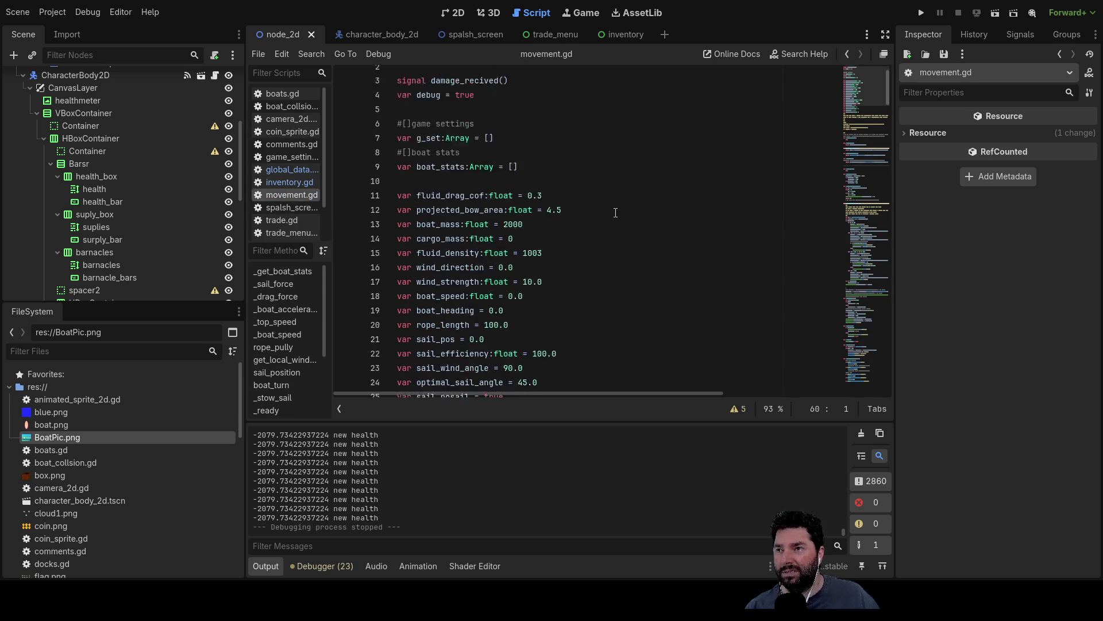
pyautogui.scroll(-8, 614, 212)
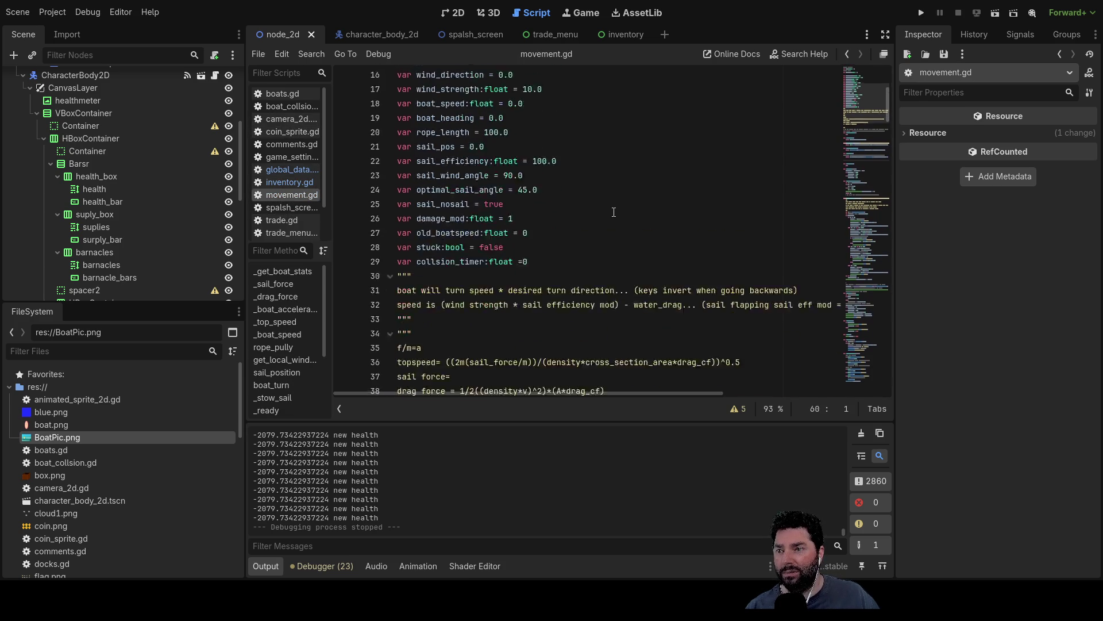
pyautogui.scroll(-4, 613, 212)
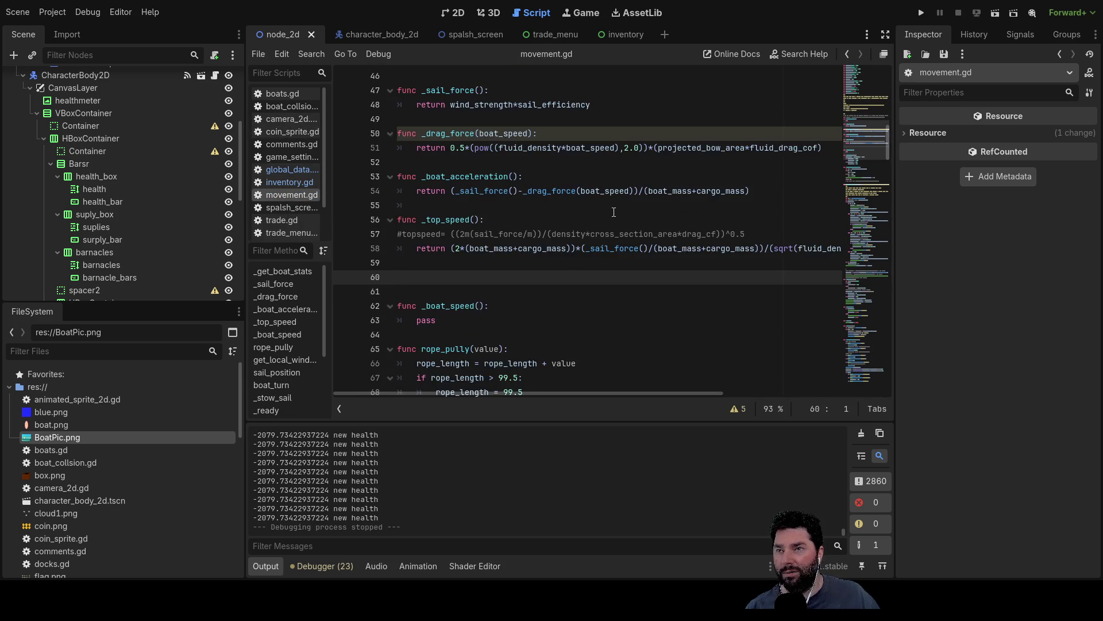
pyautogui.scroll(1, 760, 222)
pyautogui.moveTo(822, 192); pyautogui.dragTo(404, 191)
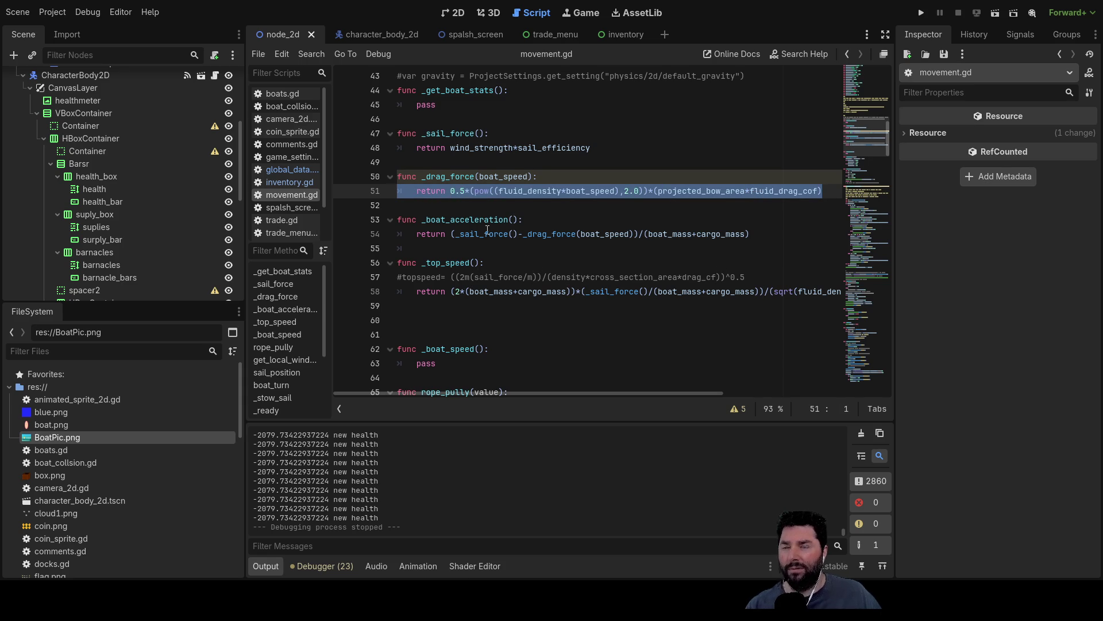